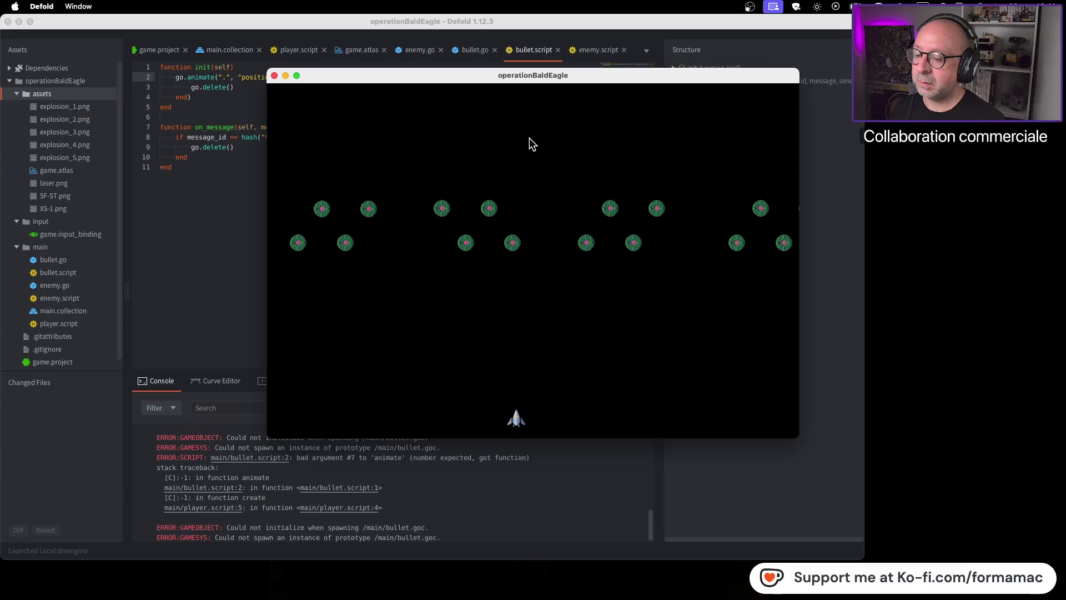
# Step: Steer the ship left and right with the arrow keys, then close the running game
pyautogui.press('Left')
pyautogui.press('Right')
pyautogui.press('Left')
pyautogui.press('Right')
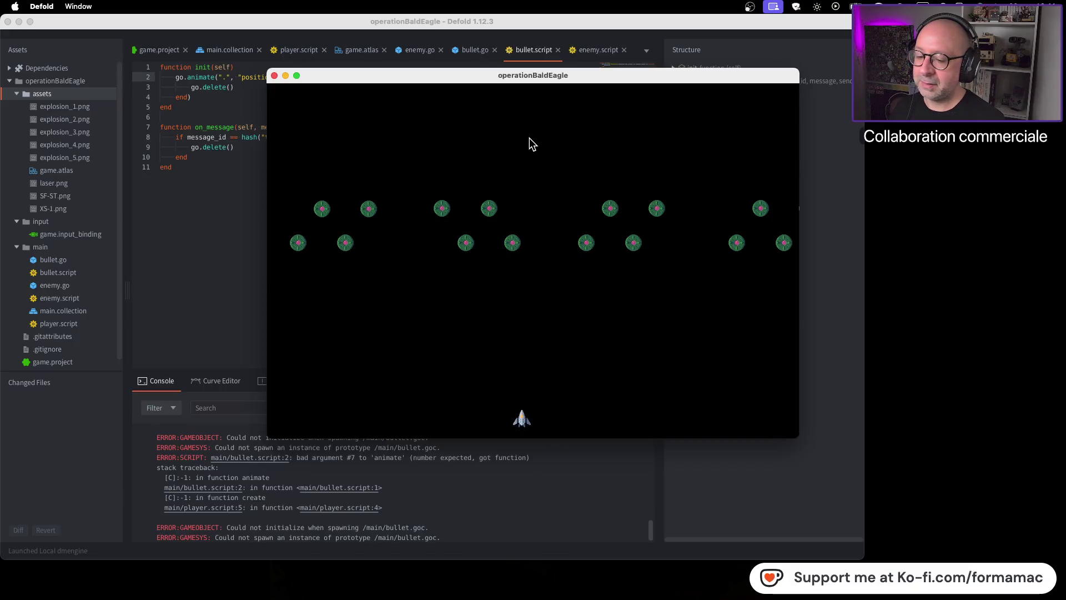
pyautogui.press('Left')
pyautogui.press('Right')
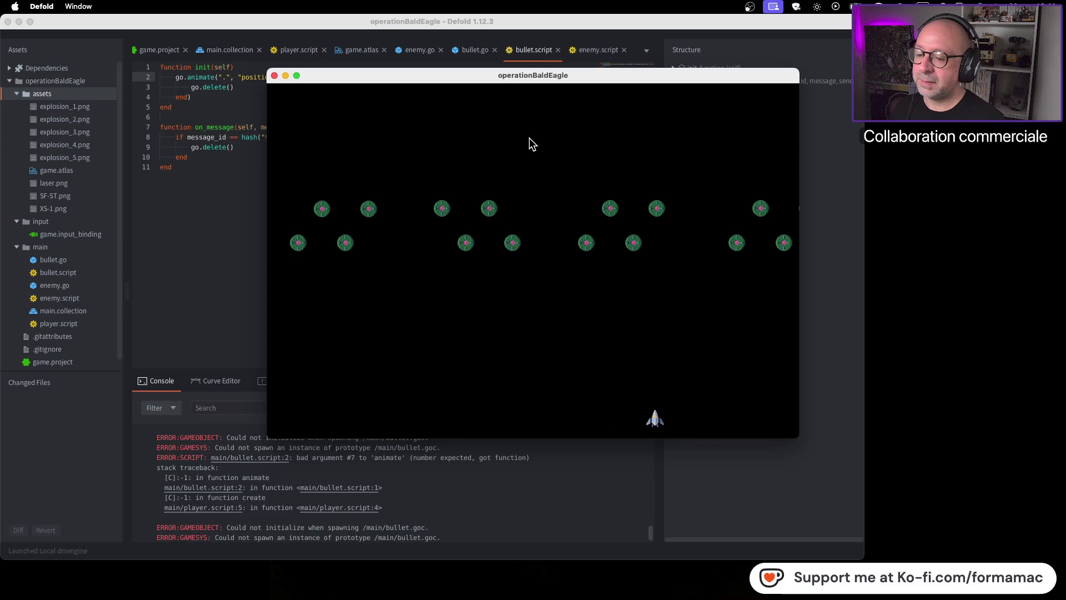
pyautogui.press('Left')
pyautogui.press('Right')
pyautogui.press('Right')
pyautogui.press('Left')
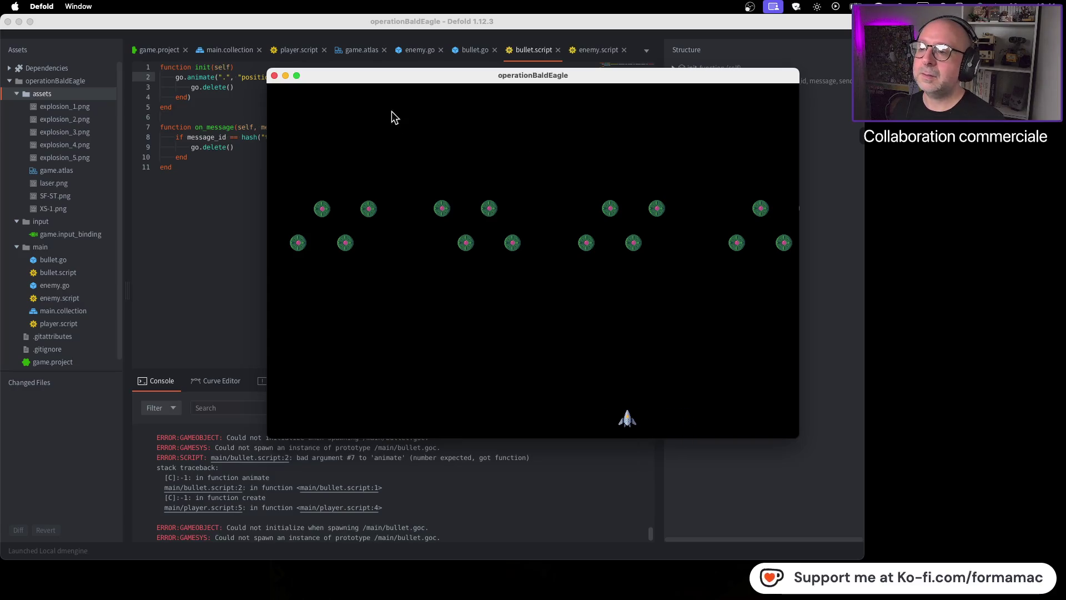
pyautogui.click(274, 76)
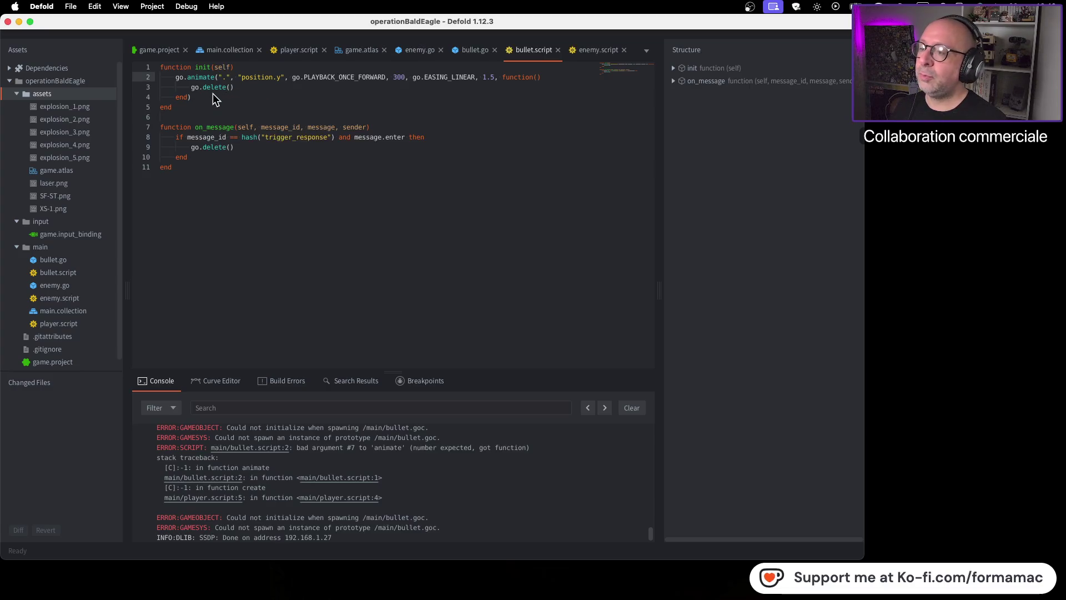
# Step: Switch from the Defold editor to the YouTube tutorial in Firefox
pyautogui.press('super+Tab')
pyautogui.press('super+Tab')
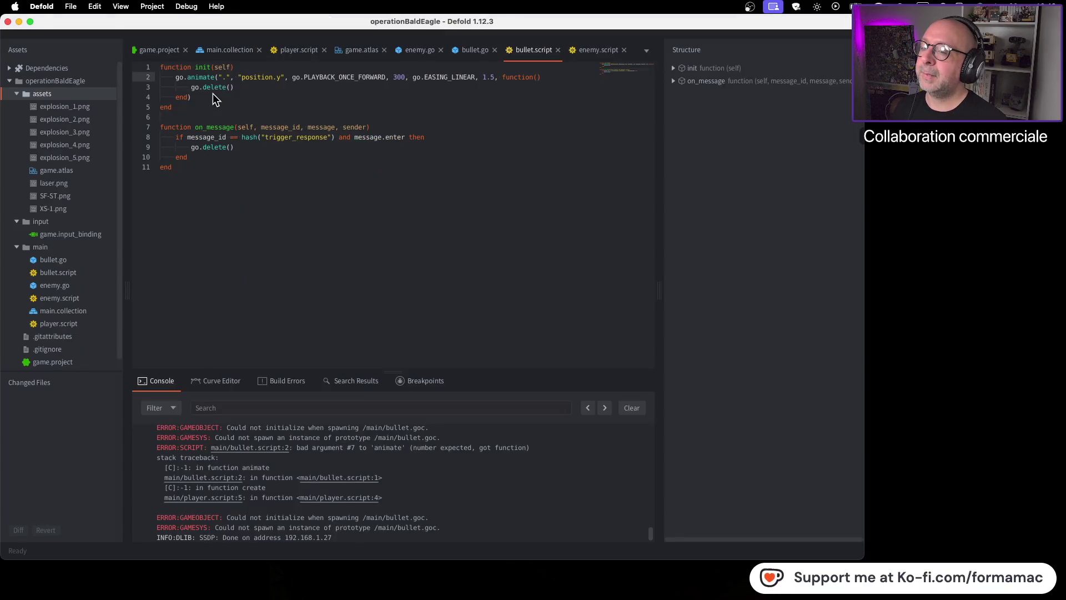
pyautogui.press('super+Tab')
pyautogui.press('super+Tab')
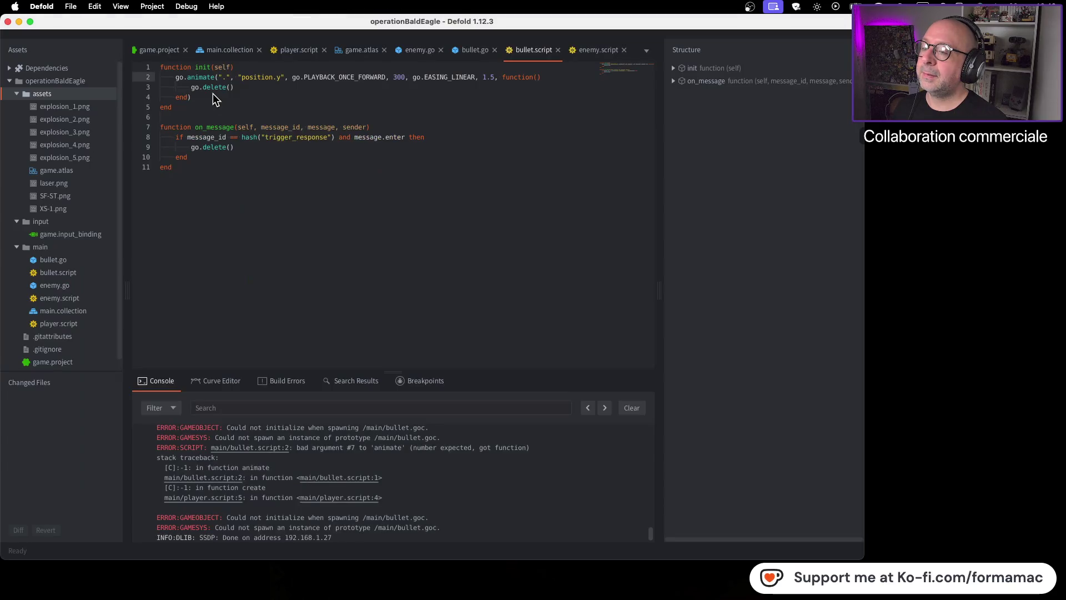
pyautogui.press('super+Tab')
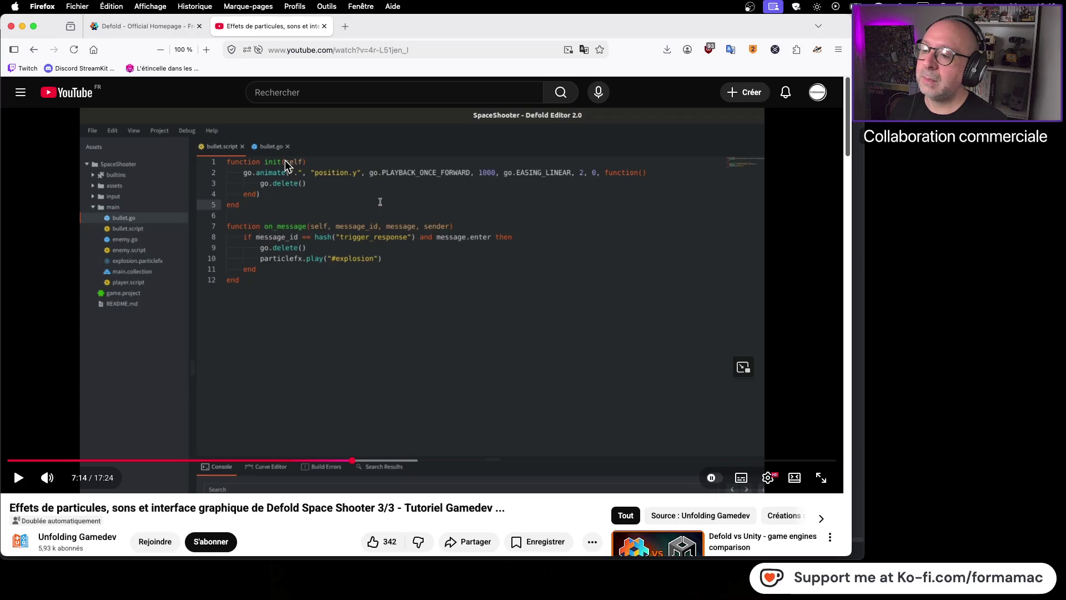
# Step: Watch the tutorial's bullet.script code briefly, pause at 7:14, and return to Defold
pyautogui.click(320, 187)
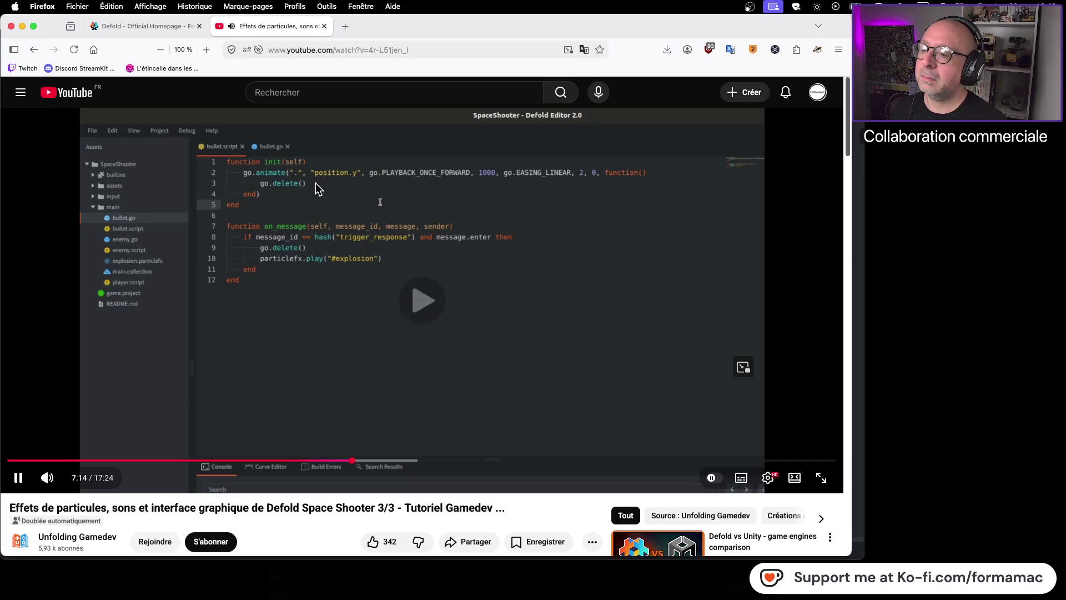
pyautogui.click(318, 189)
pyautogui.press('super+Tab')
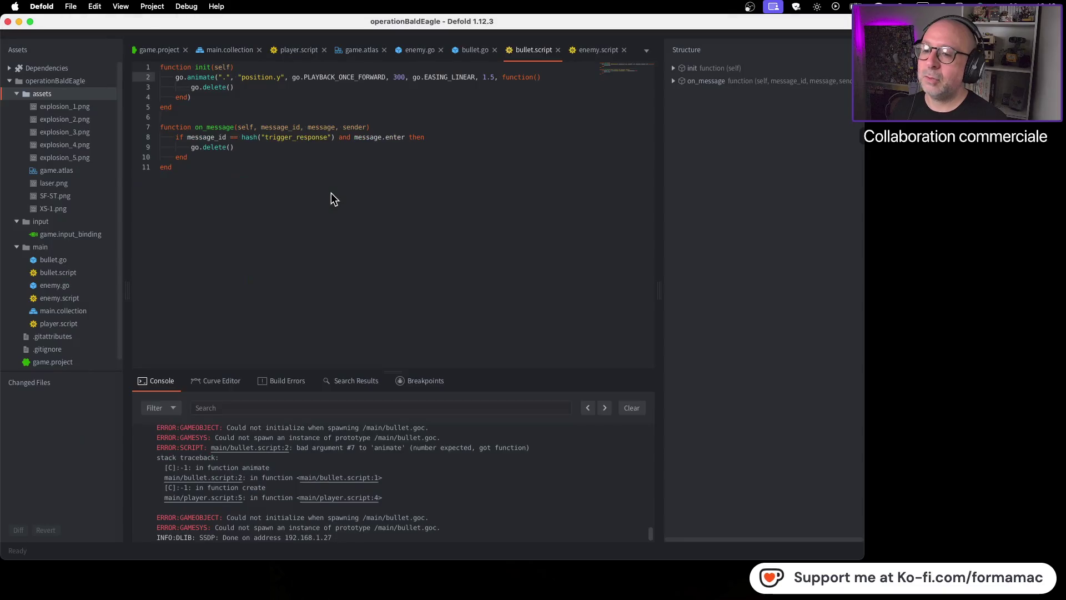
# Step: Make bullet.script's go.animate target 650 over 1.5 s without a callback, then save and build
pyautogui.click(253, 88)
pyautogui.press('super+z')
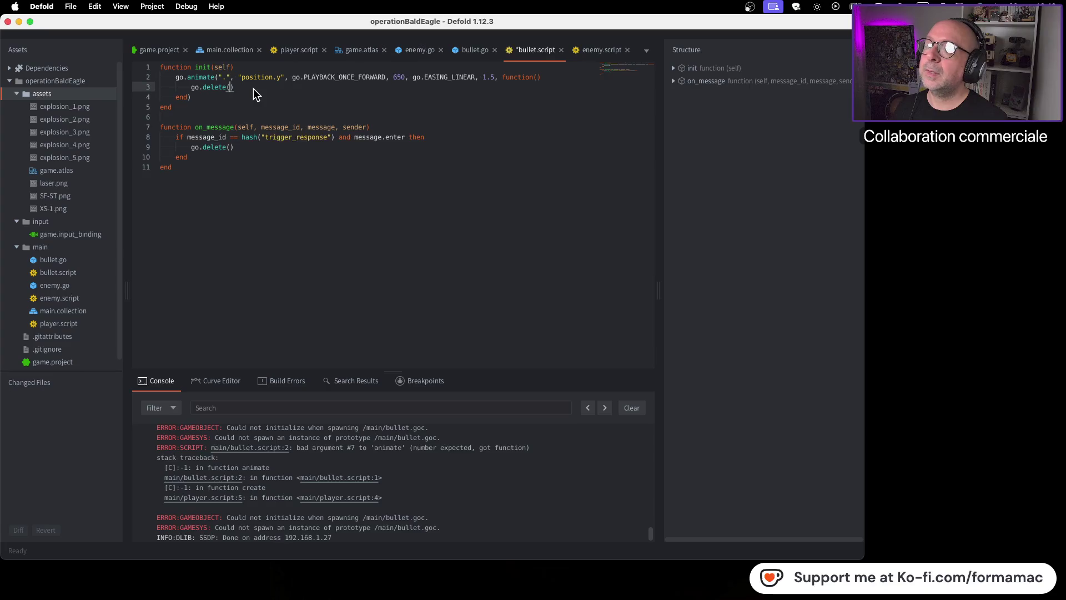
pyautogui.press('super+z')
pyautogui.press('super+z')
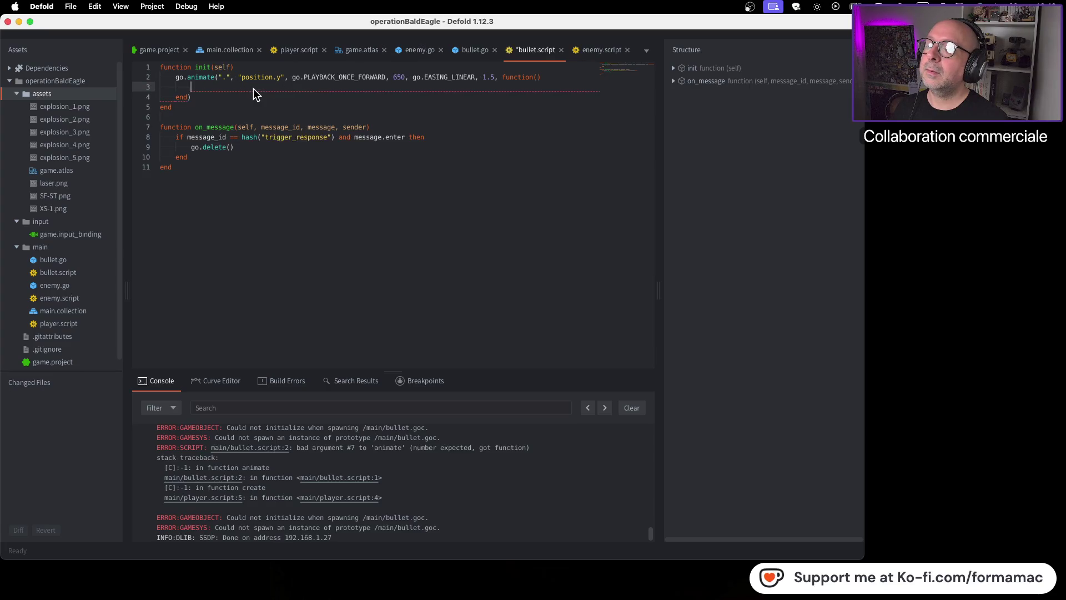
pyautogui.press('Return')
pyautogui.press('Return')
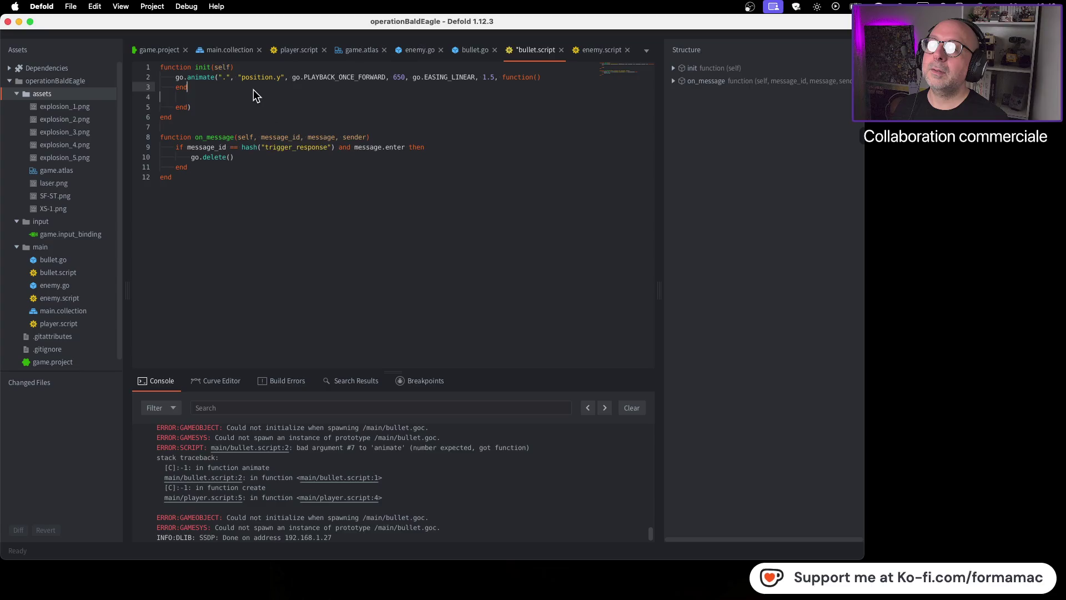
pyautogui.press('super+z')
pyautogui.press('super+z')
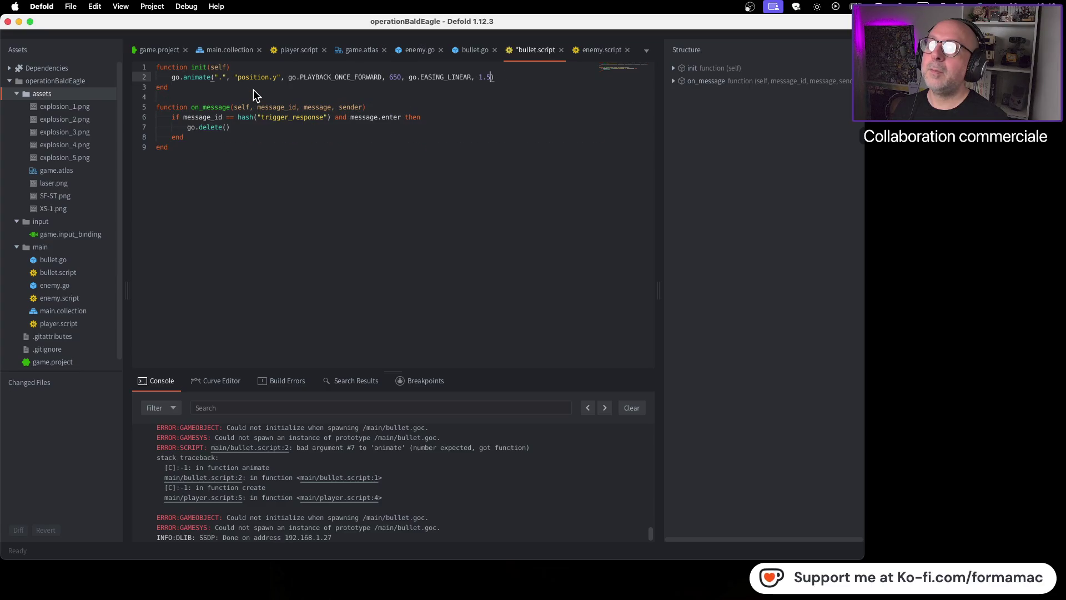
pyautogui.press('super+s')
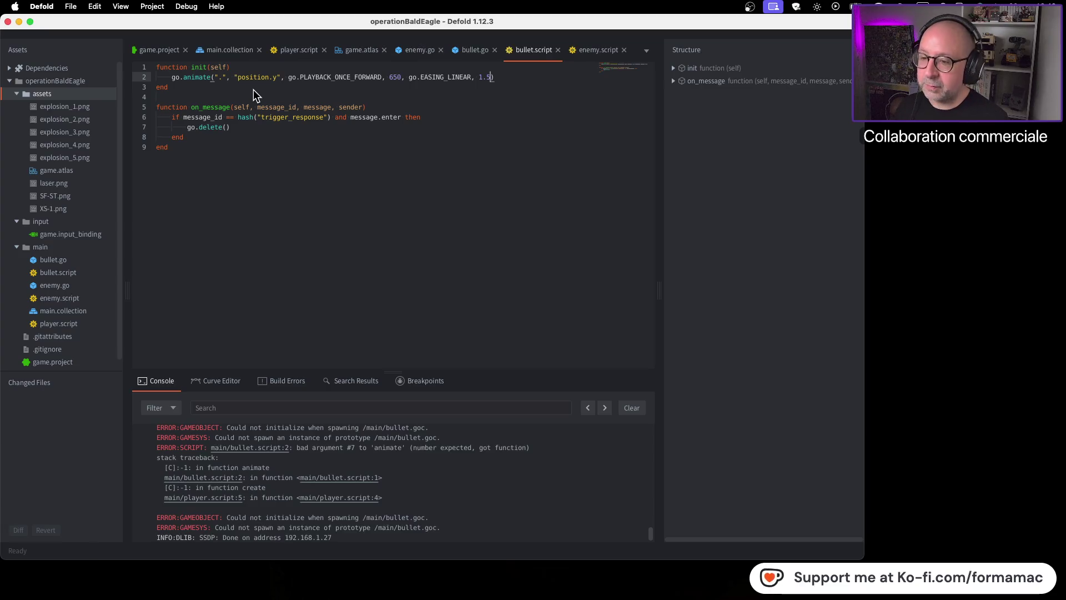
pyautogui.press('super+b')
# Step: Move the ship and fire bullets to destroy several enemies
pyautogui.press('Left')
pyautogui.press('space')
pyautogui.press('Right')
pyautogui.press('Left')
pyautogui.press('space')
pyautogui.press('space')
pyautogui.press('Right')
pyautogui.press('space')
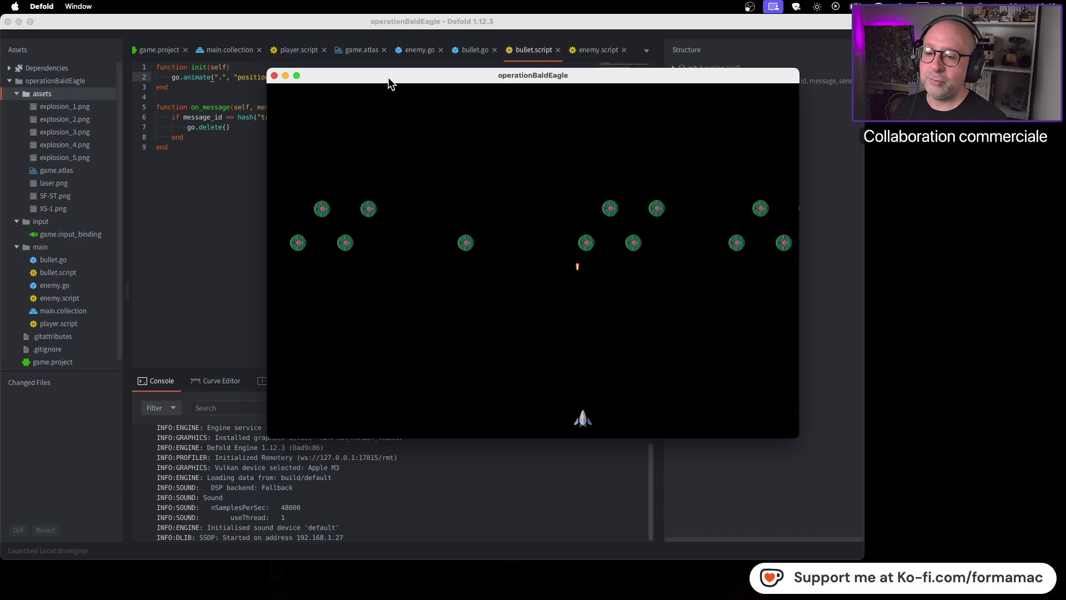
pyautogui.press('space')
pyautogui.press('Left')
pyautogui.press('Right')
pyautogui.press('space')
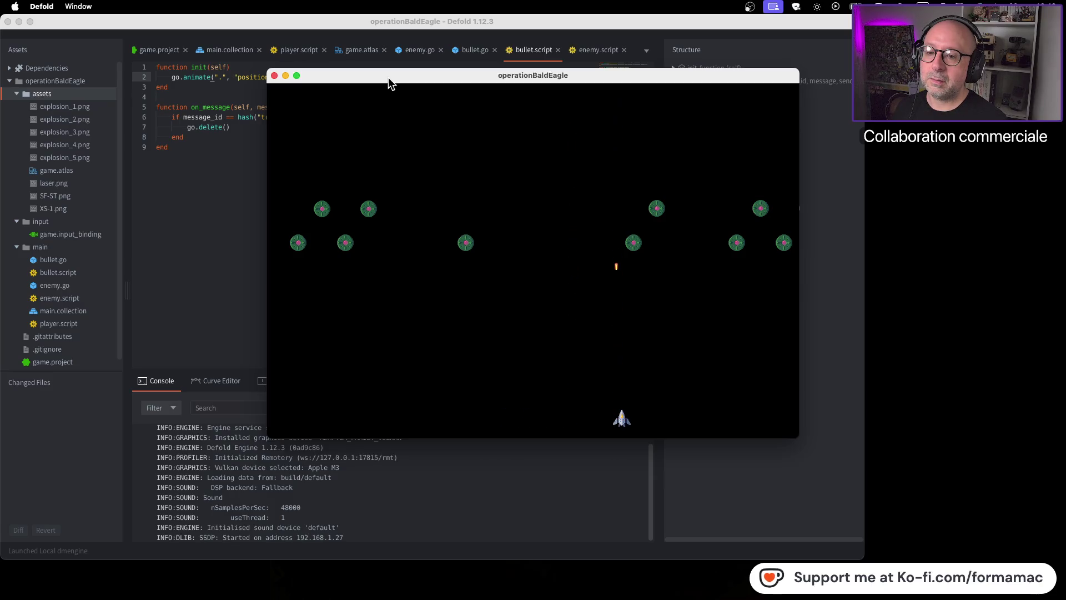
pyautogui.press('space')
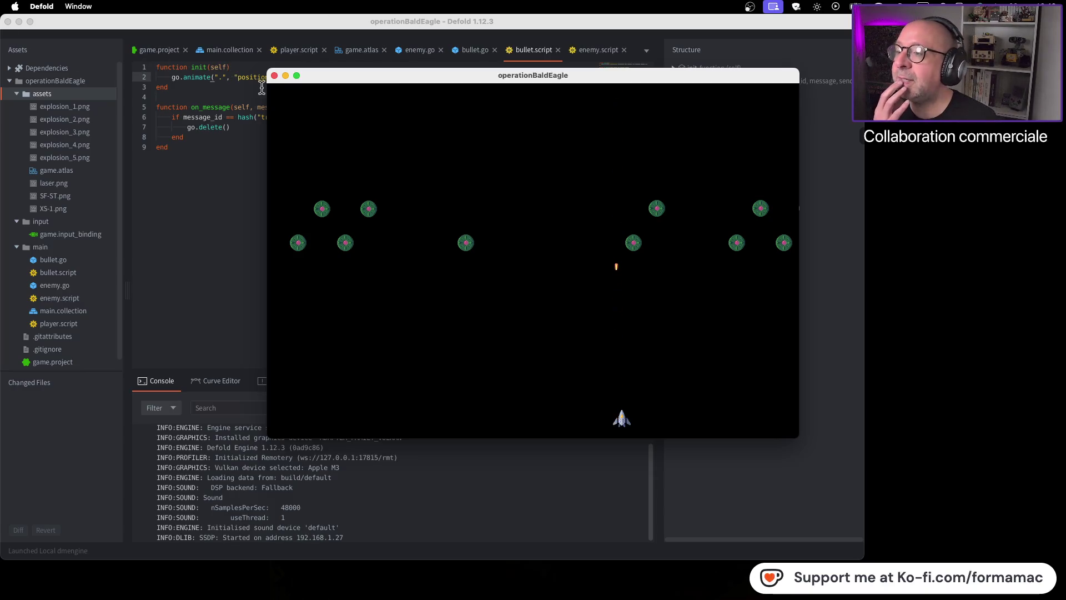
# Step: Close the game and resume the YouTube tutorial in Firefox
pyautogui.click(275, 76)
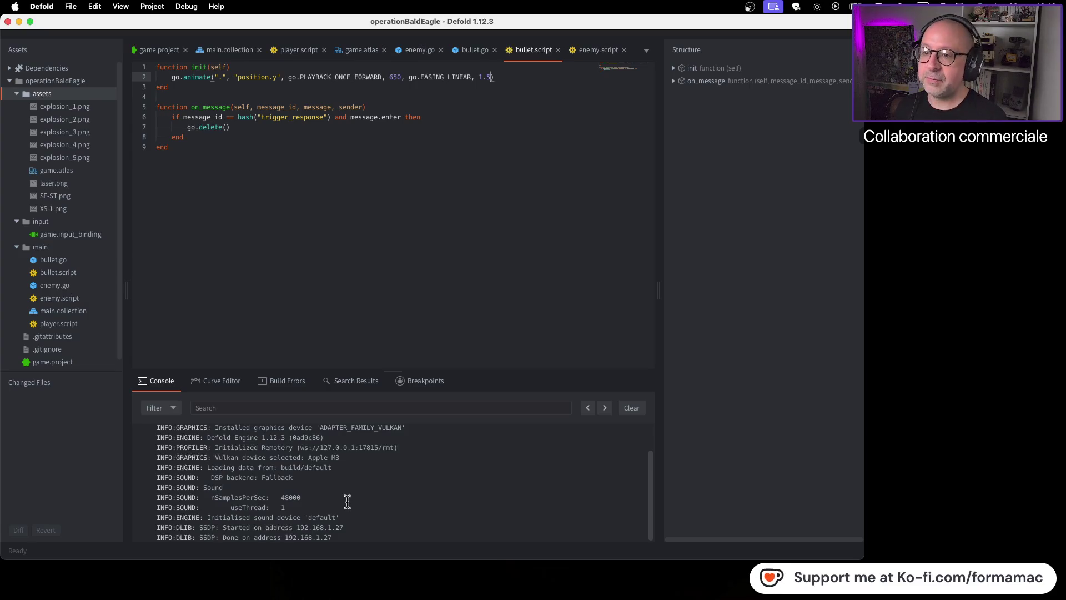
pyautogui.press('super+Tab')
pyautogui.click(482, 290)
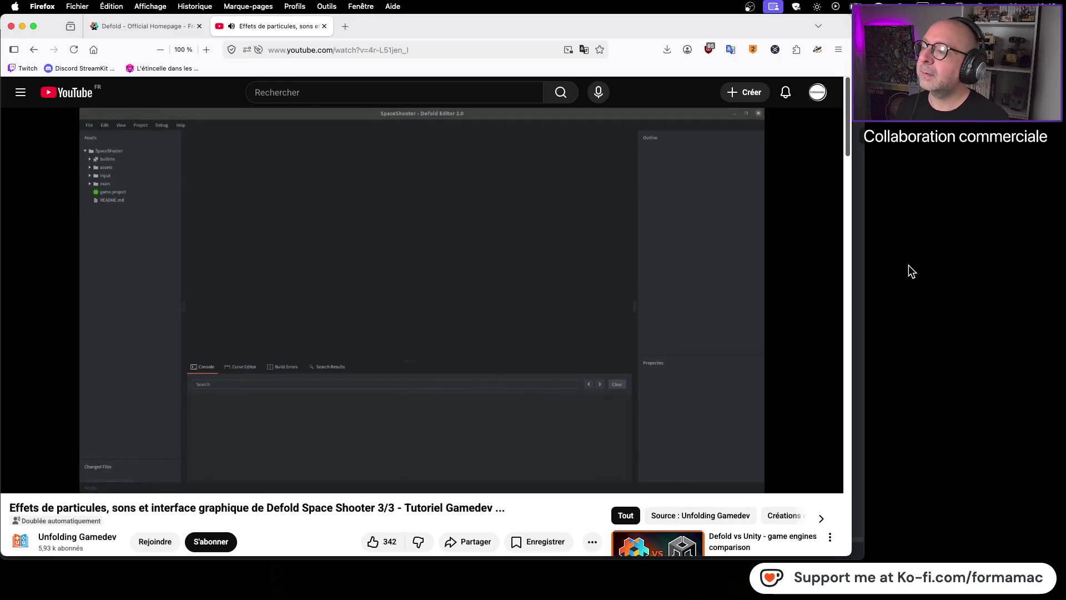
# Step: Pause the tutorial at its explosion.wav import around 7:27 and return to Defold
pyautogui.moveTo(674, 321)
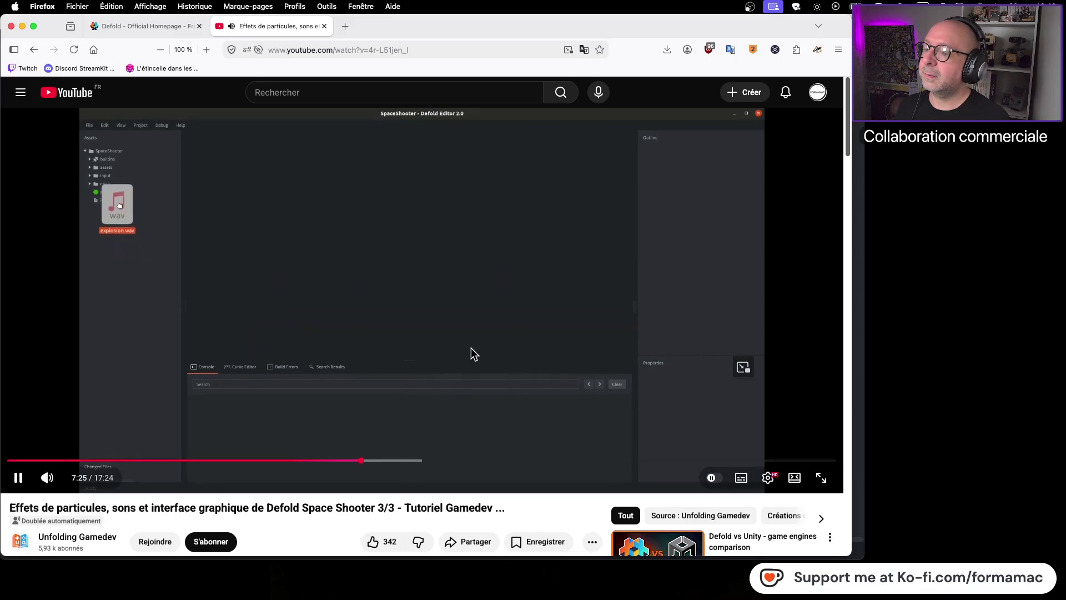
pyautogui.click(471, 347)
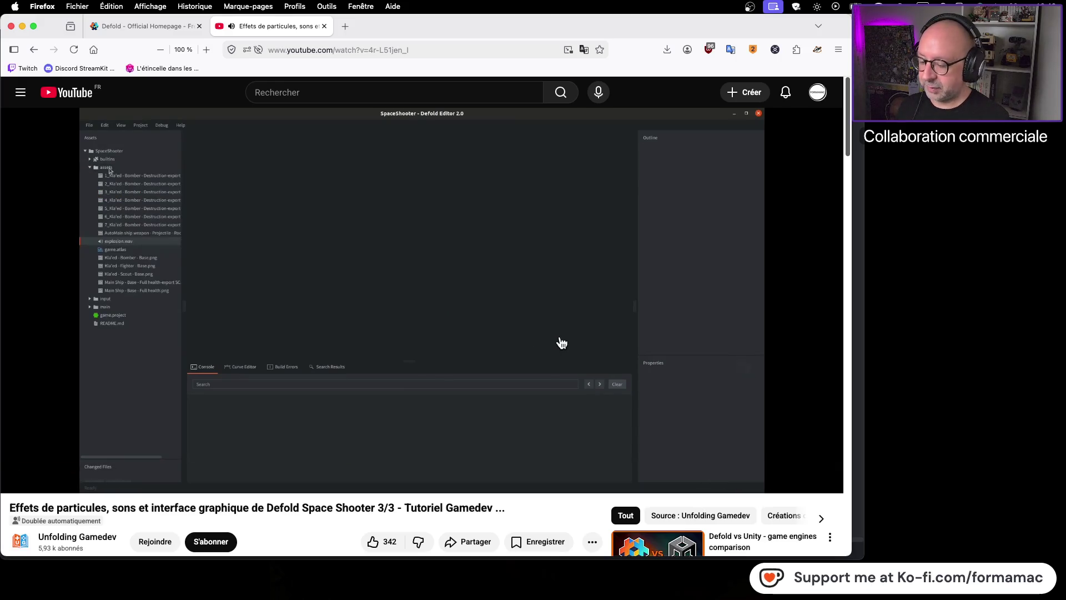
pyautogui.press('super+Tab')
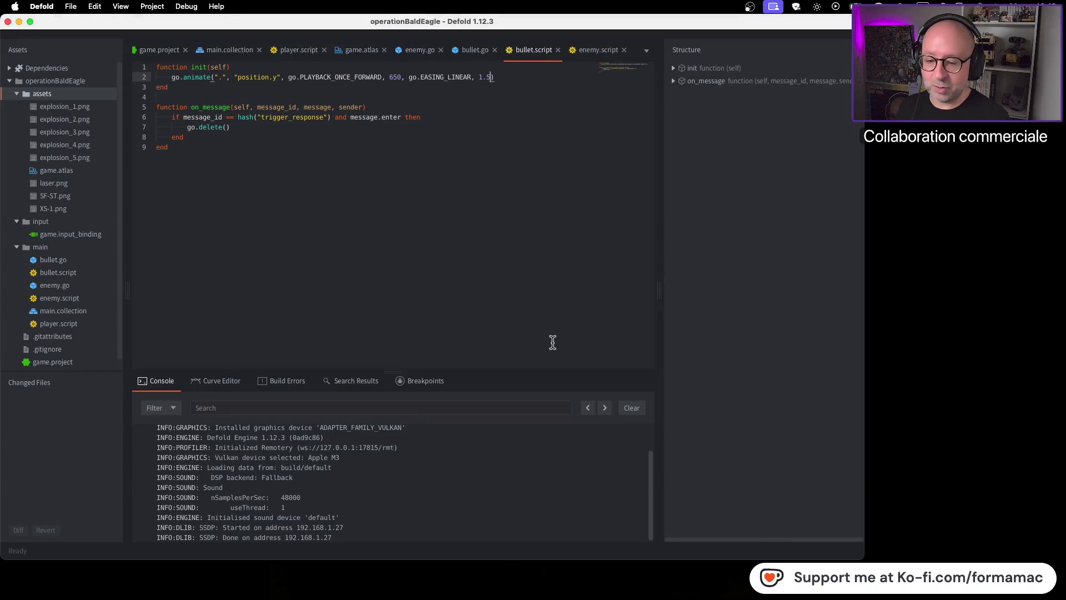
# Step: Open a Finder window on Assets gratuits jeu vidéo and browse the Musiques et sons packs
pyautogui.press('super+Tab')
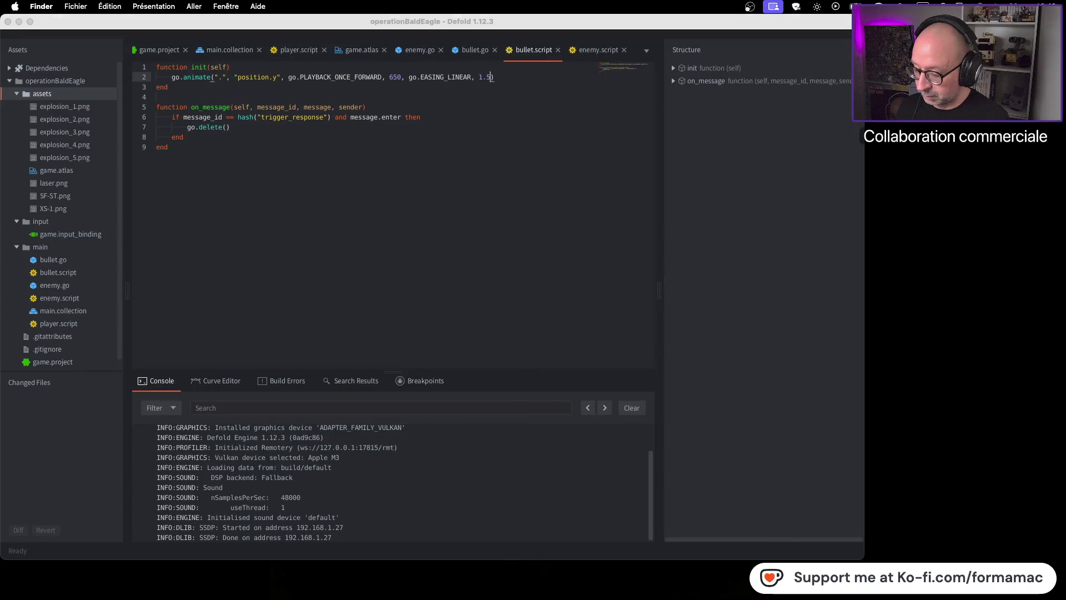
pyautogui.press('super+w')
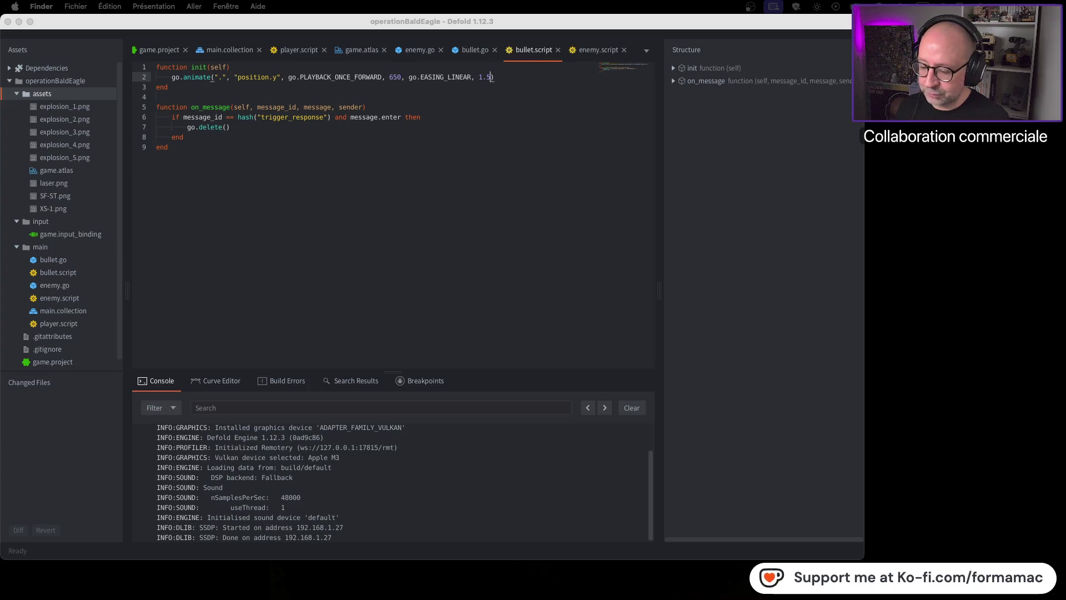
pyautogui.press('super+n')
pyautogui.moveTo(688, 213); pyautogui.dragTo(808, 196)
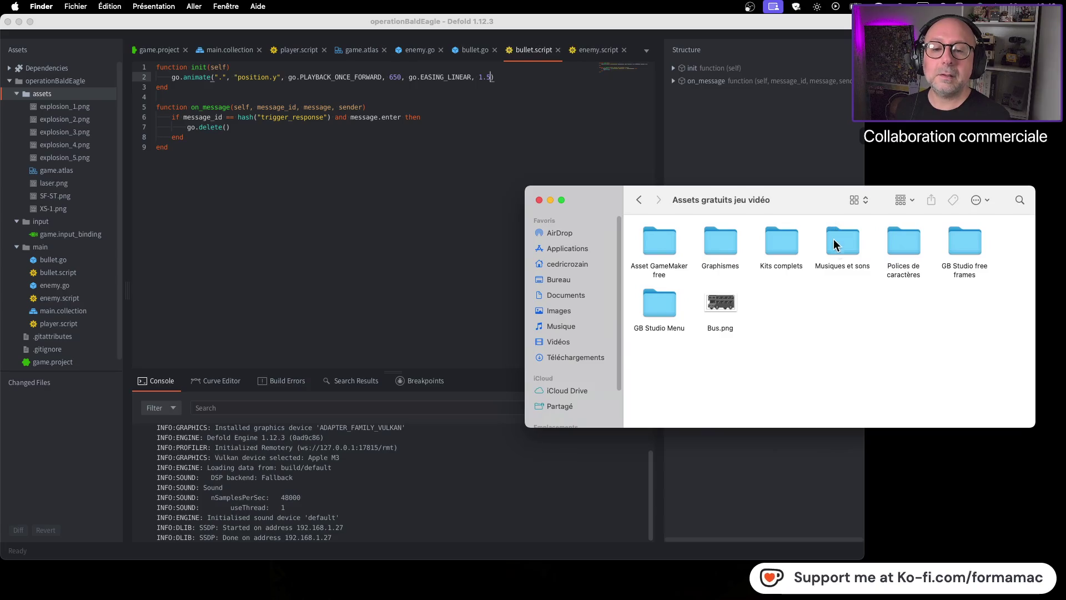
pyautogui.doubleClick(840, 257)
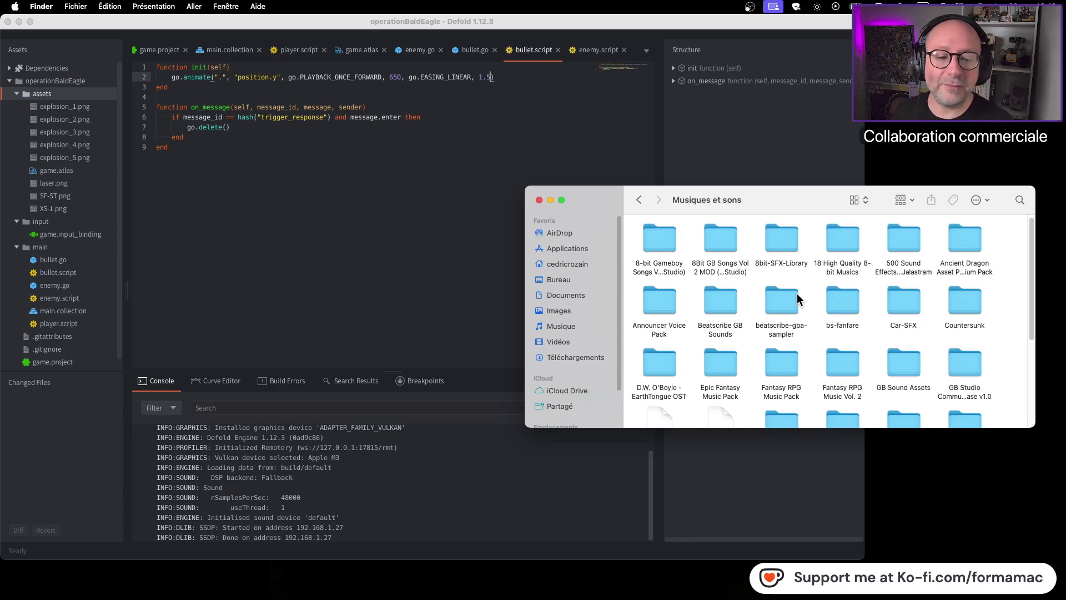
pyautogui.scroll(-1, 798, 297)
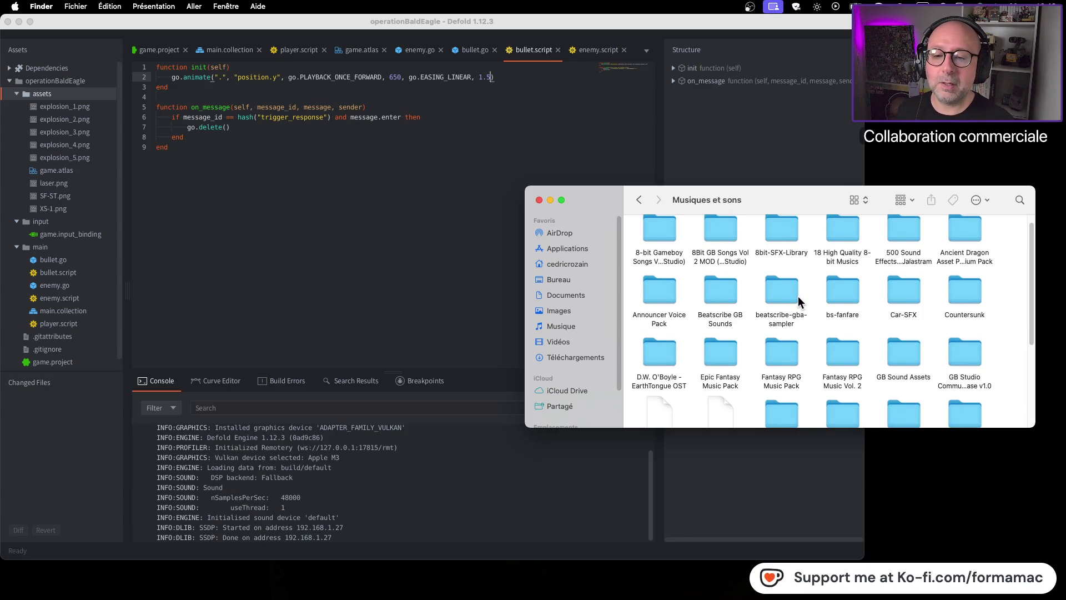
pyautogui.scroll(-5, 799, 298)
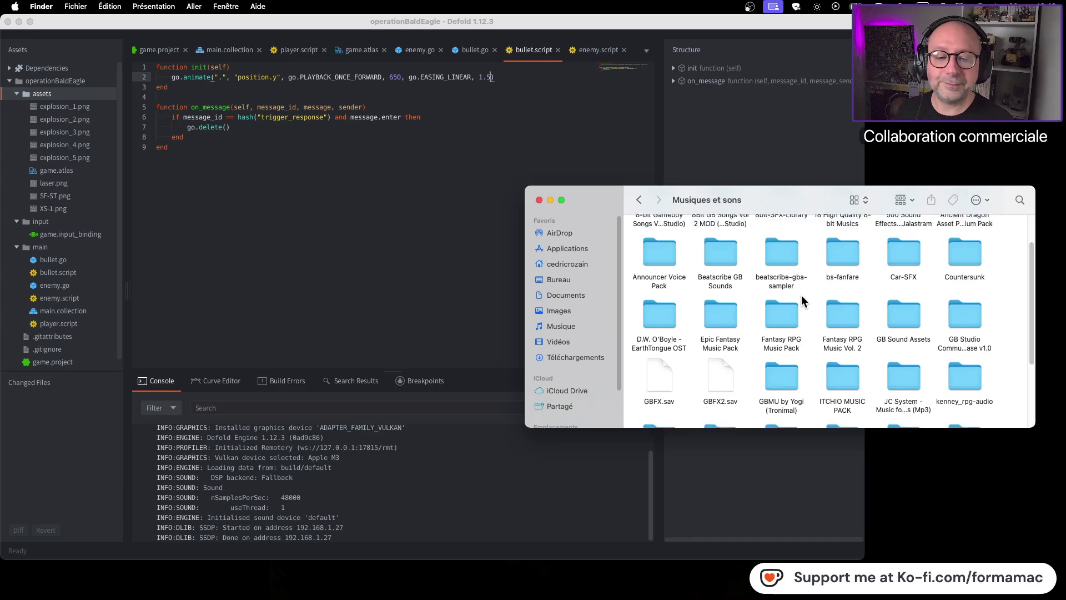
pyautogui.scroll(-3, 802, 295)
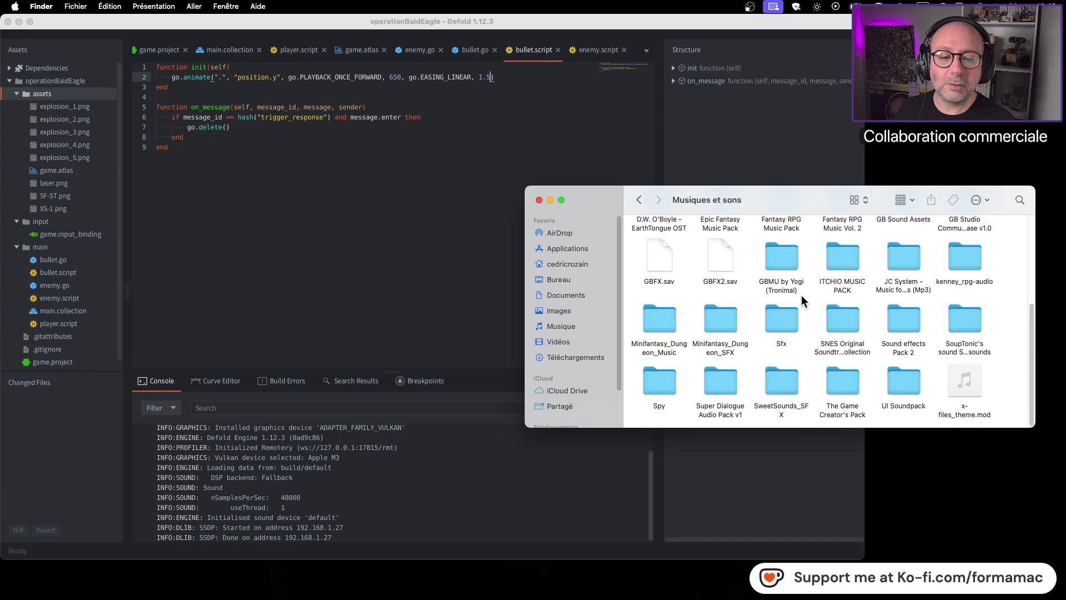
# Step: Search for 'explosion' within Musiques et sons and select the Explosion 1 sound file
pyautogui.click(1019, 202)
pyautogui.write('explosion')
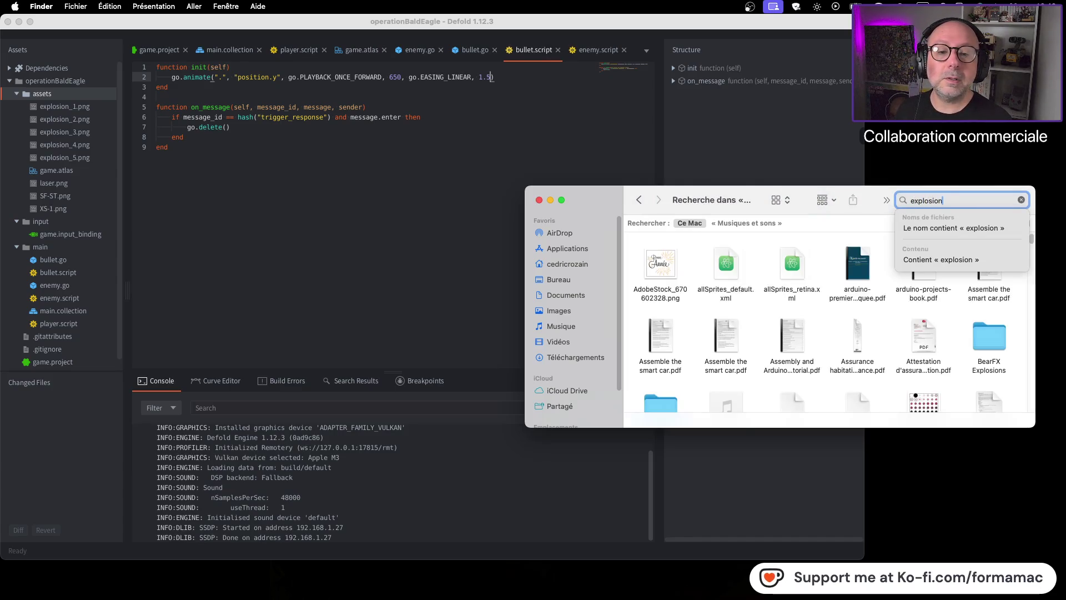
pyautogui.click(763, 227)
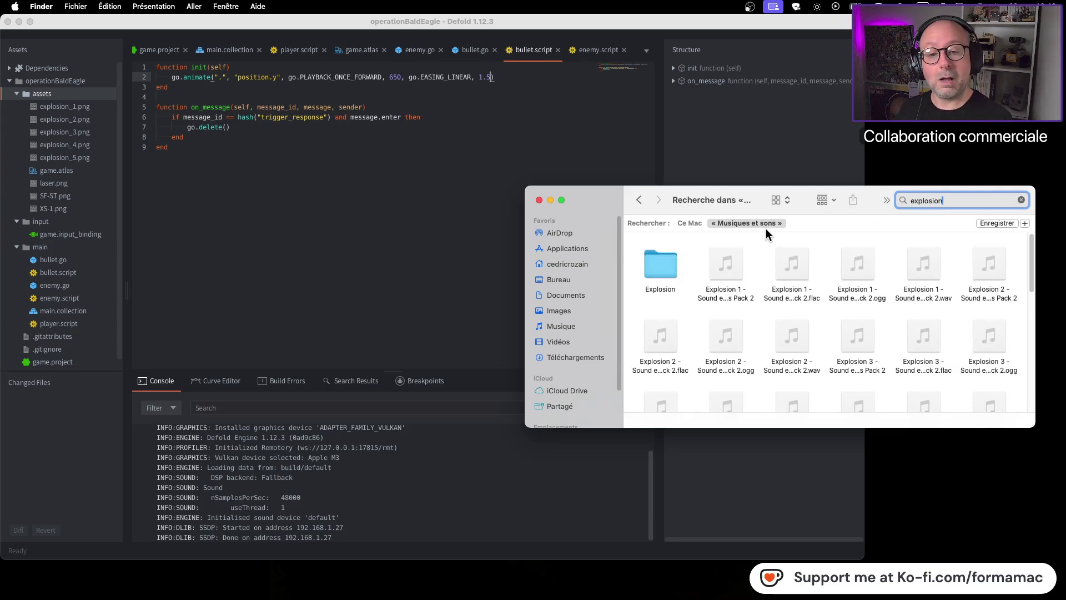
pyautogui.scroll(-5, 765, 264)
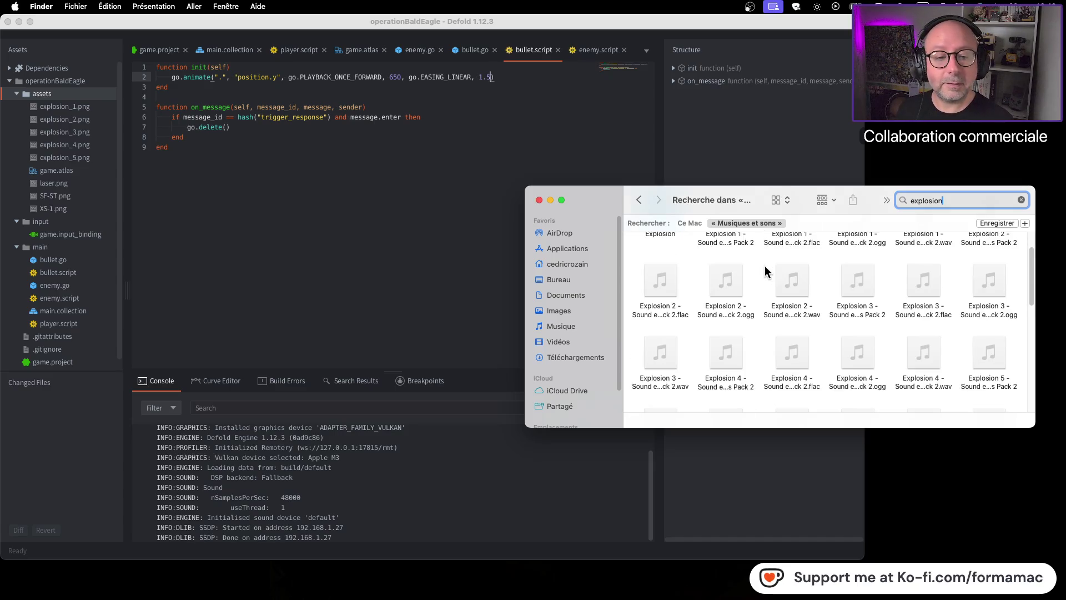
pyautogui.scroll(3, 764, 266)
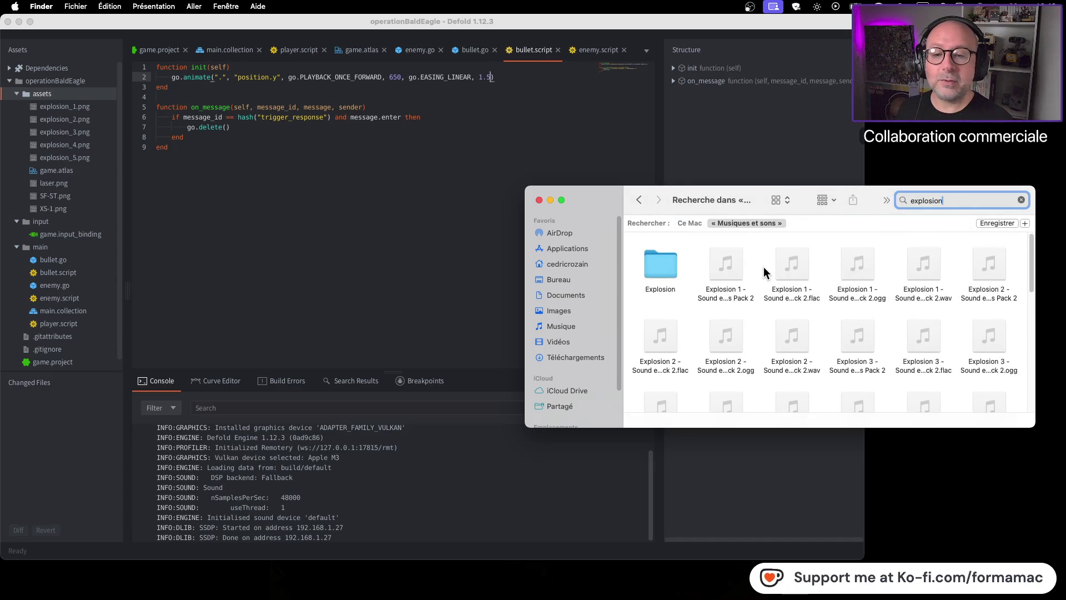
pyautogui.click(667, 270)
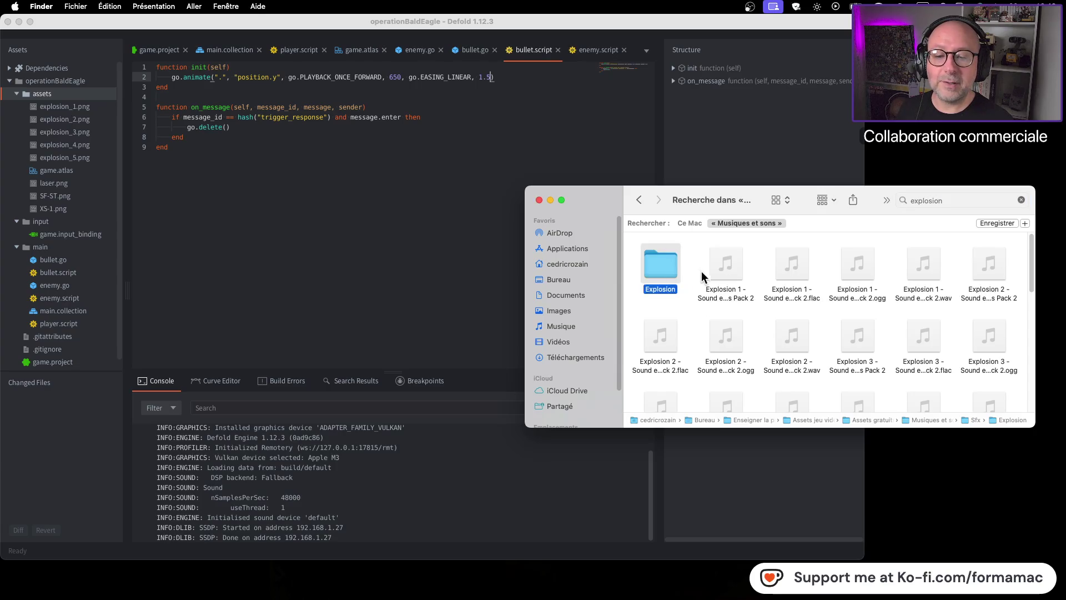
pyautogui.click(732, 278)
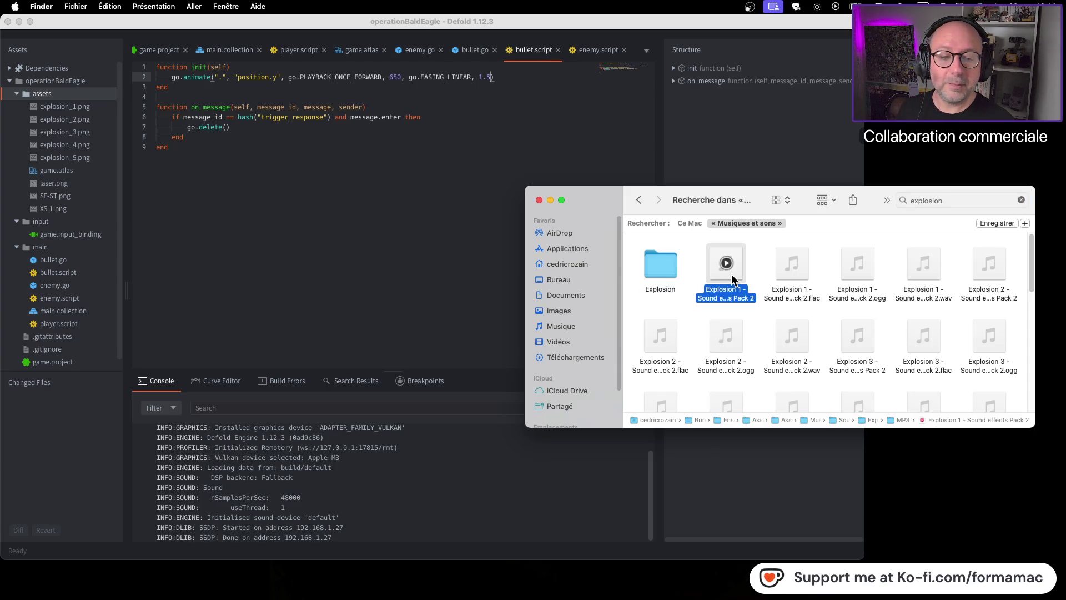
# Step: Open the Explosion folder and preview Explosion_001, 002 and 003.wav
pyautogui.doubleClick(661, 268)
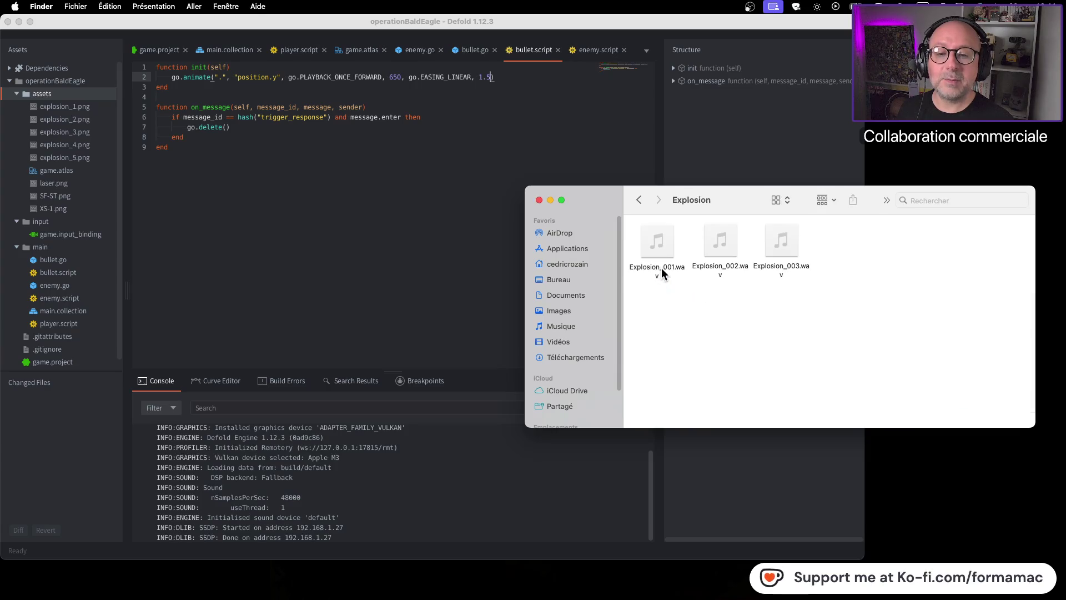
pyautogui.click(674, 254)
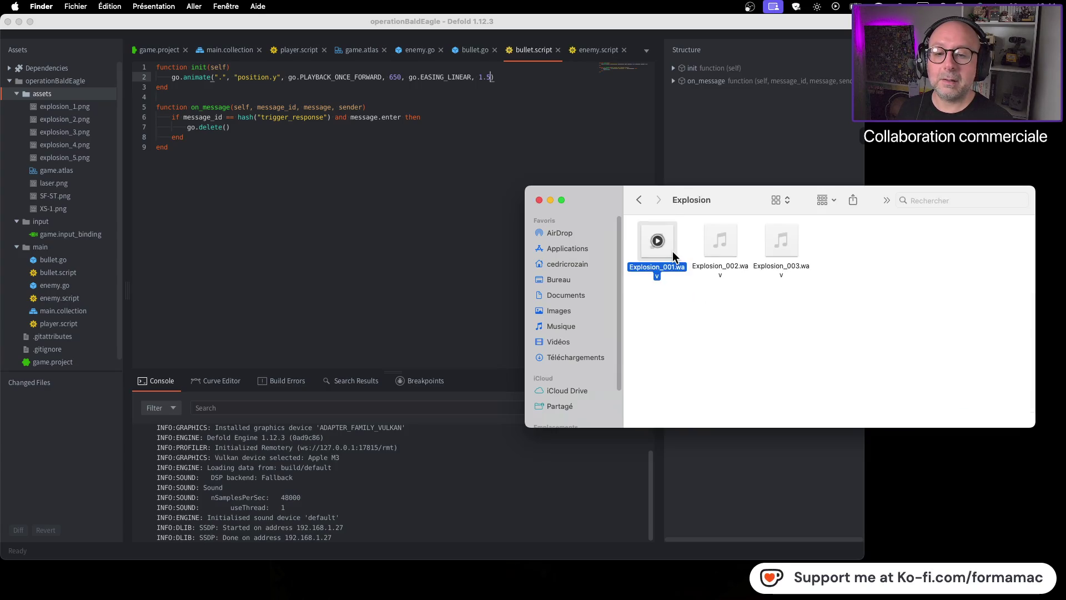
pyautogui.press('space')
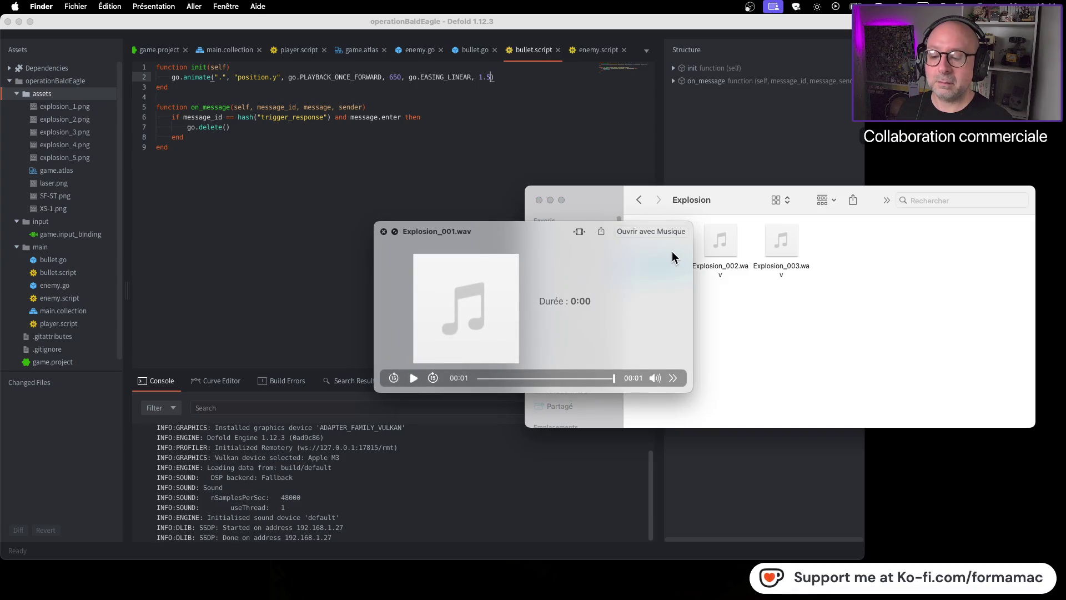
pyautogui.press('space')
pyautogui.click(719, 253)
pyautogui.press('space')
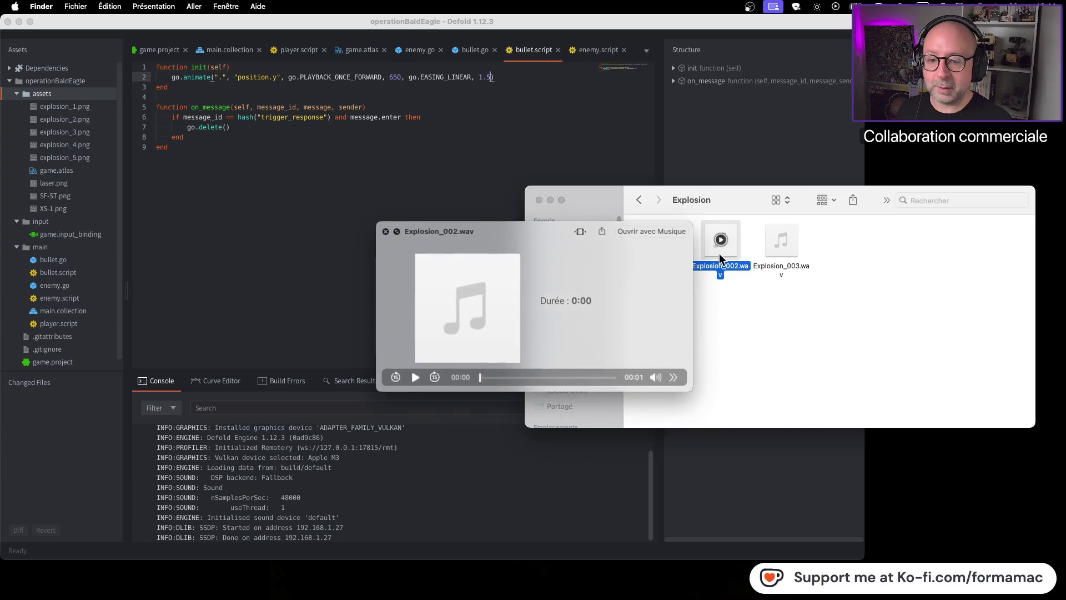
pyautogui.press('space')
pyautogui.click(783, 248)
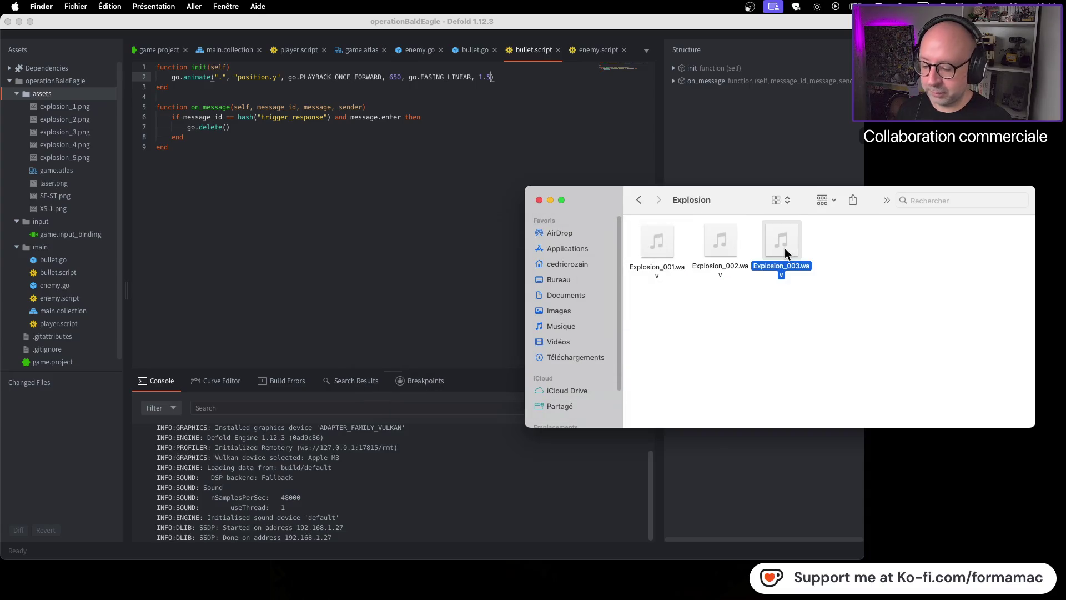
pyautogui.press('space')
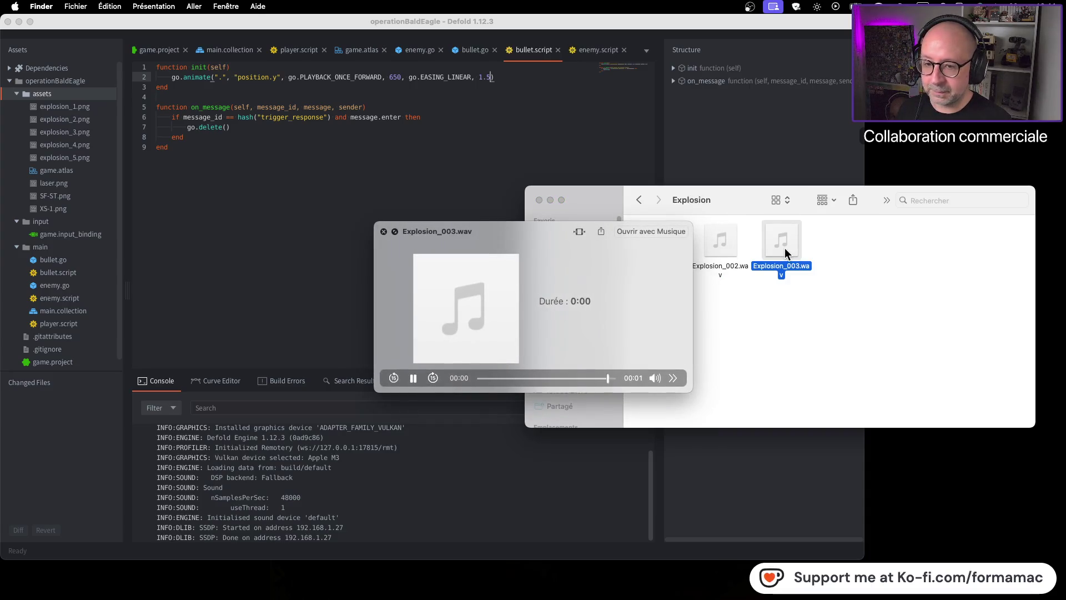
pyautogui.press('space')
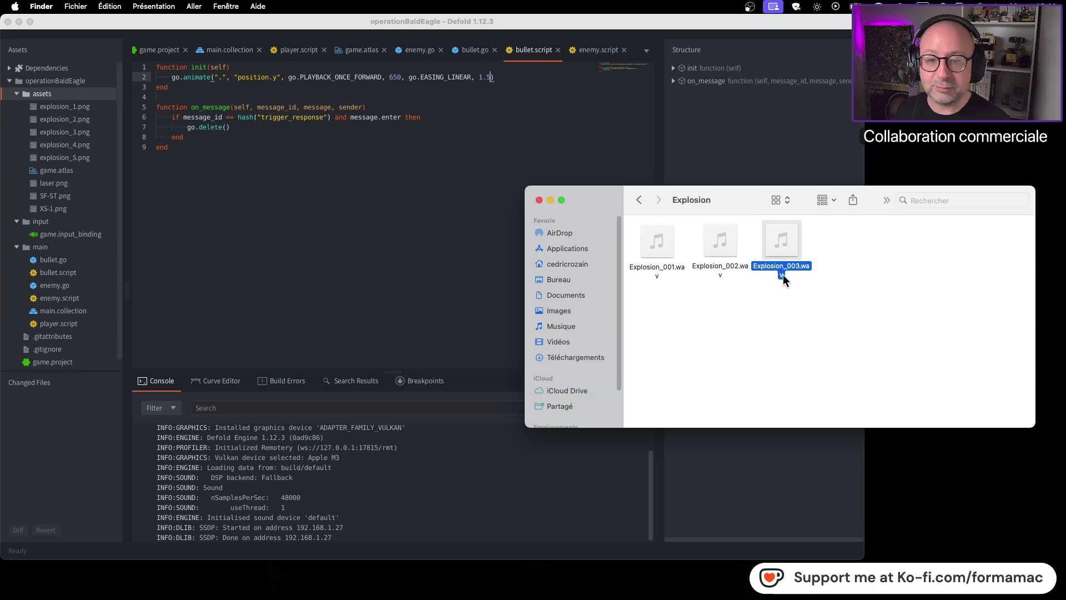
# Step: Navigate from the search results to Sound effects Pack 2 > Explosions > WAV
pyautogui.click(640, 201)
pyautogui.click(724, 264)
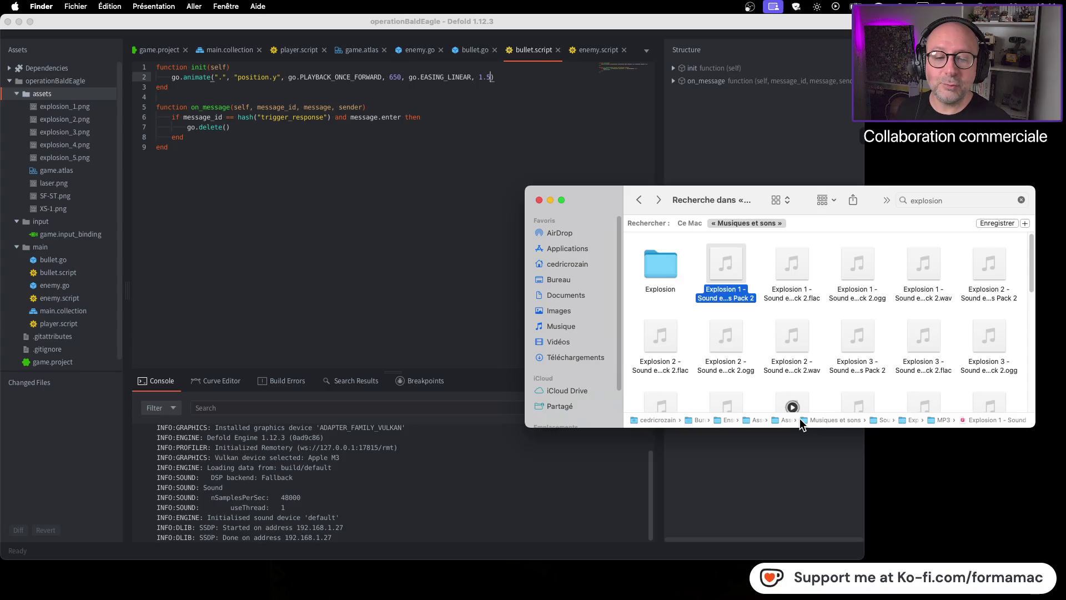
pyautogui.doubleClick(871, 420)
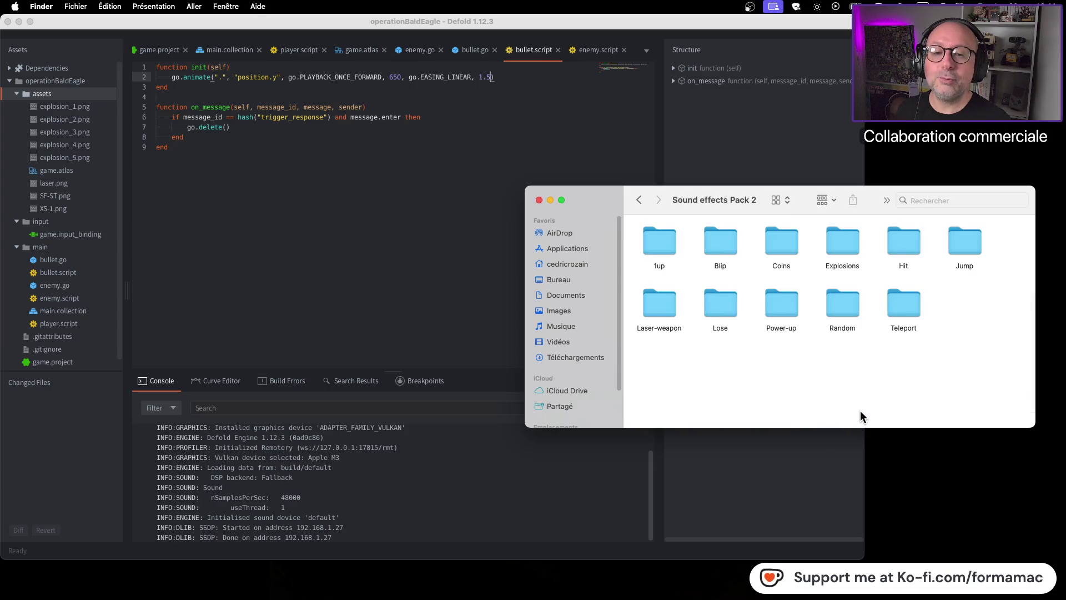
pyautogui.doubleClick(845, 239)
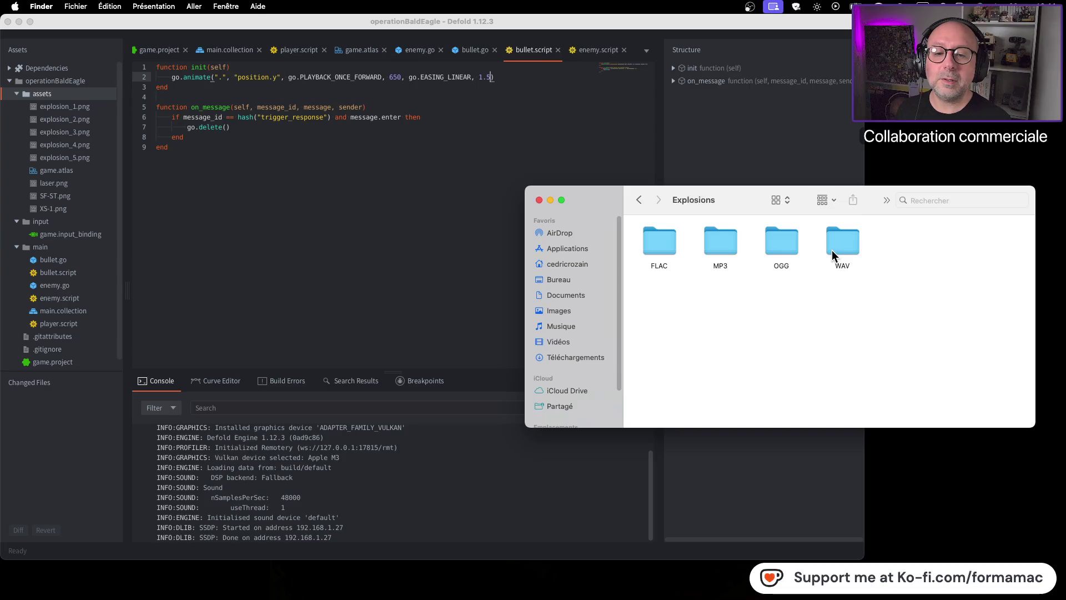
pyautogui.doubleClick(838, 247)
# Step: Audition Explosion 1 through 6, then Explosion 10, 9 and 8
pyautogui.press('space')
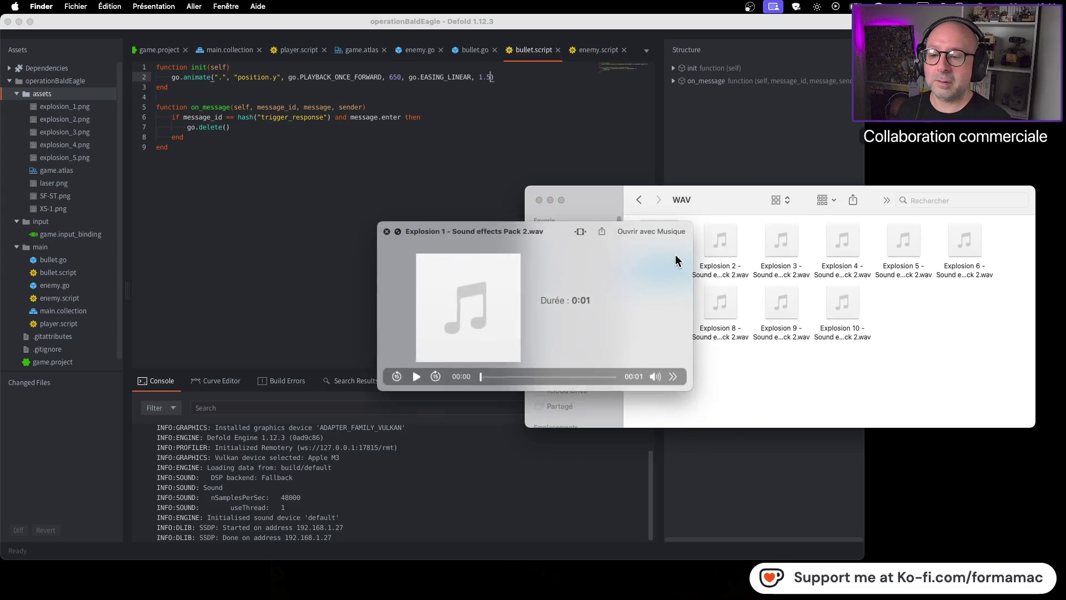
pyautogui.click(735, 254)
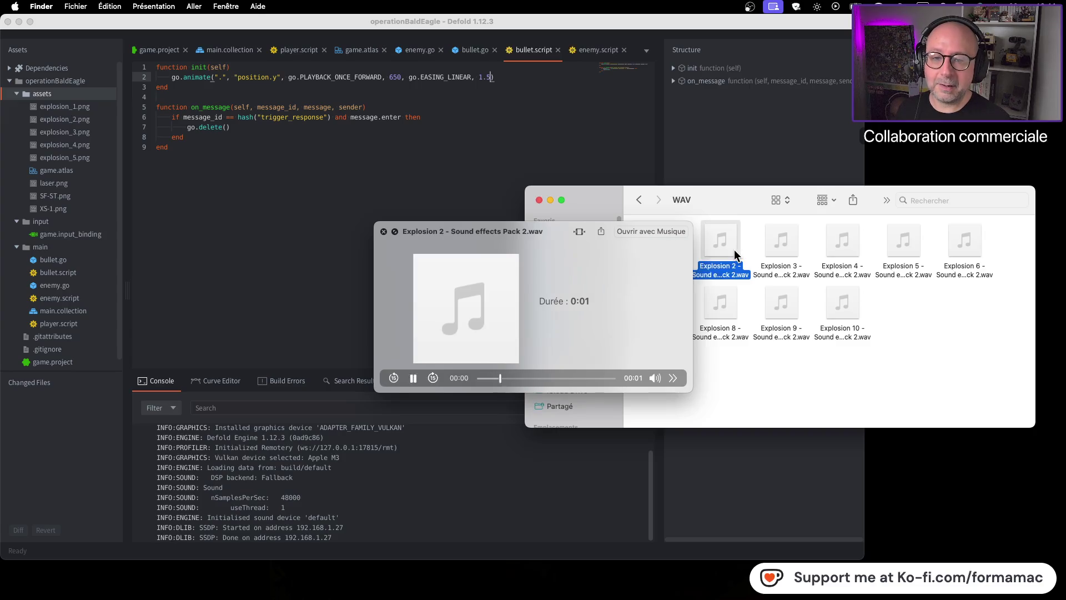
pyautogui.click(789, 257)
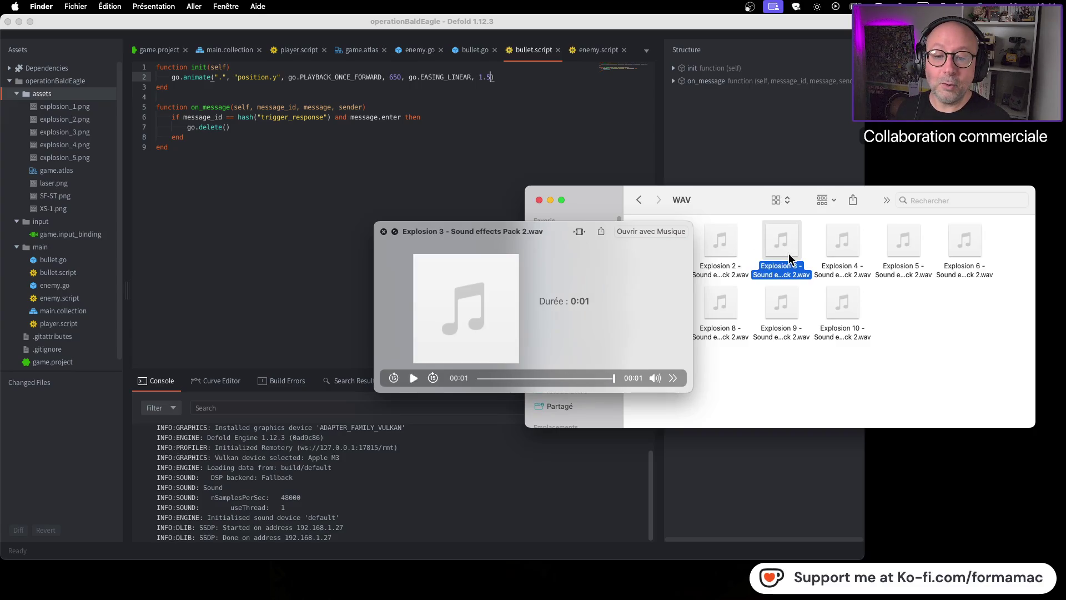
pyautogui.press('space')
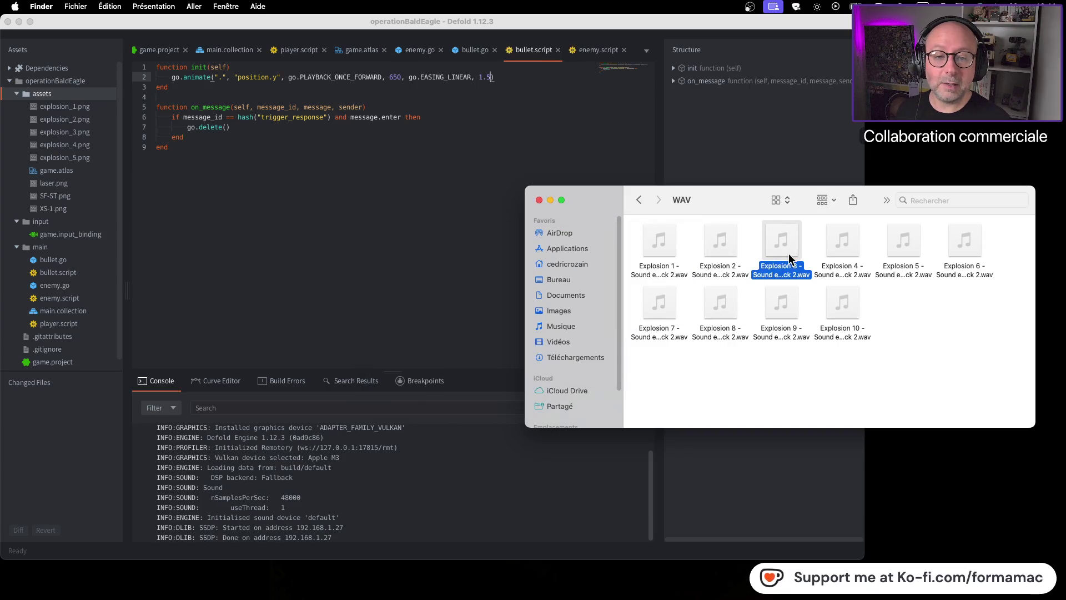
pyautogui.press('space')
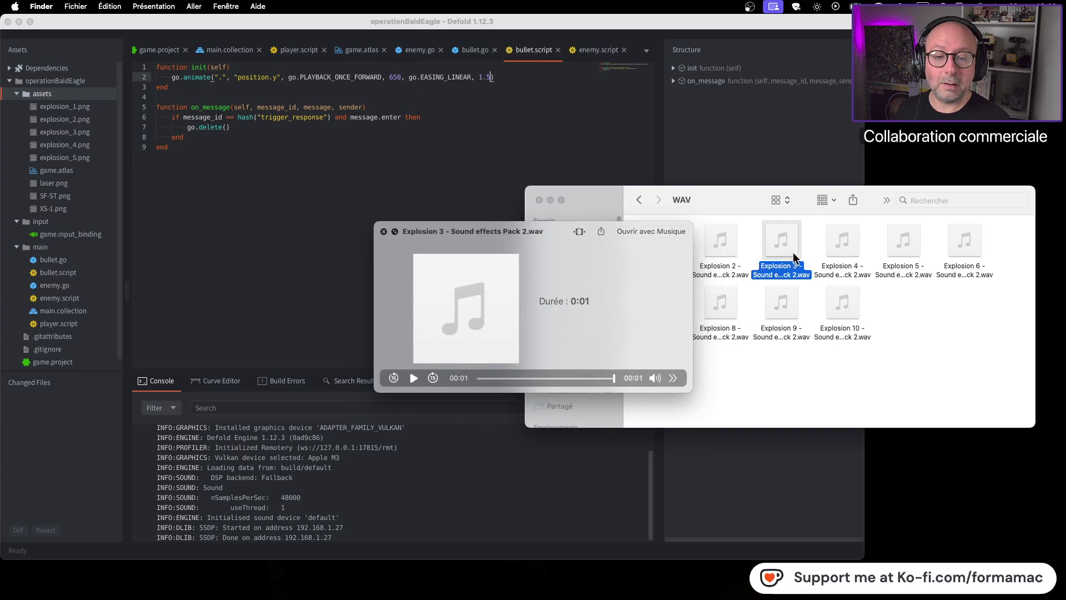
pyautogui.click(843, 251)
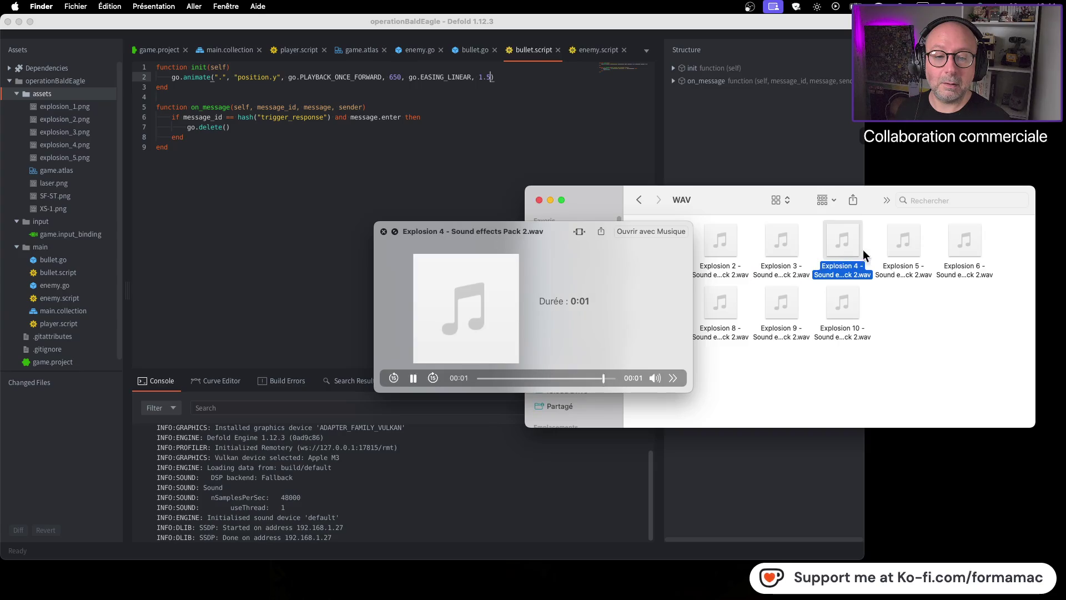
pyautogui.click(904, 248)
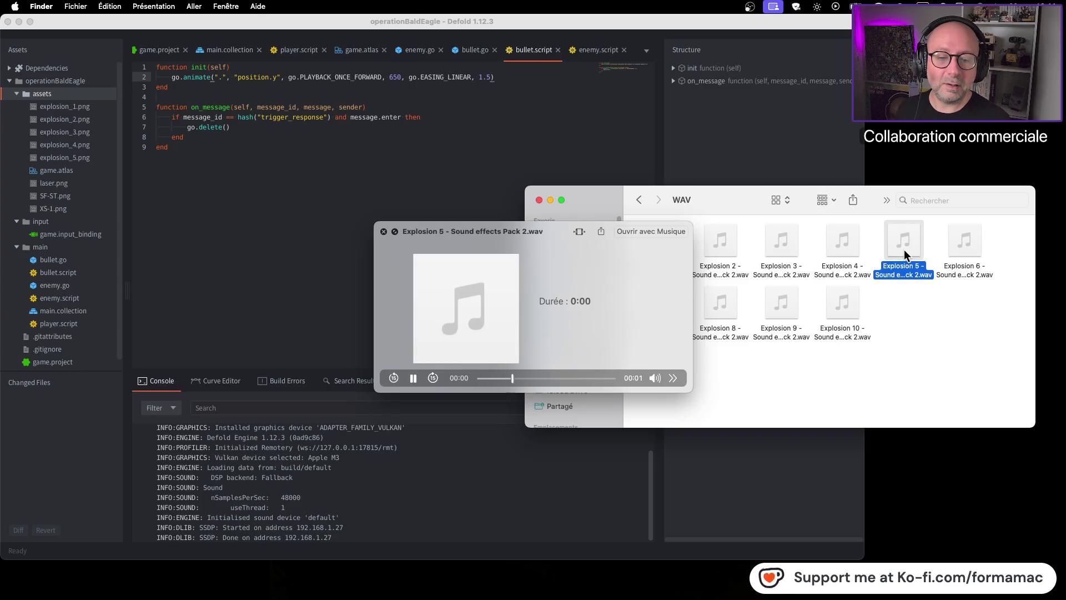
pyautogui.click(972, 251)
pyautogui.click(853, 315)
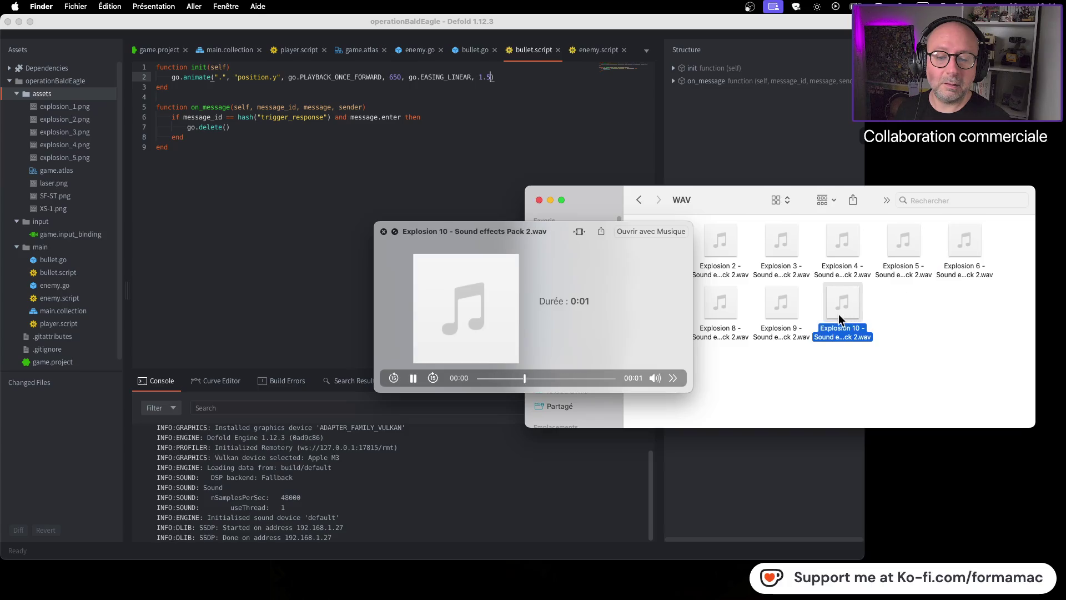
pyautogui.click(800, 316)
pyautogui.click(739, 320)
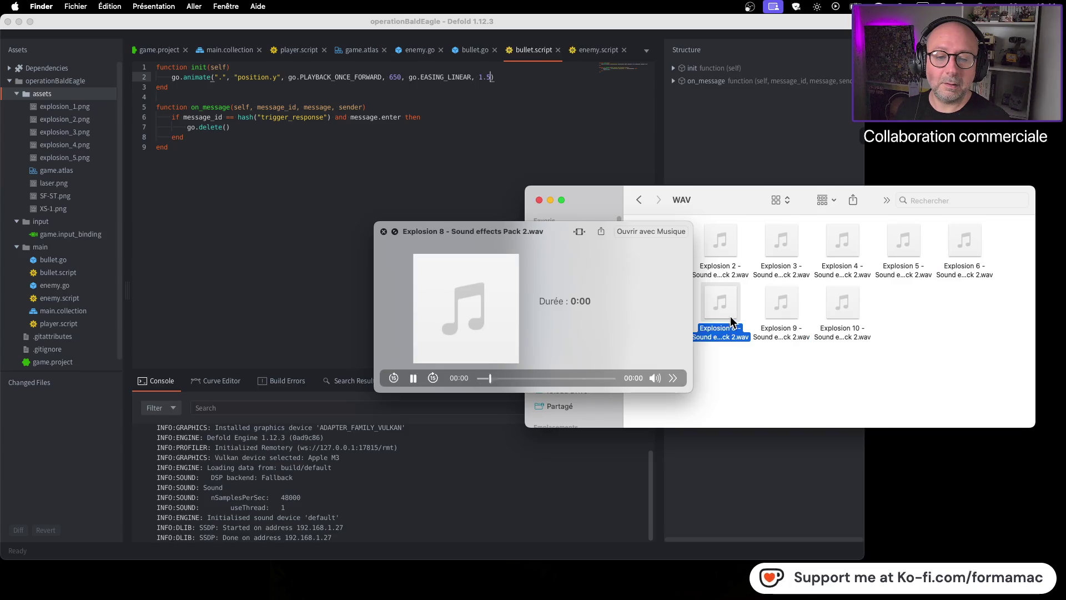
# Step: Compare Explosions 7, 3, 1, 2, 9 and 10 again, settle on Explosion 8, and close the preview
pyautogui.moveTo(550, 229); pyautogui.dragTo(448, 168)
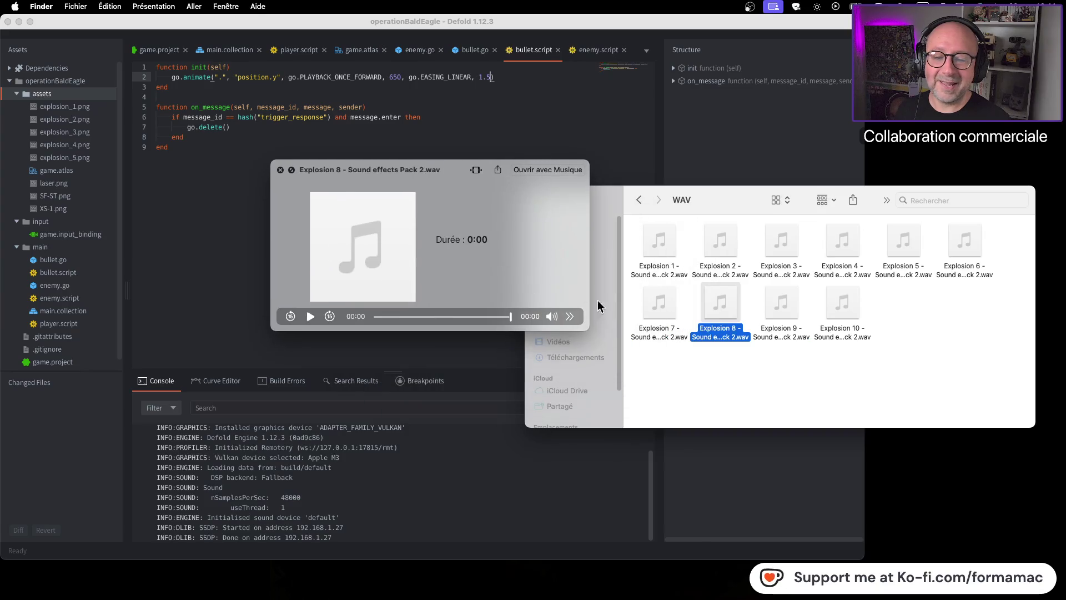
pyautogui.click(664, 311)
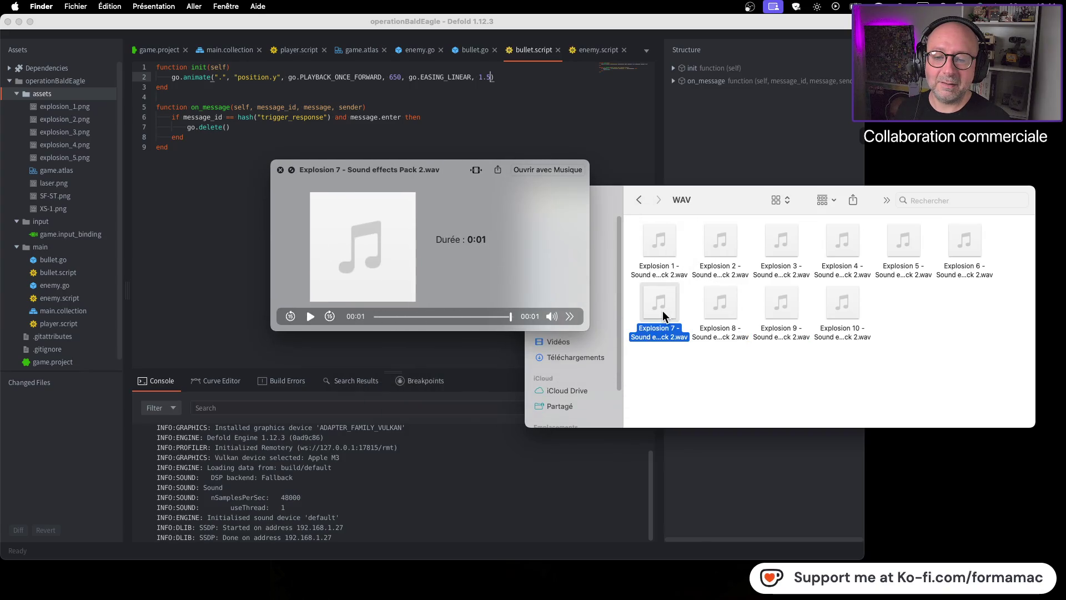
pyautogui.click(763, 275)
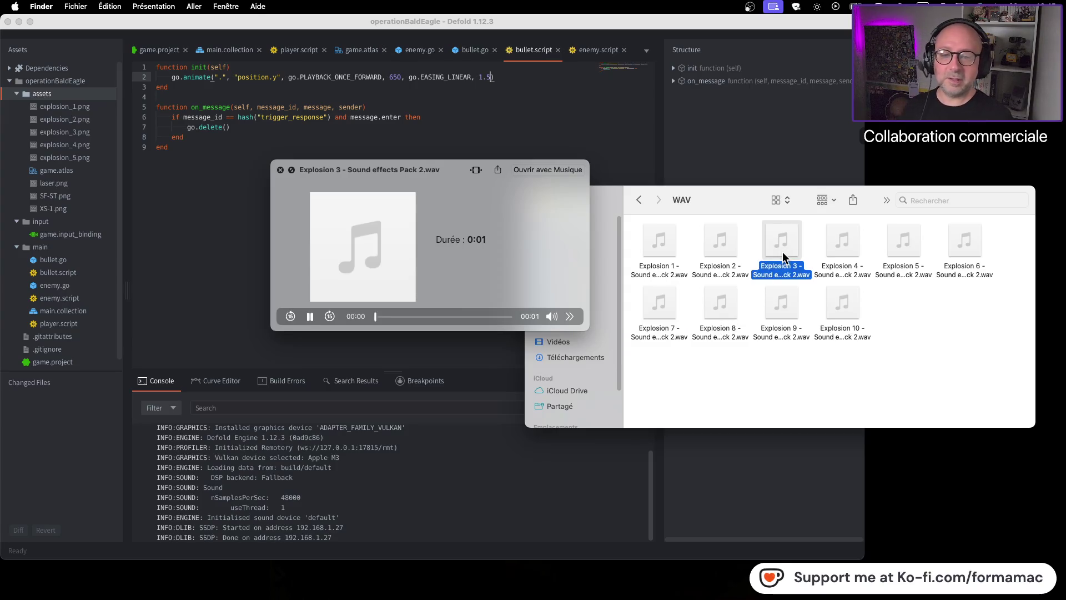
pyautogui.click(673, 255)
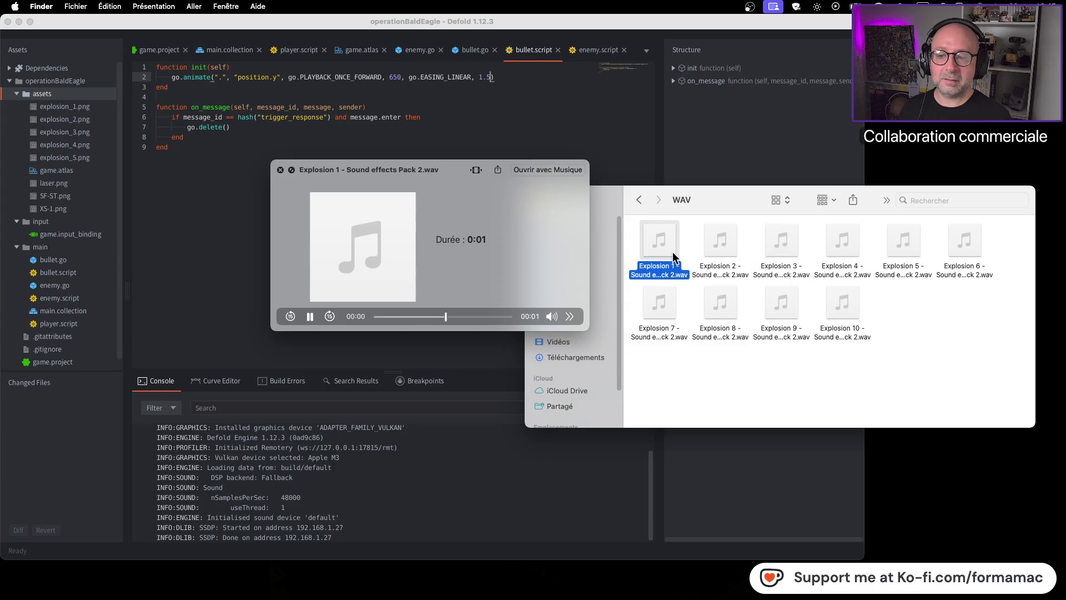
pyautogui.click(722, 247)
pyautogui.click(732, 319)
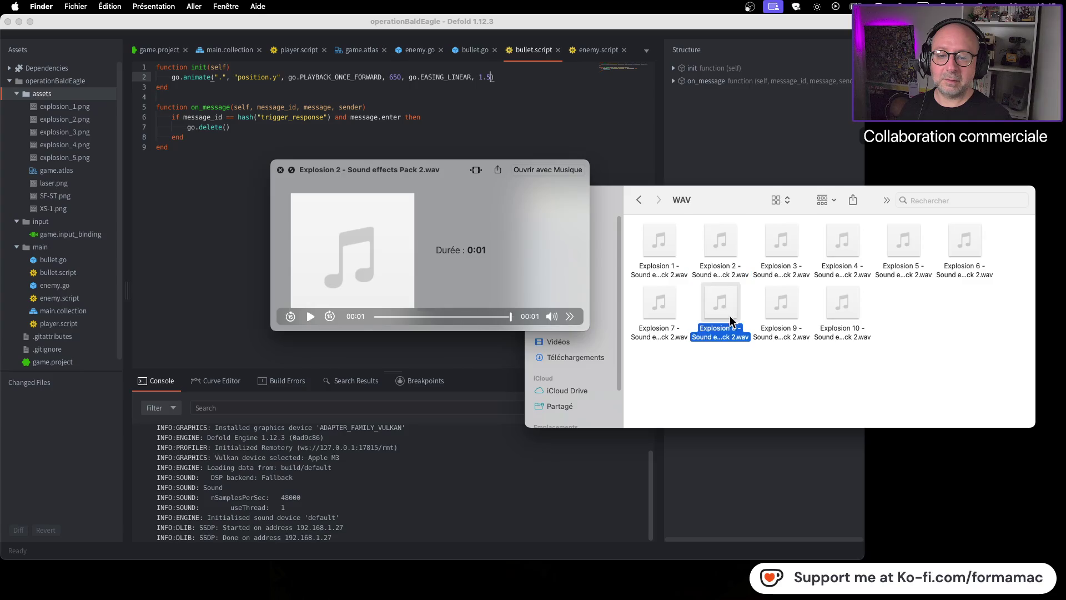
pyautogui.press('space')
pyautogui.press('space')
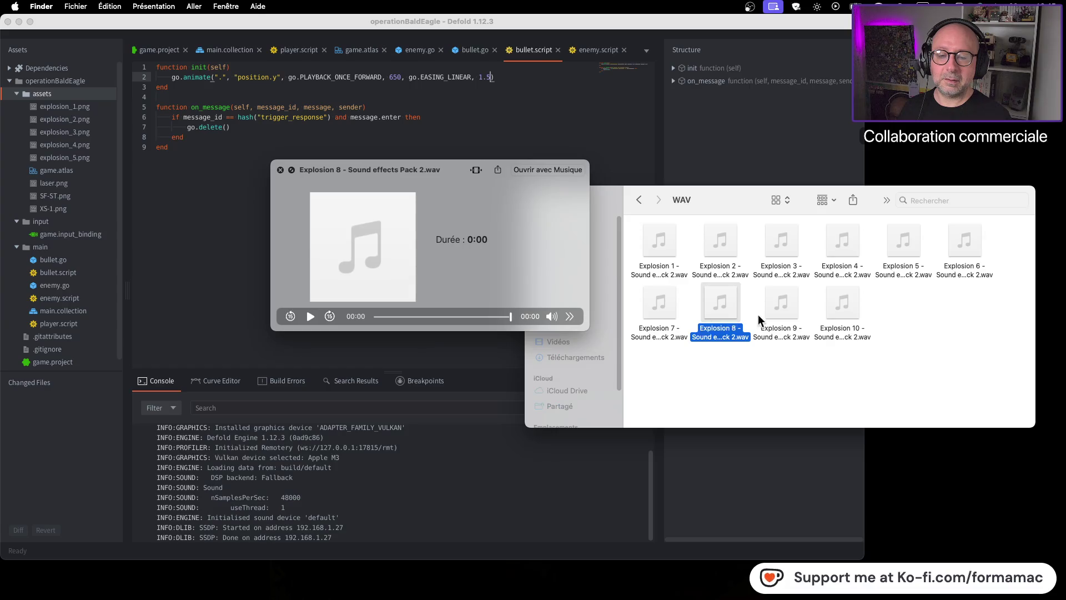
pyautogui.click(787, 314)
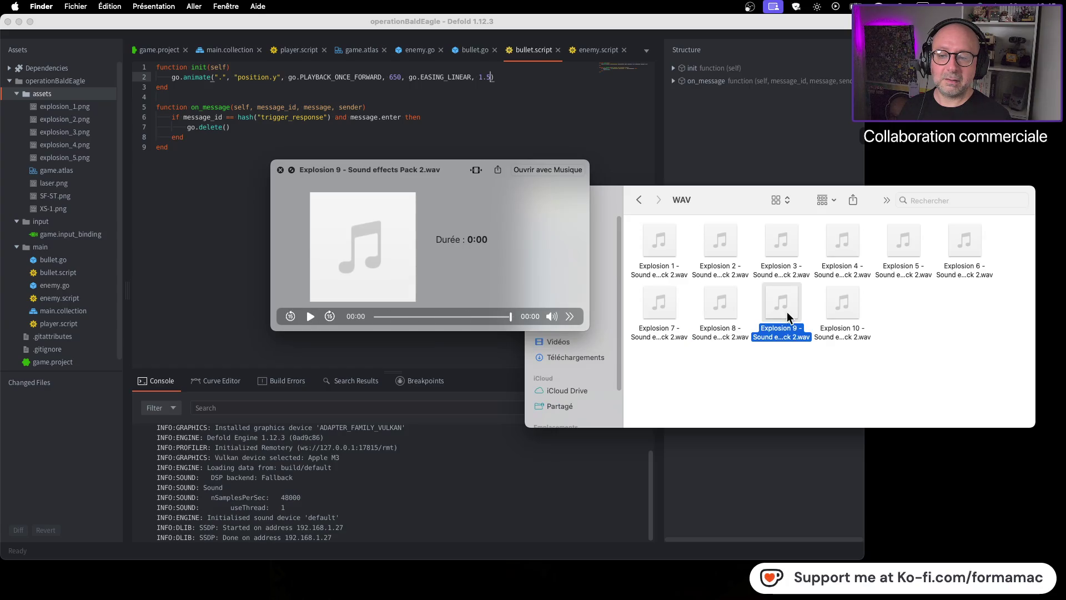
pyautogui.click(845, 316)
pyautogui.click(714, 318)
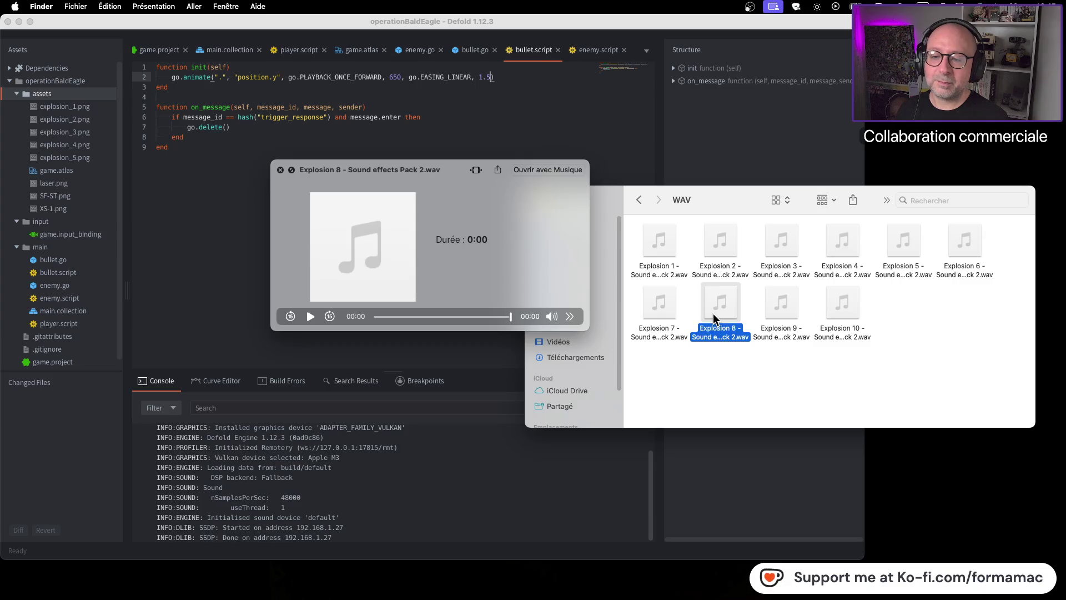
pyautogui.press('space')
pyautogui.click(974, 123)
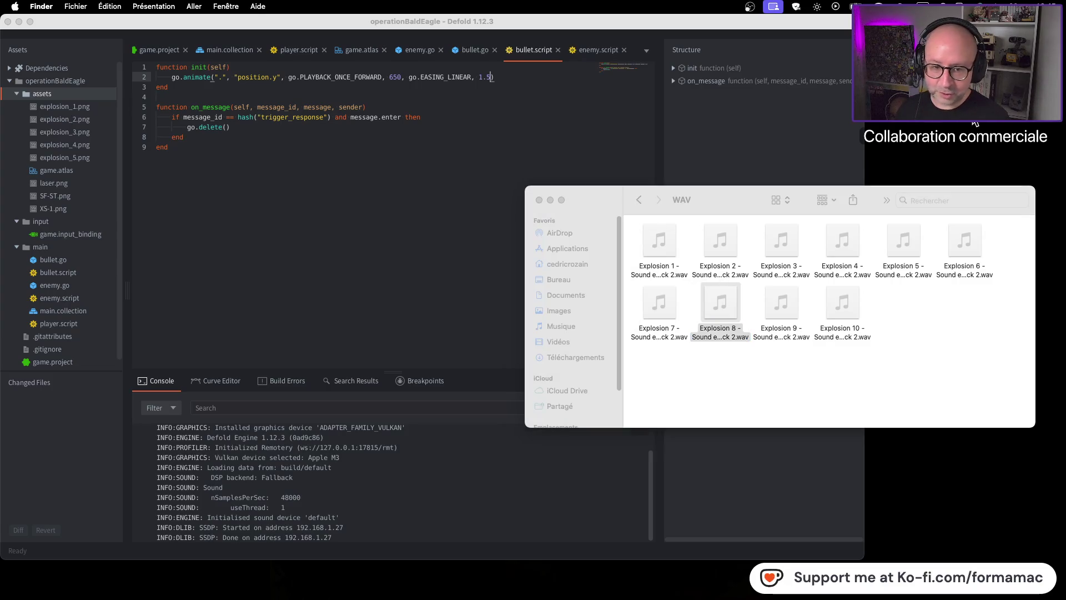
# Step: Go back to the explosion search results and select the Explosion 2 WAV result
pyautogui.click(641, 204)
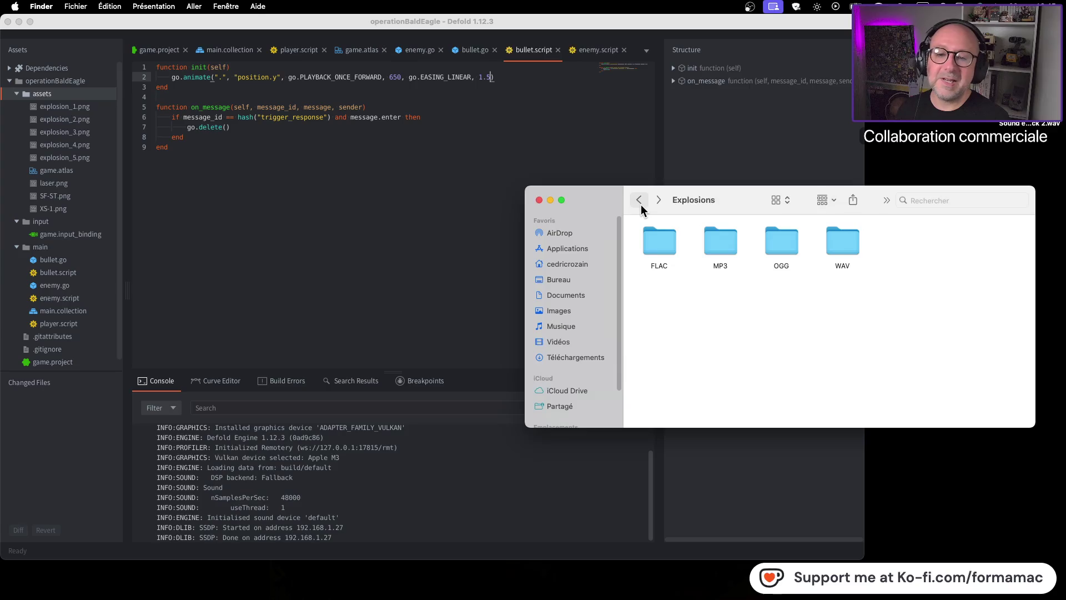
pyautogui.click(641, 205)
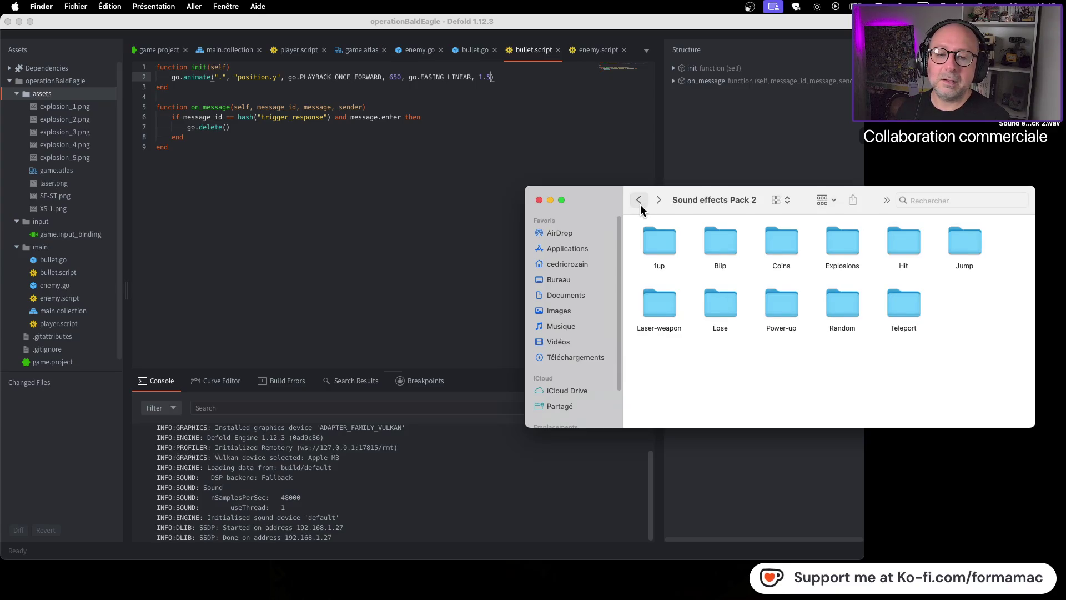
pyautogui.click(640, 205)
pyautogui.click(805, 352)
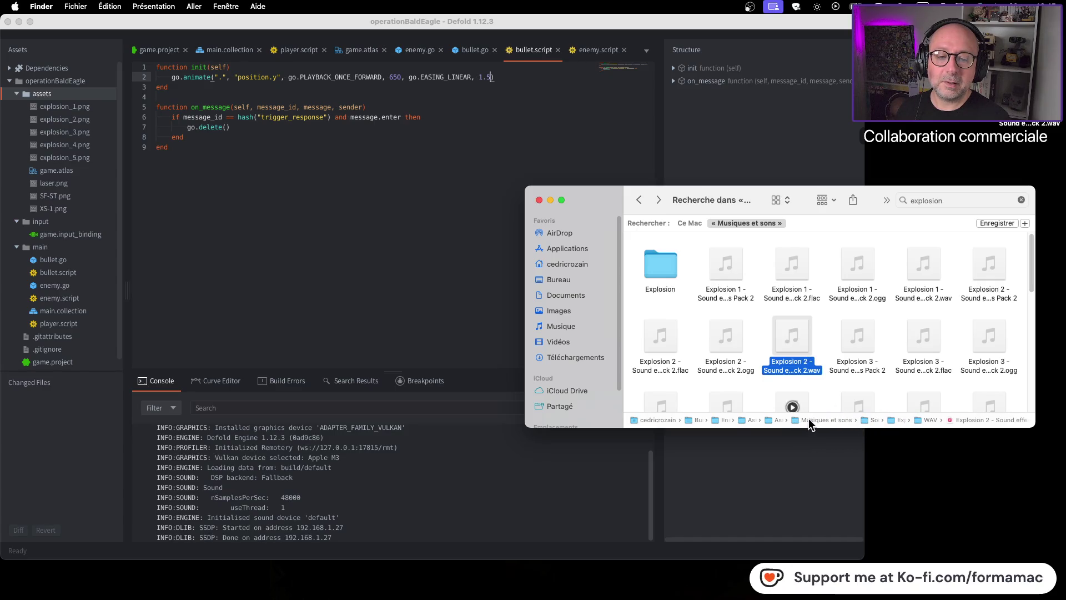
# Step: Open Musiques et sons > Sound effects Pack 2 > Explosions > WAV
pyautogui.doubleClick(808, 420)
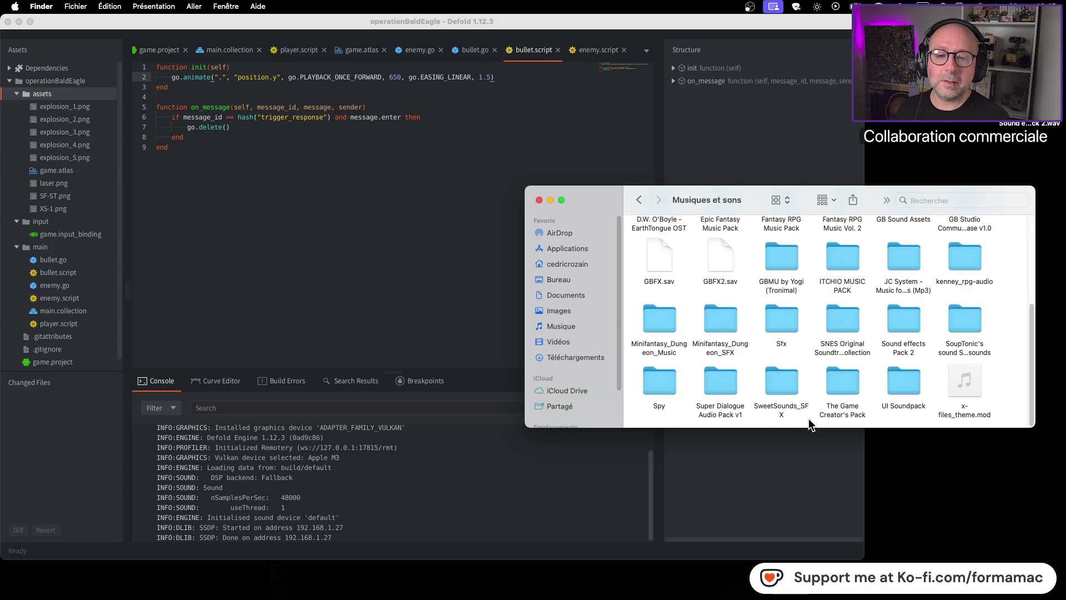
pyautogui.click(902, 317)
pyautogui.doubleClick(902, 318)
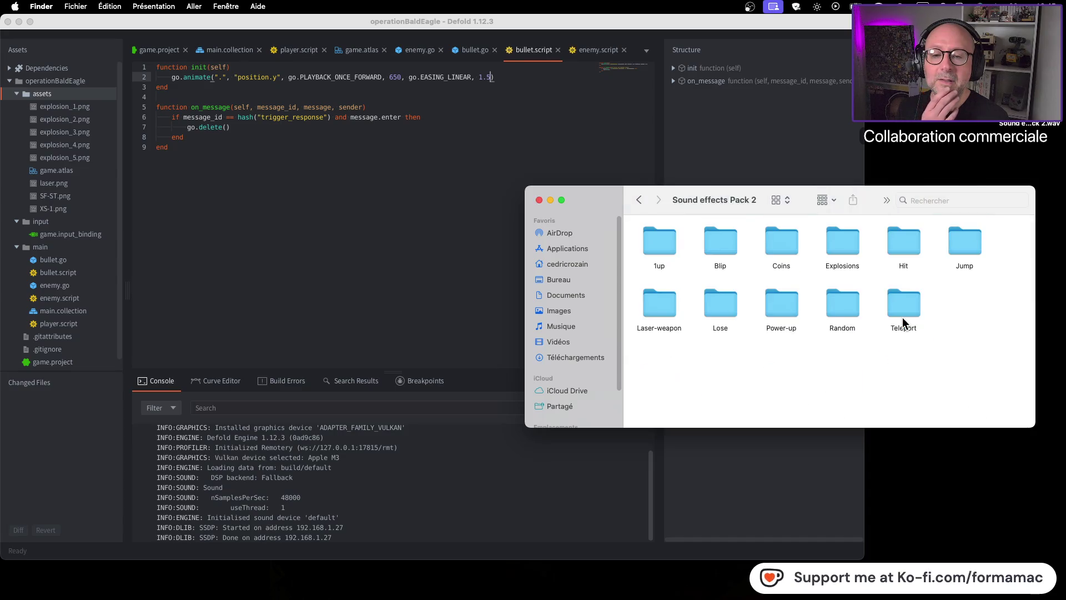
pyautogui.doubleClick(844, 252)
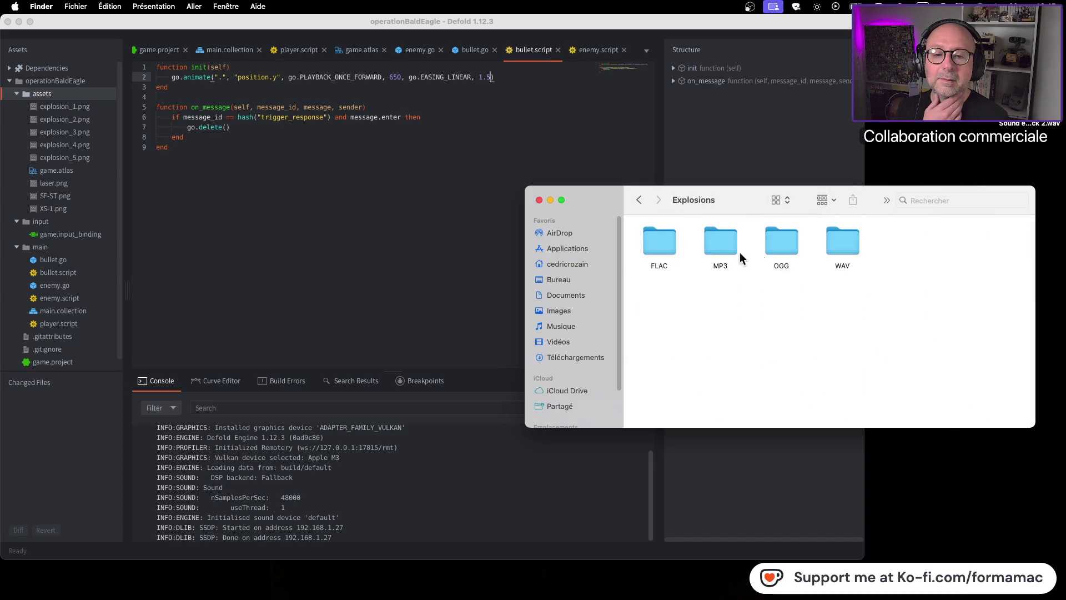
pyautogui.doubleClick(835, 242)
# Step: Go back up to Musiques et sons, close the window, and select the desktop explosion file
pyautogui.click(638, 204)
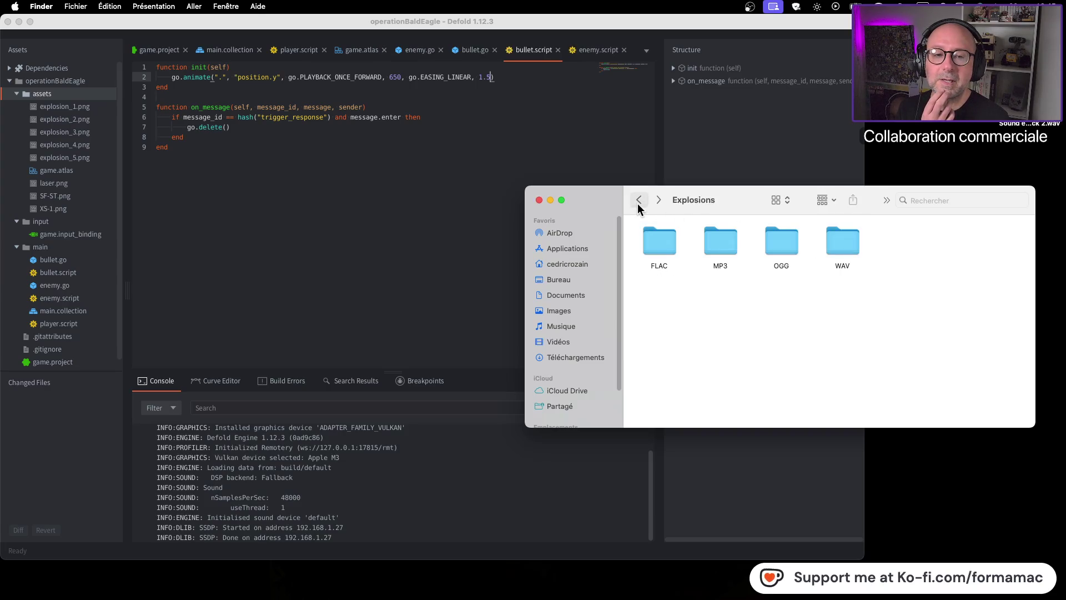
pyautogui.click(638, 203)
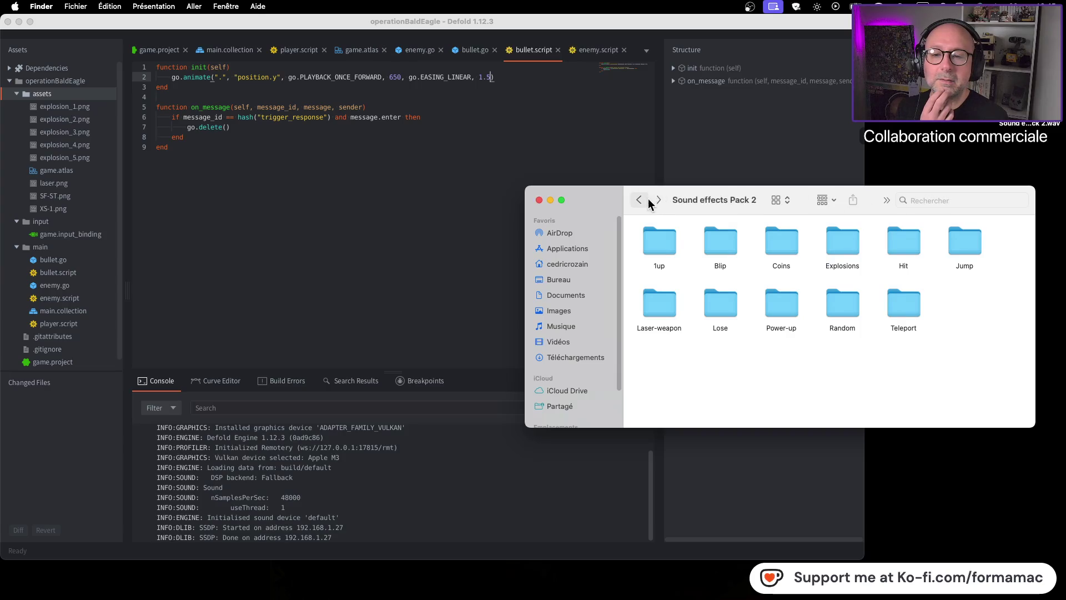
pyautogui.click(639, 203)
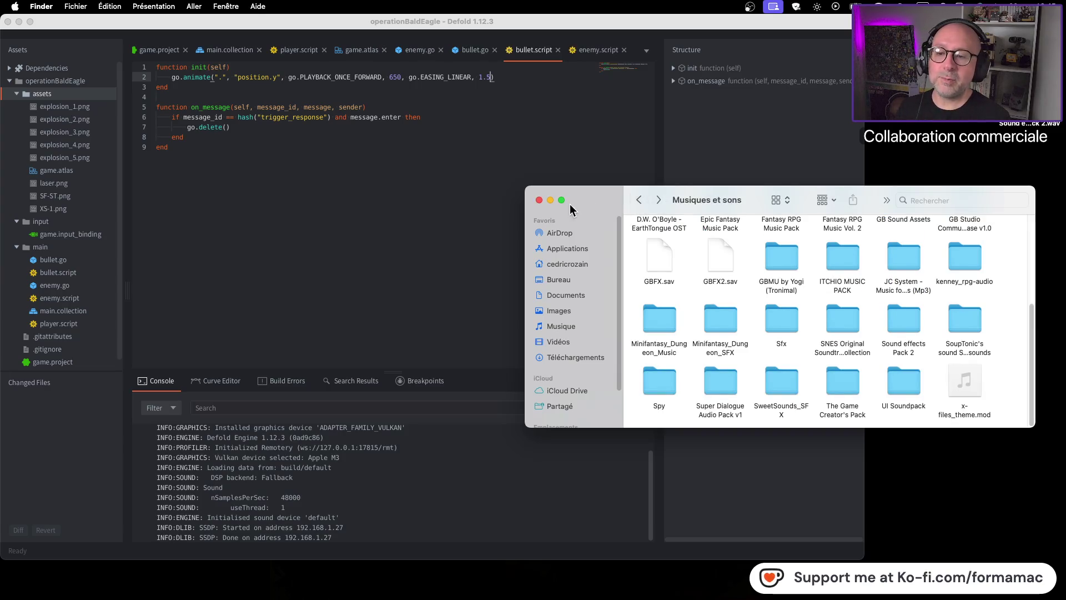
pyautogui.click(538, 200)
pyautogui.click(1029, 124)
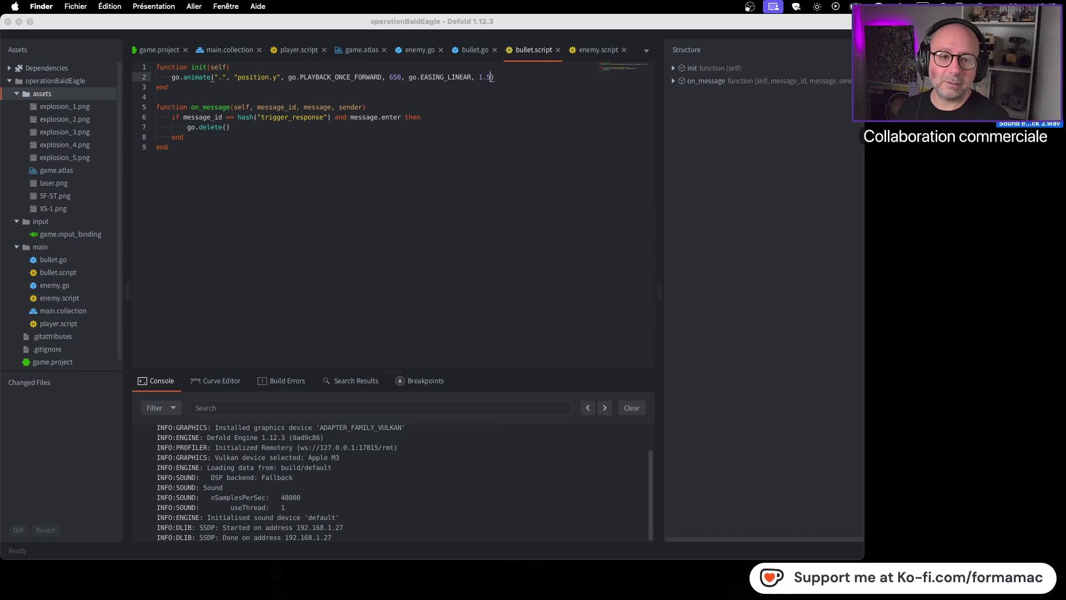
# Step: Replay Explosion 8, move its file into open desktop space, and open the Defold folder
pyautogui.press('space')
pyautogui.press('space')
pyautogui.press('space')
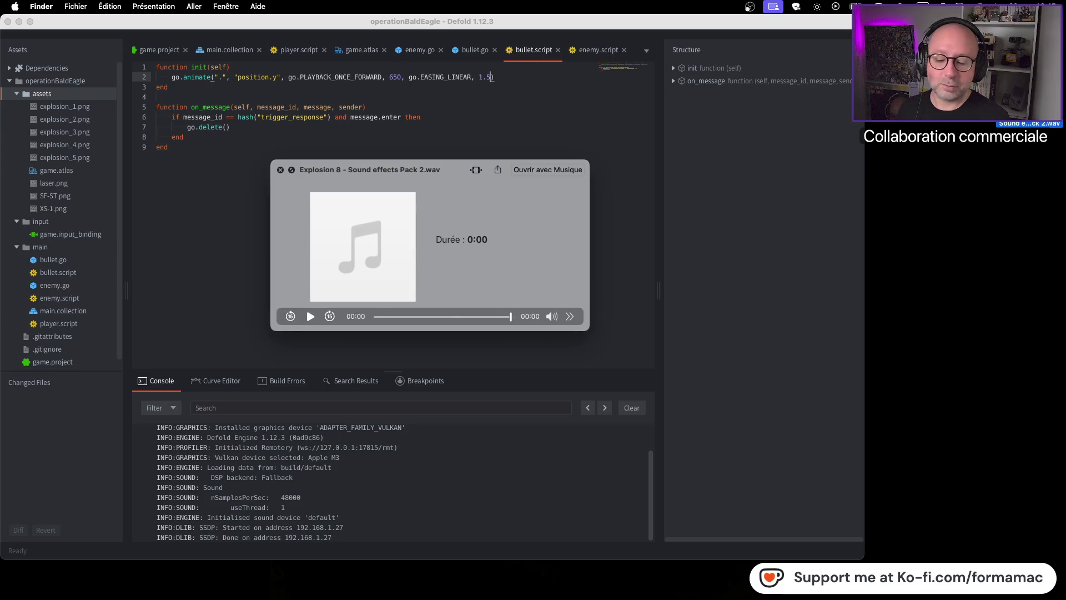
pyautogui.press('space')
pyautogui.press('space')
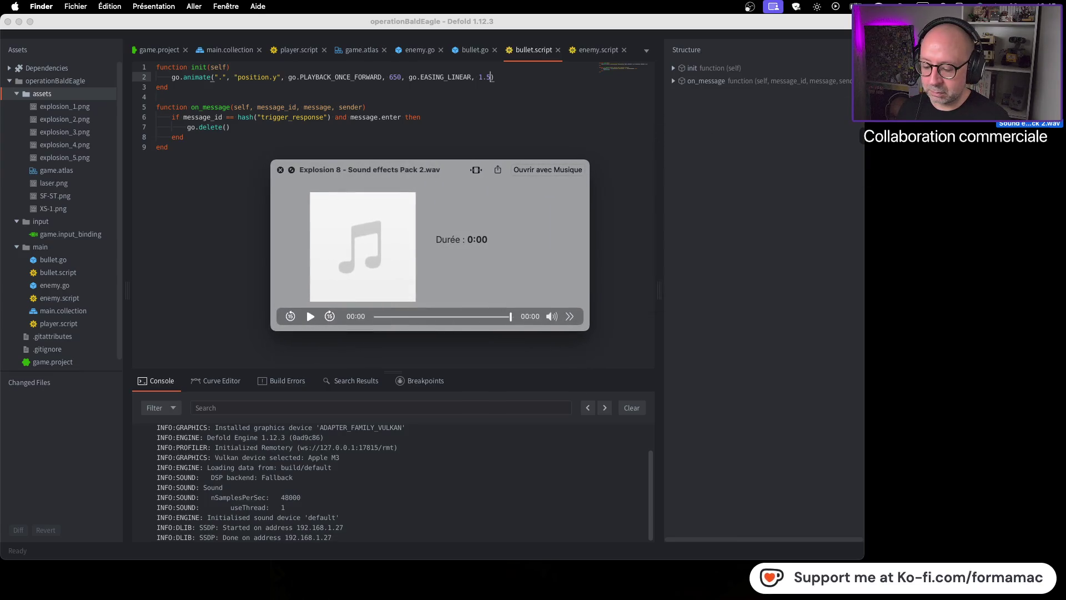
pyautogui.press('space')
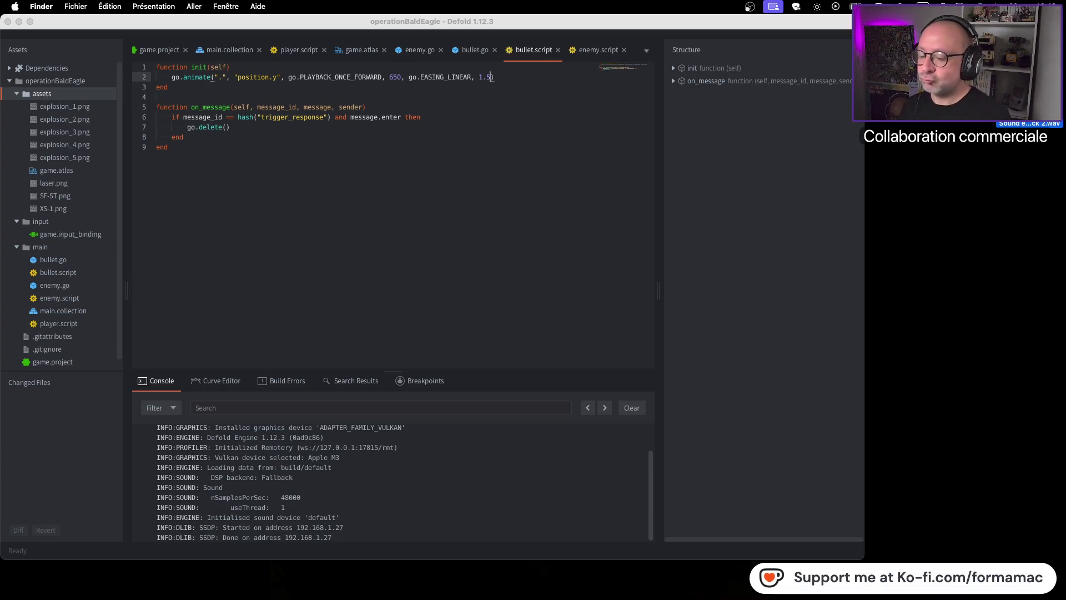
pyautogui.moveTo(1030, 108); pyautogui.dragTo(995, 258)
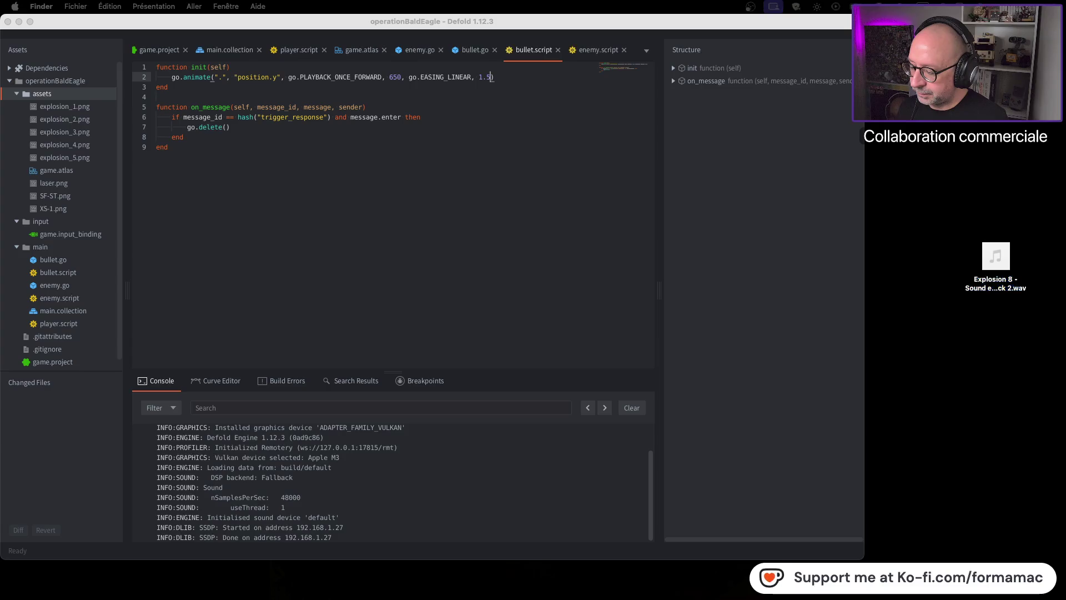
pyautogui.press('super+n')
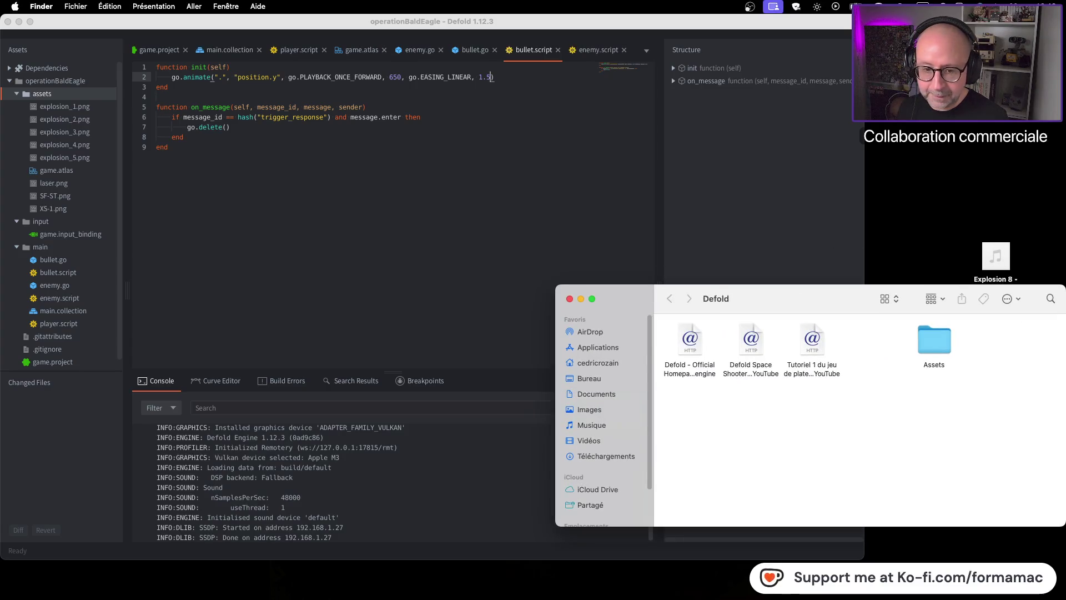
# Step: Tidy the Finder folder icons into a grid and open the Assets folder
pyautogui.moveTo(930, 339); pyautogui.dragTo(869, 347)
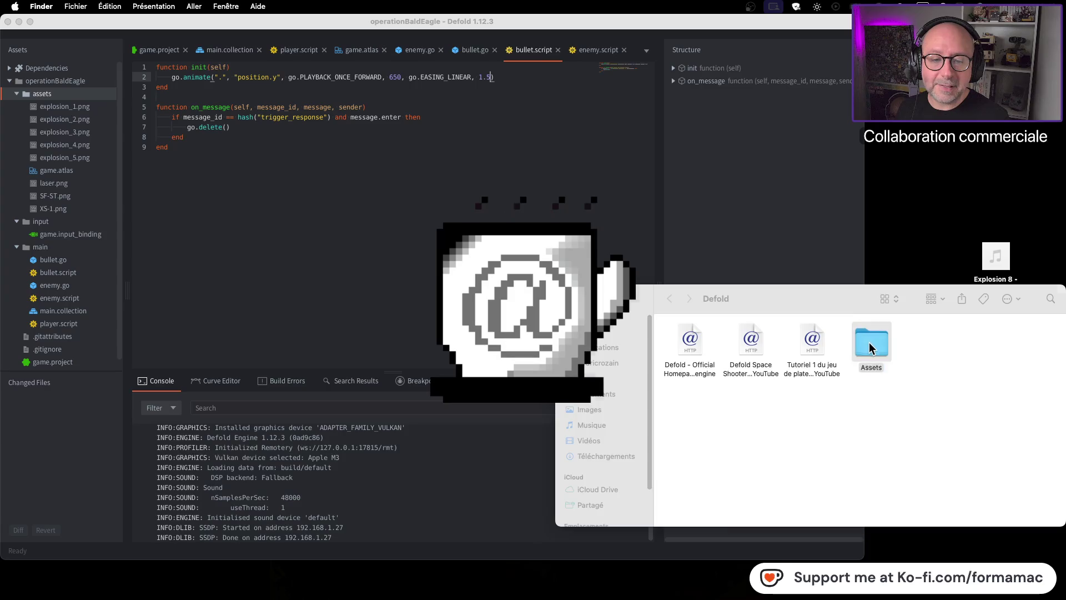
pyautogui.click(159, 6)
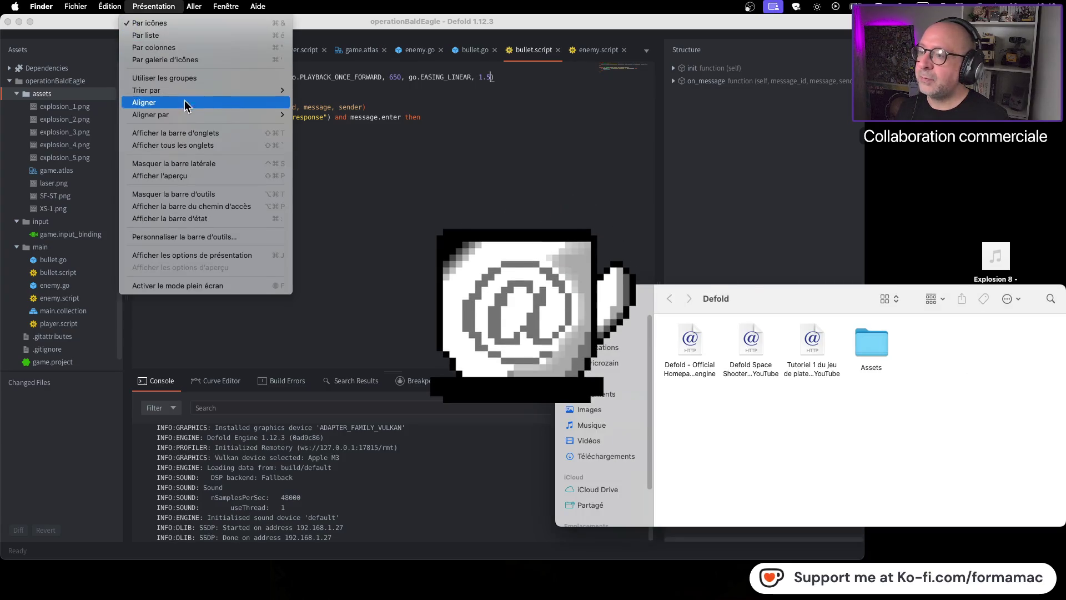
pyautogui.click(173, 103)
pyautogui.doubleClick(883, 344)
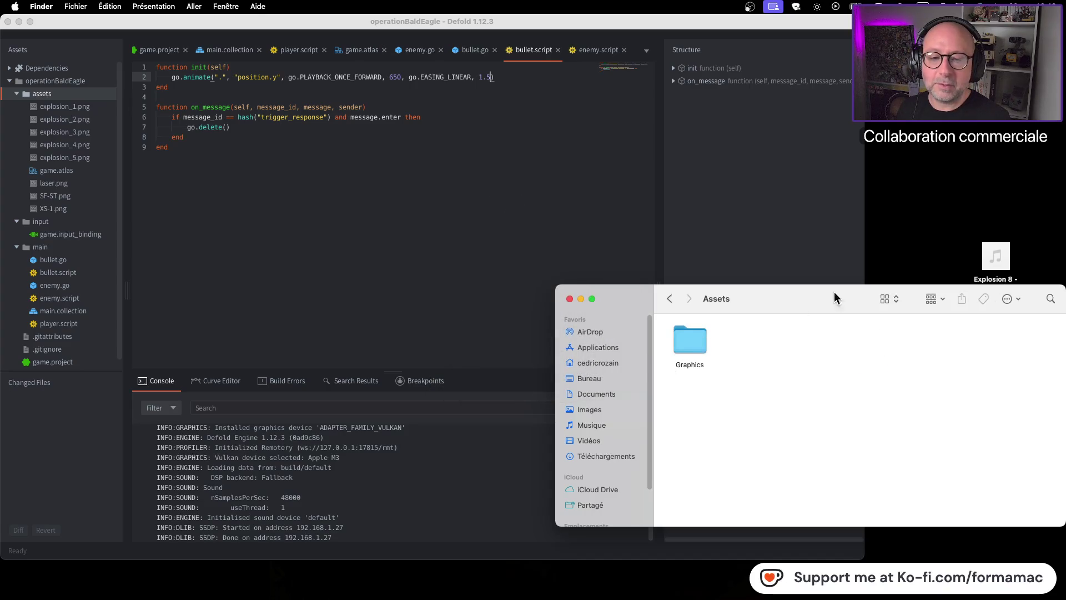
# Step: Copy the Explosion 8 sound into Assets and move it into a new SFX folder
pyautogui.moveTo(990, 267); pyautogui.dragTo(746, 347)
pyautogui.moveTo(808, 305)
pyautogui.mouseDown()
pyautogui.moveTo(806, 288)
pyautogui.moveTo(806, 303)
pyautogui.mouseUp()
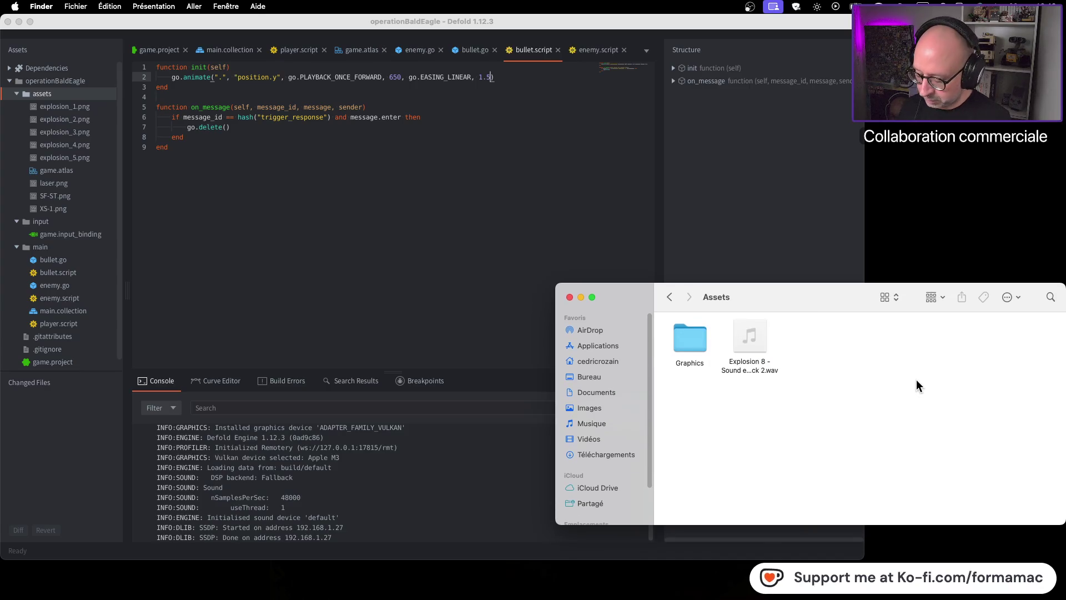
pyautogui.press('shift+super+n')
pyautogui.write('SFX')
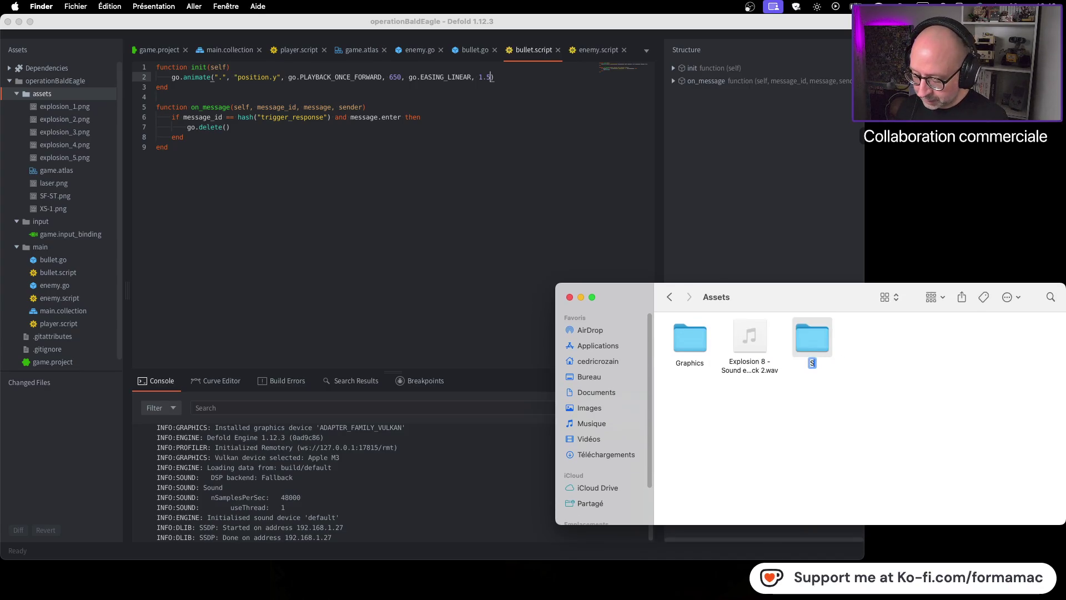
pyautogui.moveTo(728, 340)
pyautogui.mouseDown()
pyautogui.moveTo(811, 340)
pyautogui.moveTo(737, 337)
pyautogui.mouseUp()
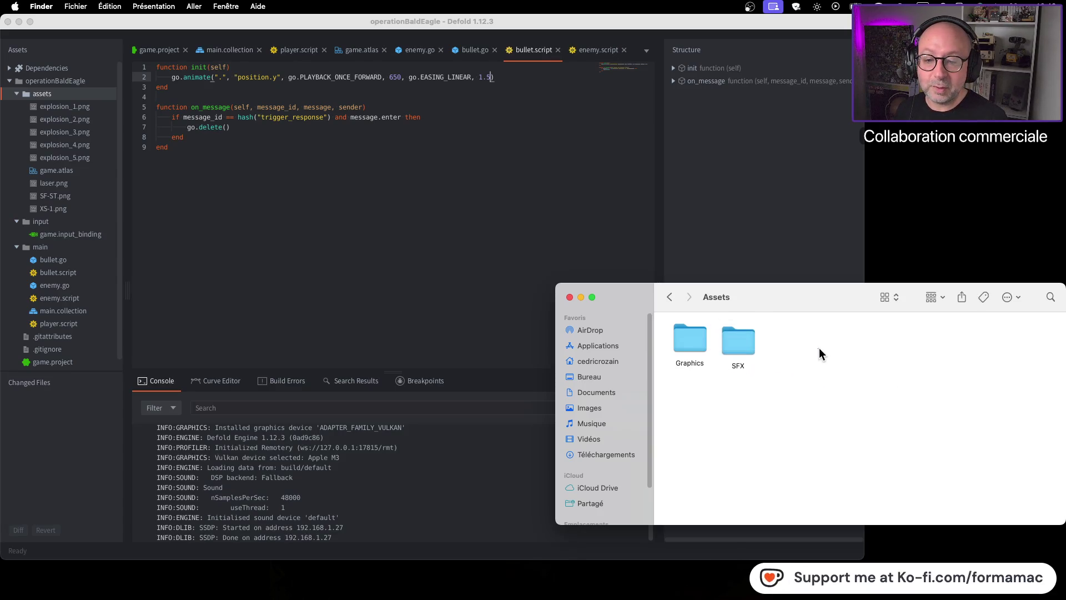
# Step: Copy the Explosion 8 sound from the SFX folder into the Defold project's assets folder
pyautogui.click(157, 6)
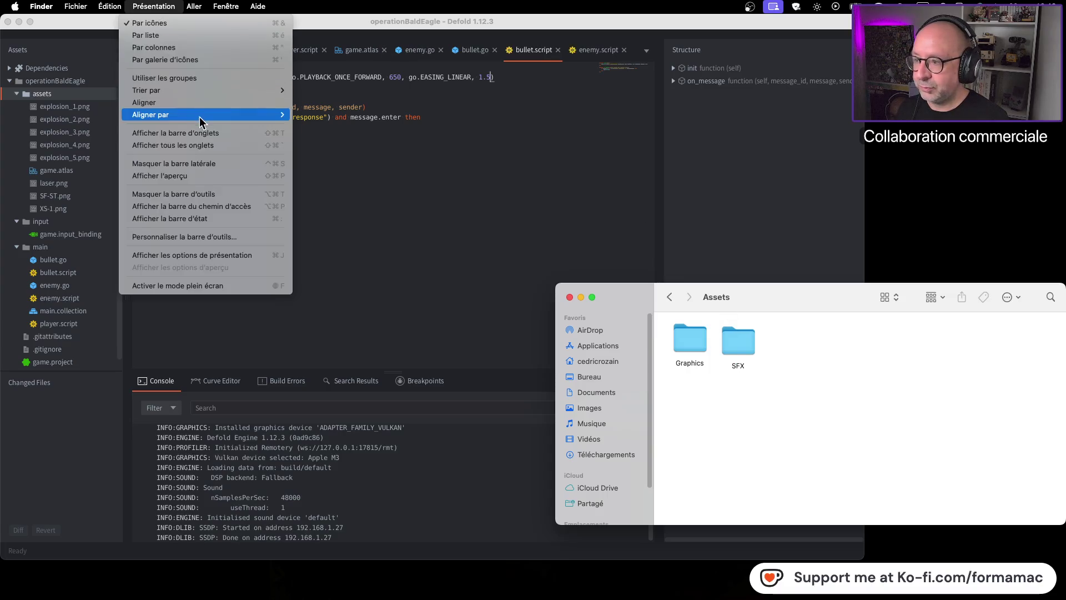
pyautogui.click(200, 106)
pyautogui.moveTo(817, 295); pyautogui.dragTo(779, 232)
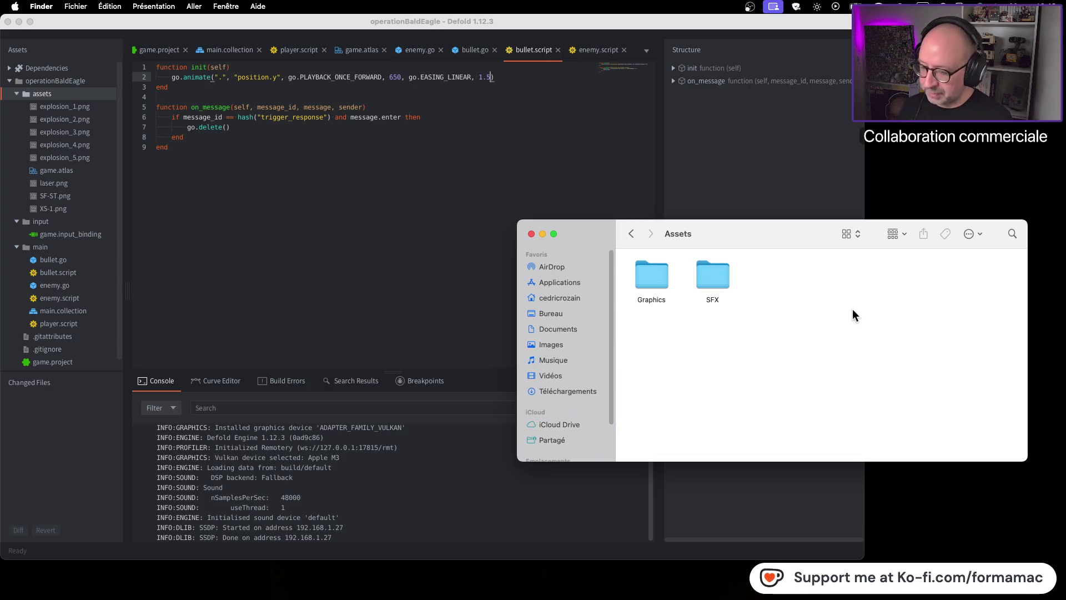
pyautogui.doubleClick(709, 277)
pyautogui.moveTo(281, 208); pyautogui.dragTo(79, 94)
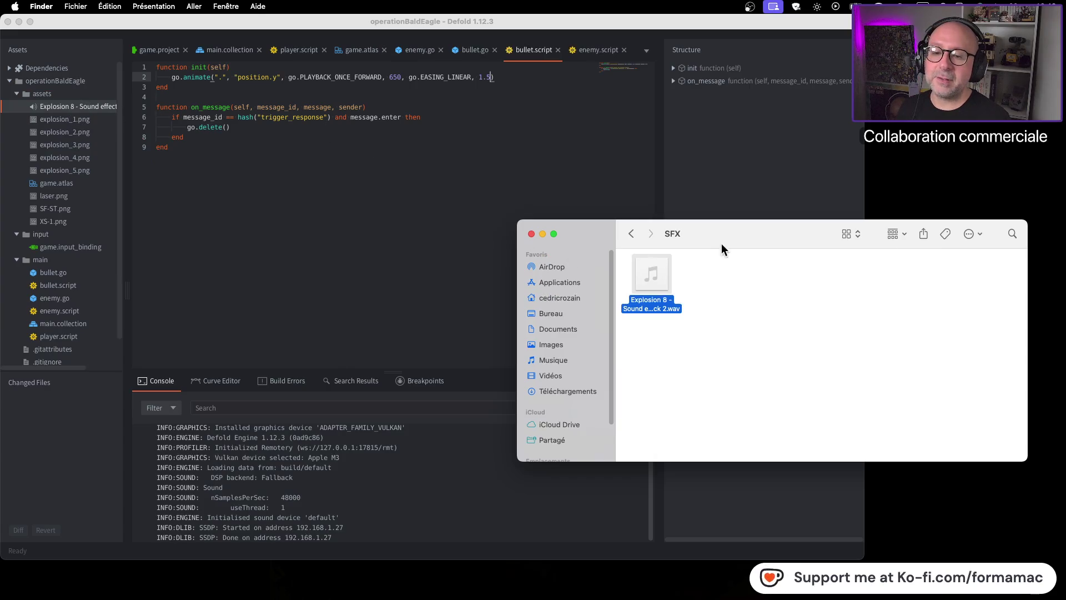
pyautogui.moveTo(721, 244); pyautogui.dragTo(842, 232)
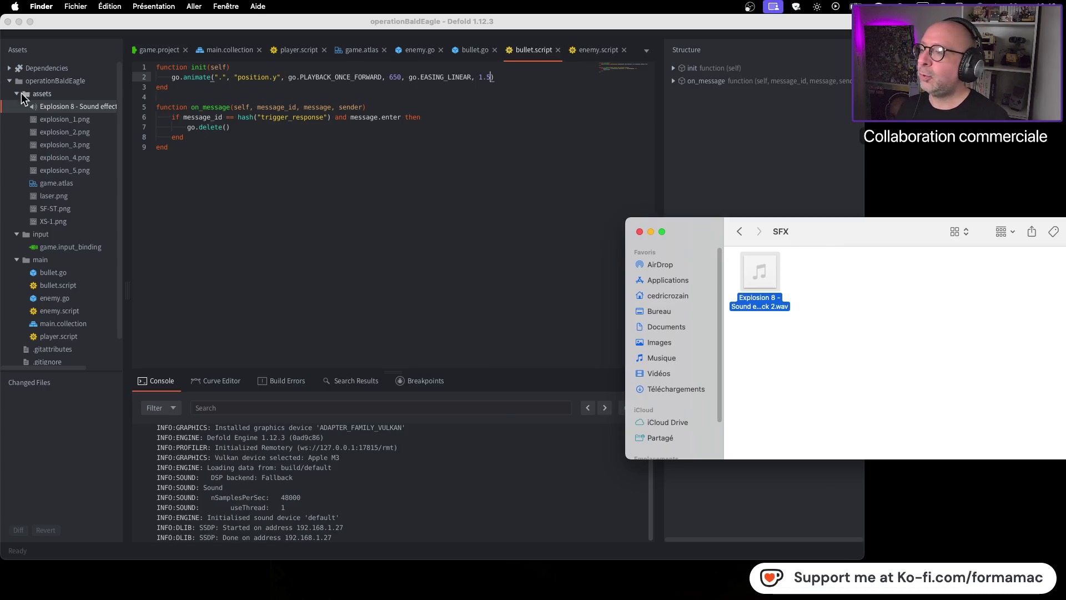
pyautogui.click(48, 108)
pyautogui.rightClick(48, 108)
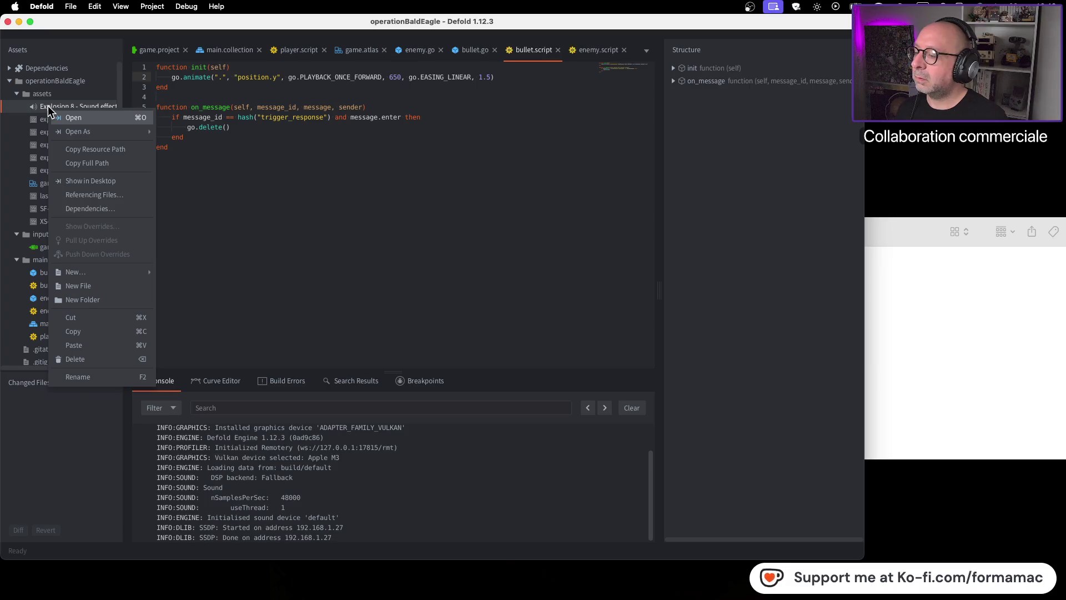
# Step: Change the imported Explosion 8 file's name to explosion_enemy_1 and confirm
pyautogui.click(89, 377)
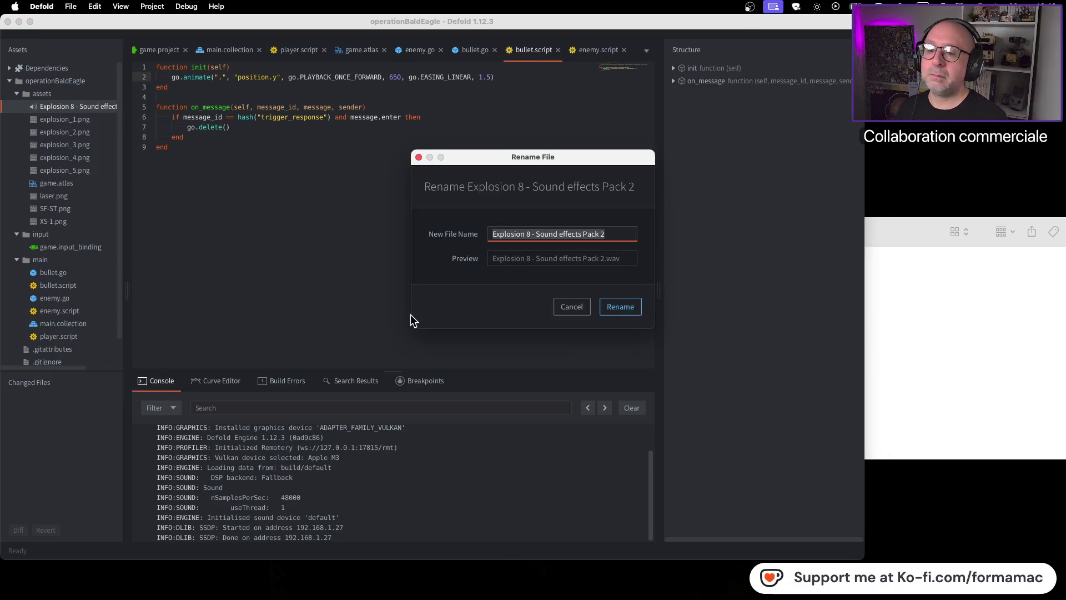
pyautogui.press('Right')
pyautogui.press('BackSpace')
pyautogui.press('BackSpace')
pyautogui.press('BackSpace')
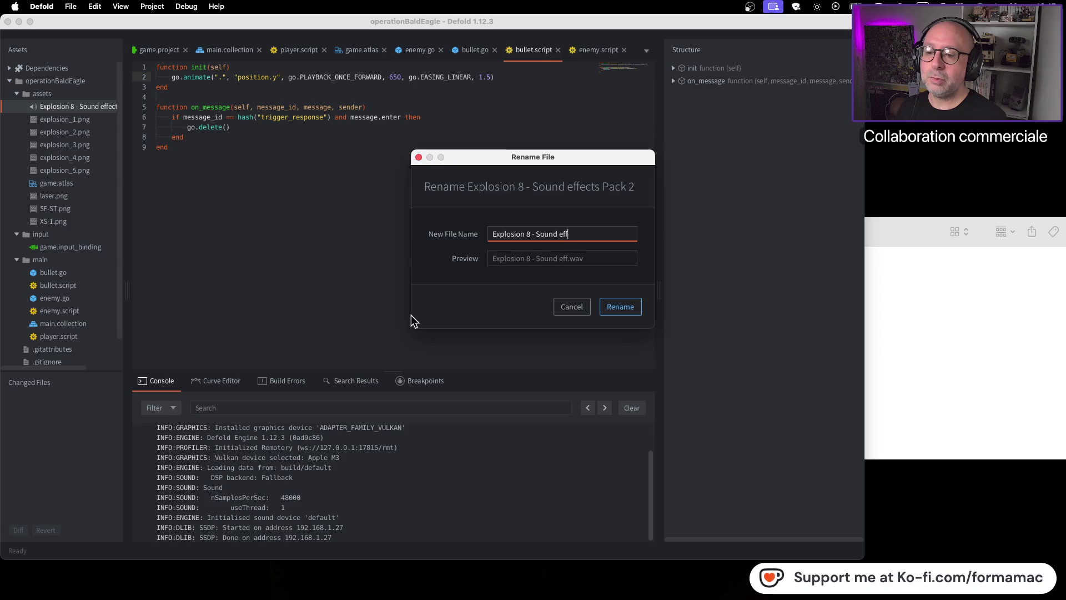
pyautogui.press('BackSpace')
pyautogui.press('BackSpace')
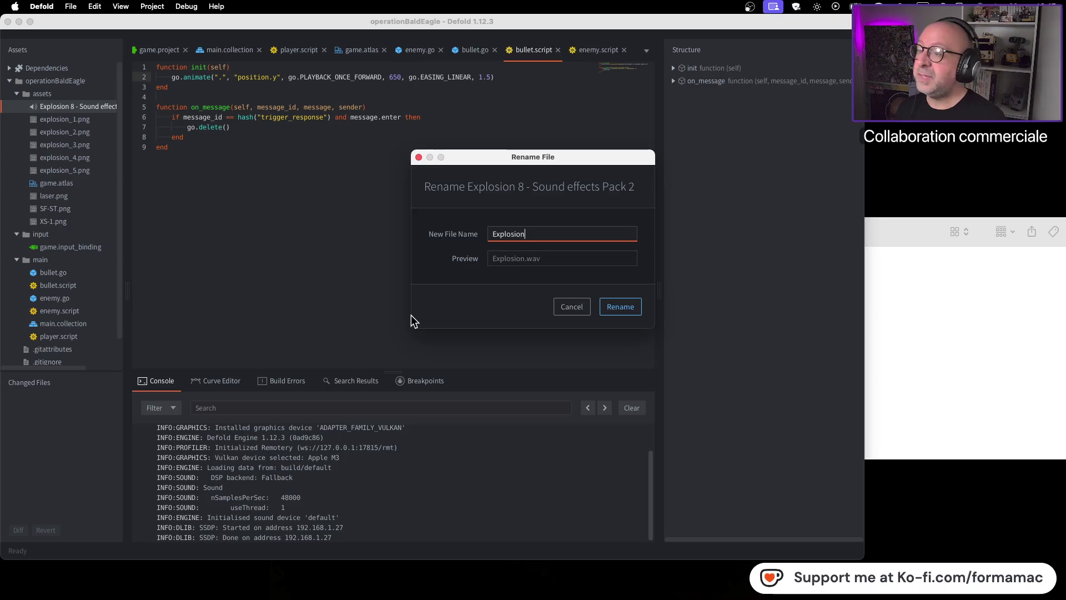
pyautogui.press('Left')
pyautogui.press('Left')
pyautogui.press('Left')
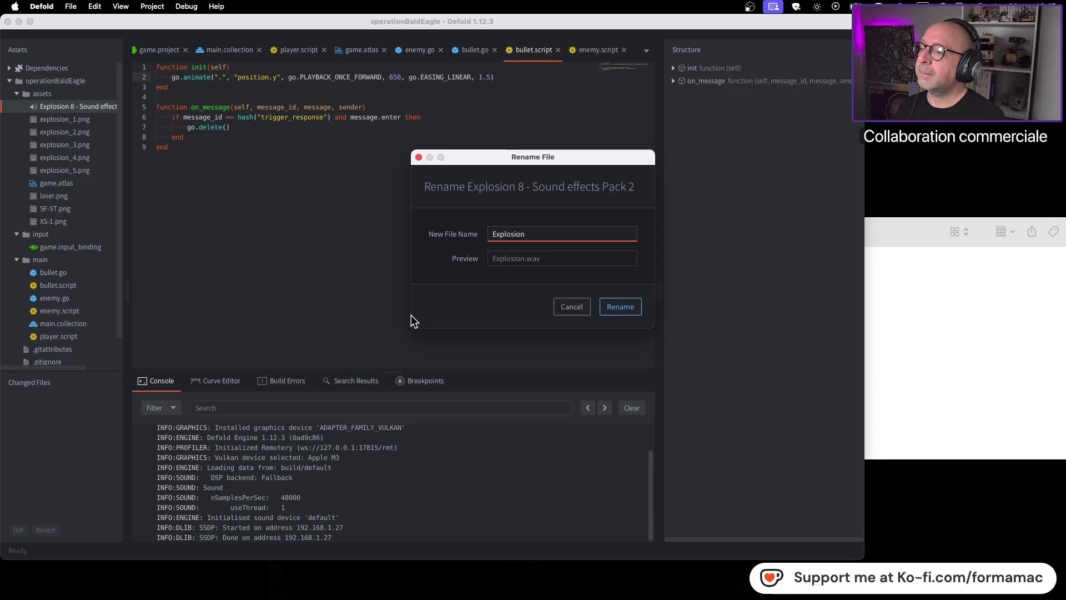
pyautogui.press('BackSpace')
pyautogui.write('e')
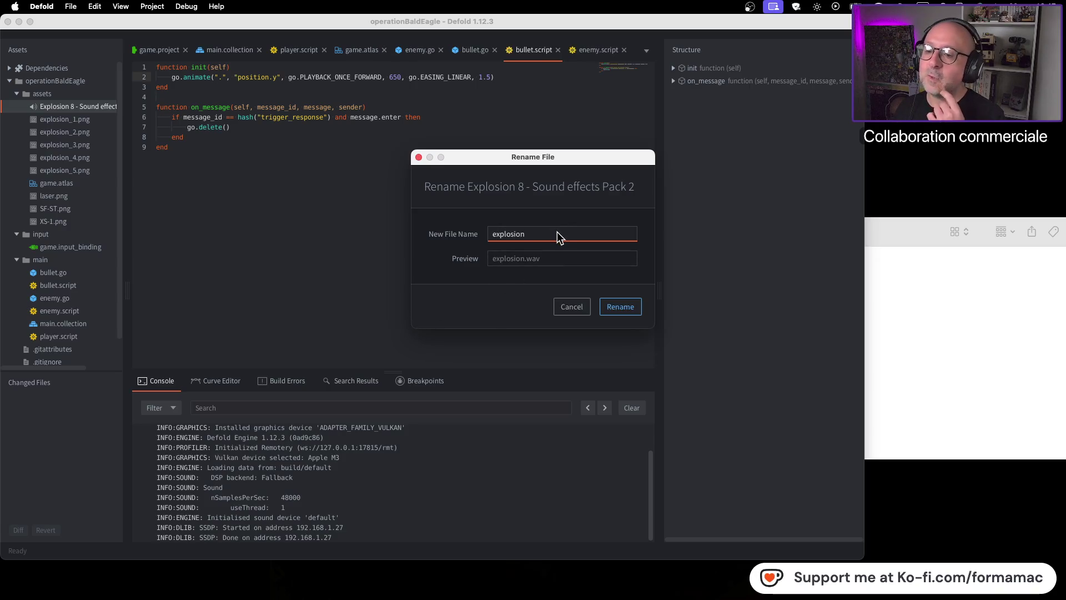
pyautogui.write('my')
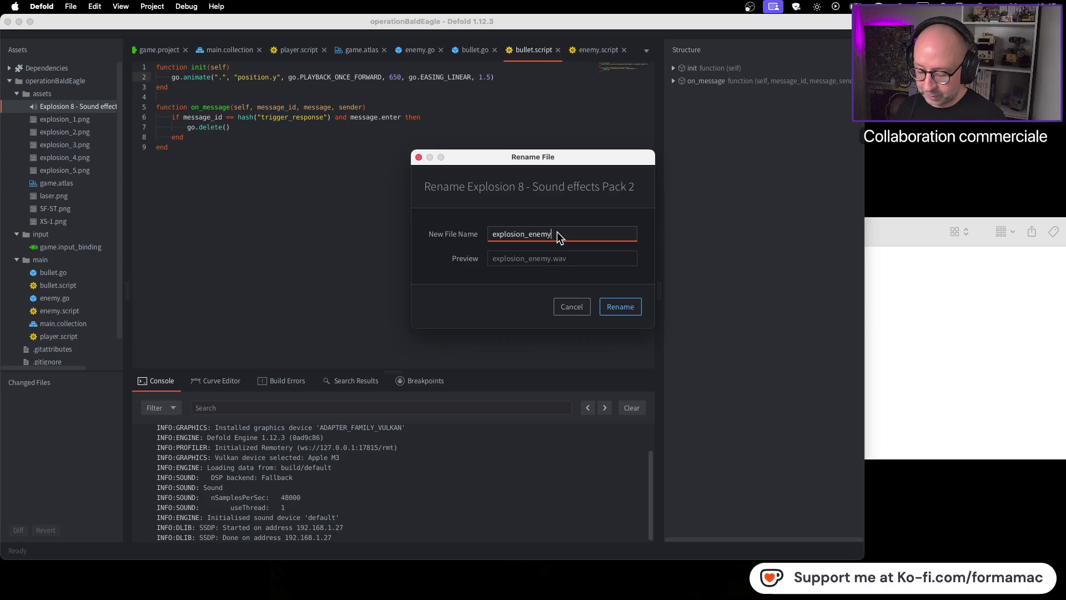
pyautogui.write('_1')
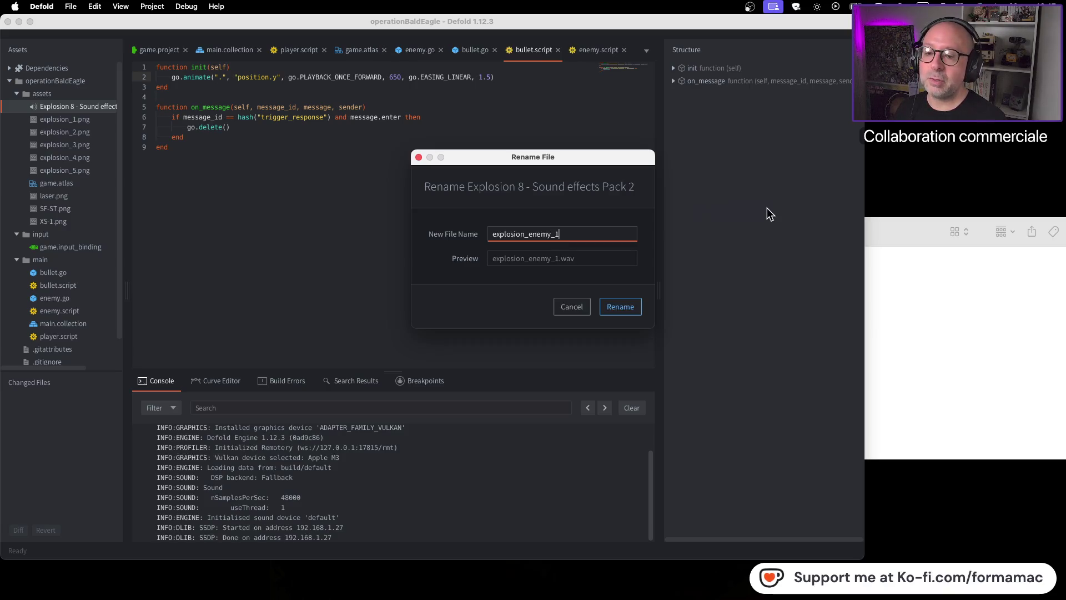
pyautogui.press('Return')
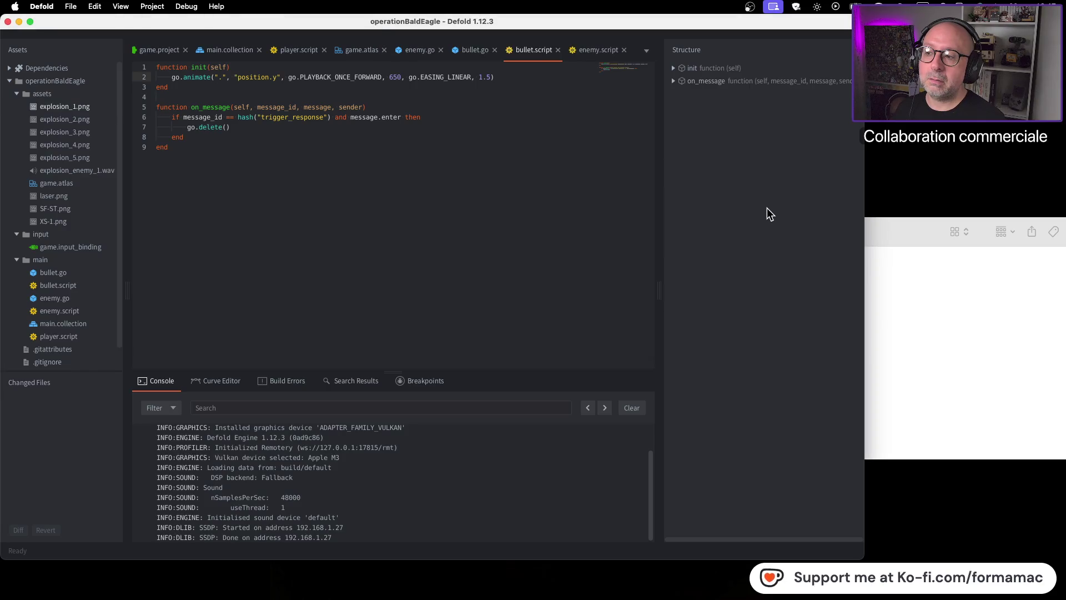
# Step: Move the Finder SFX window aside, then close it
pyautogui.click(961, 271)
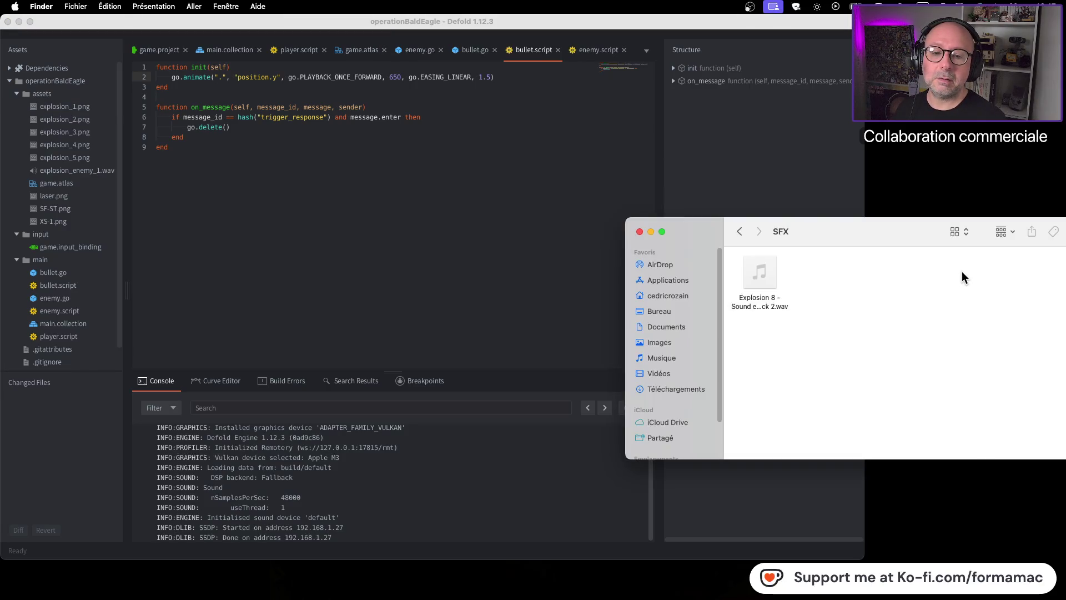
pyautogui.moveTo(852, 233); pyautogui.dragTo(821, 262)
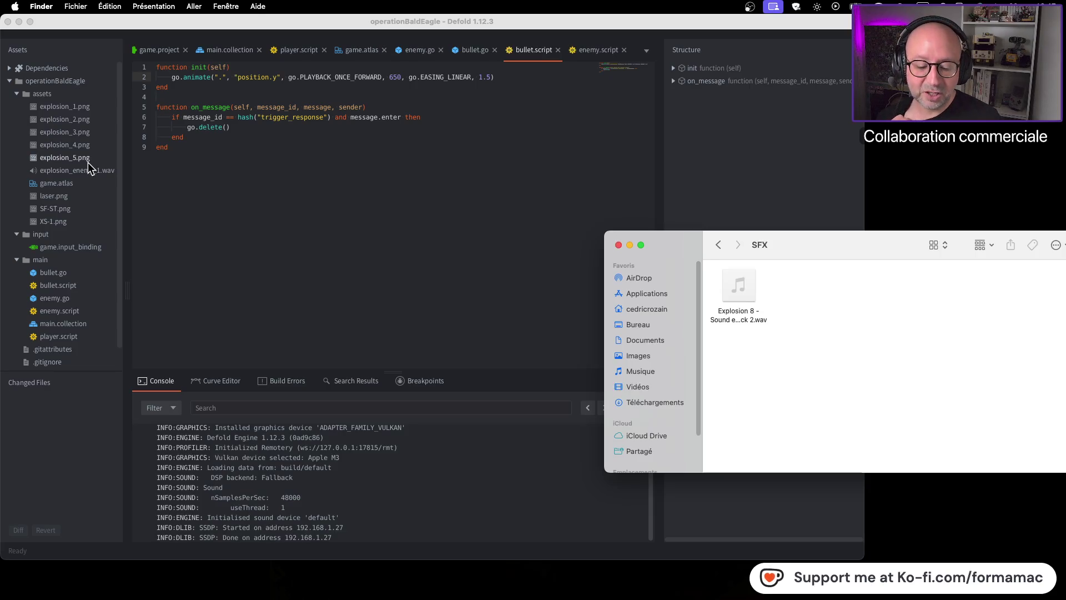
pyautogui.click(618, 245)
# Step: Rename explosion_1.png to explosion_enemy_1.png
pyautogui.click(51, 106)
pyautogui.rightClick(51, 106)
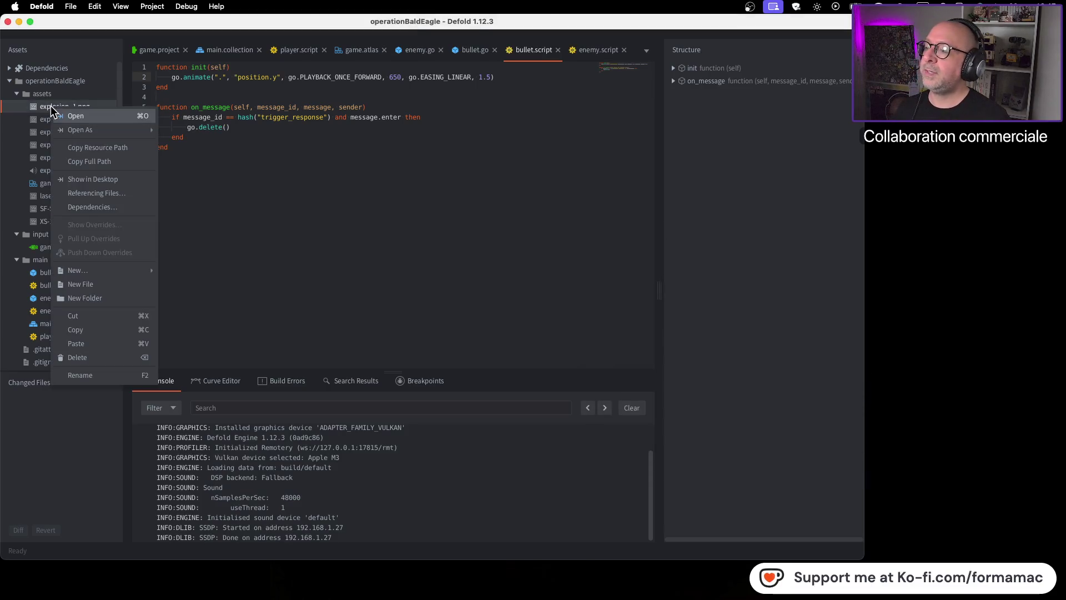
pyautogui.click(42, 105)
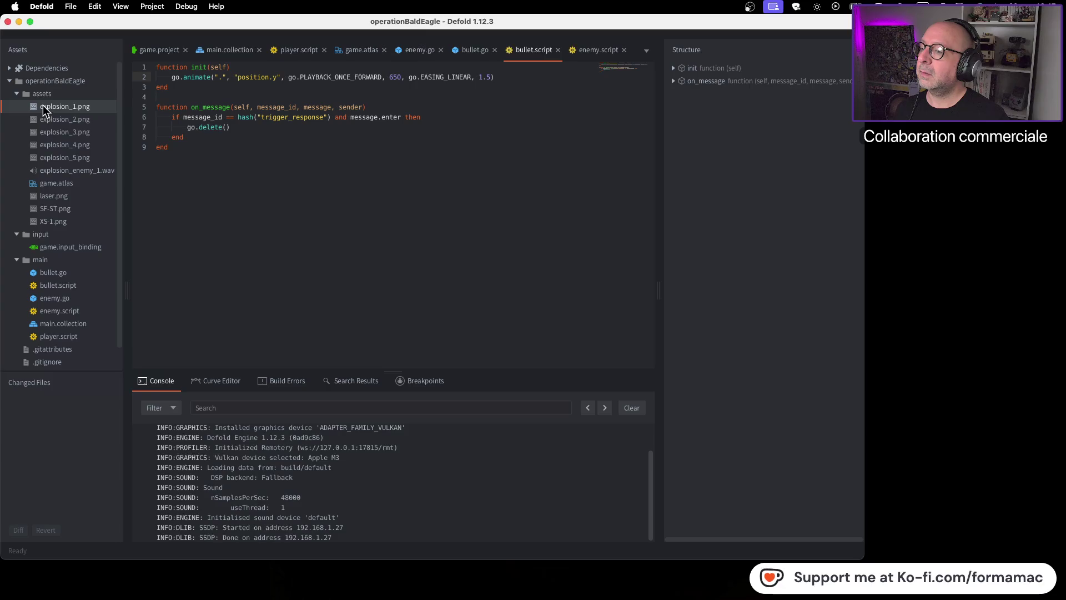
pyautogui.rightClick(42, 105)
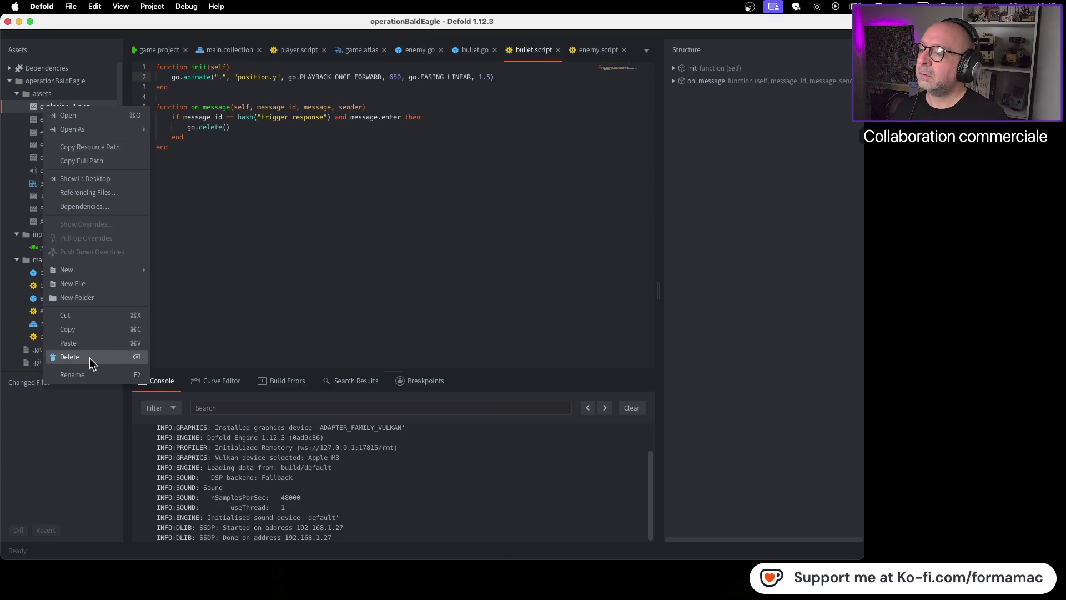
pyautogui.click(91, 375)
pyautogui.press('Left')
pyautogui.press('Right')
pyautogui.press('Right')
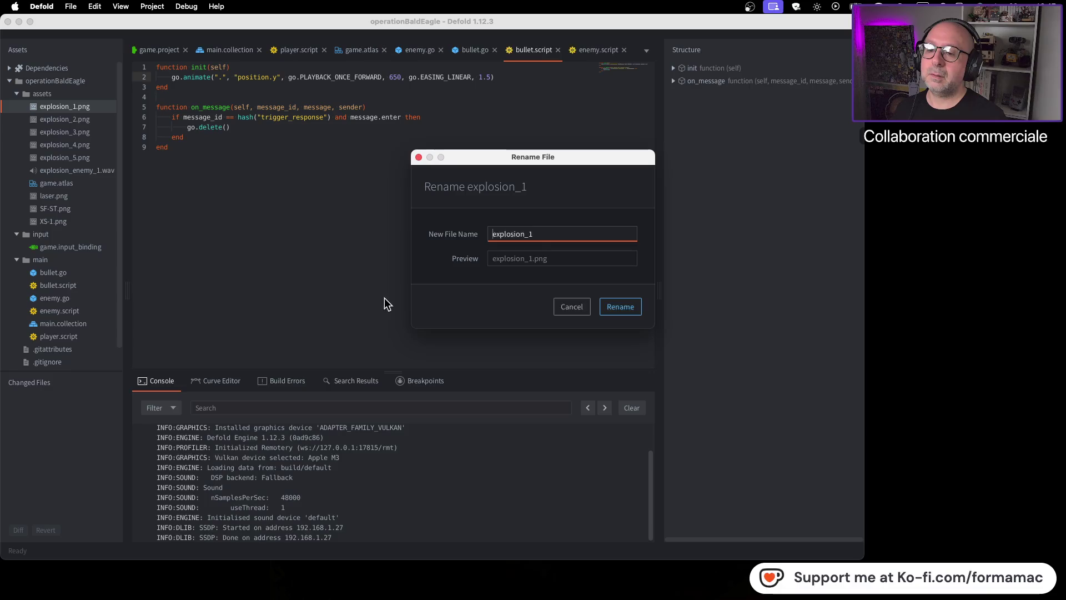
pyautogui.press('Right')
pyautogui.press('Right')
pyautogui.press('Right')
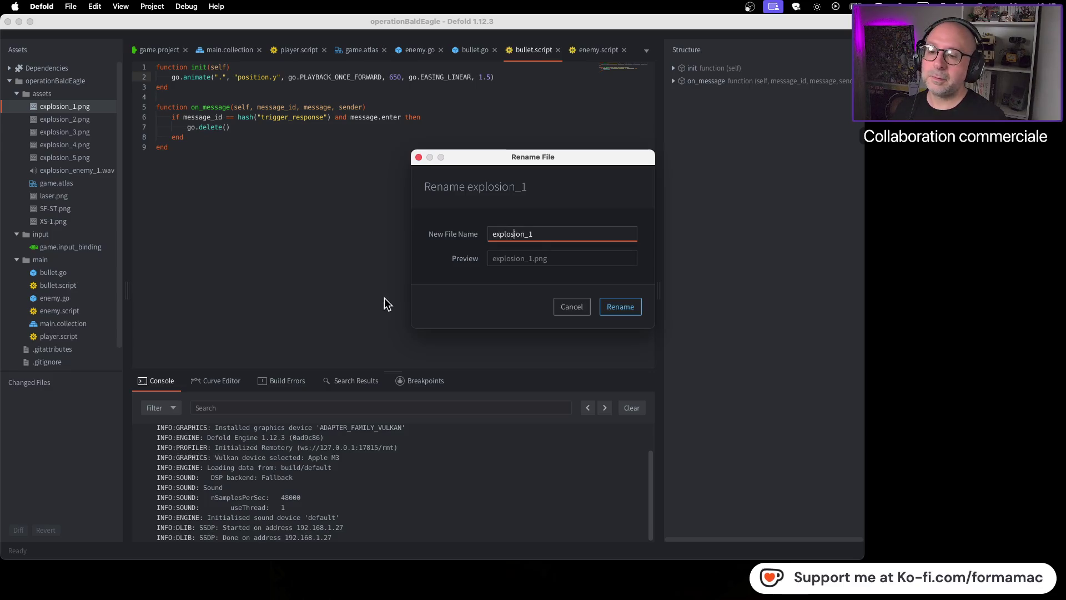
pyautogui.write('_enemy')
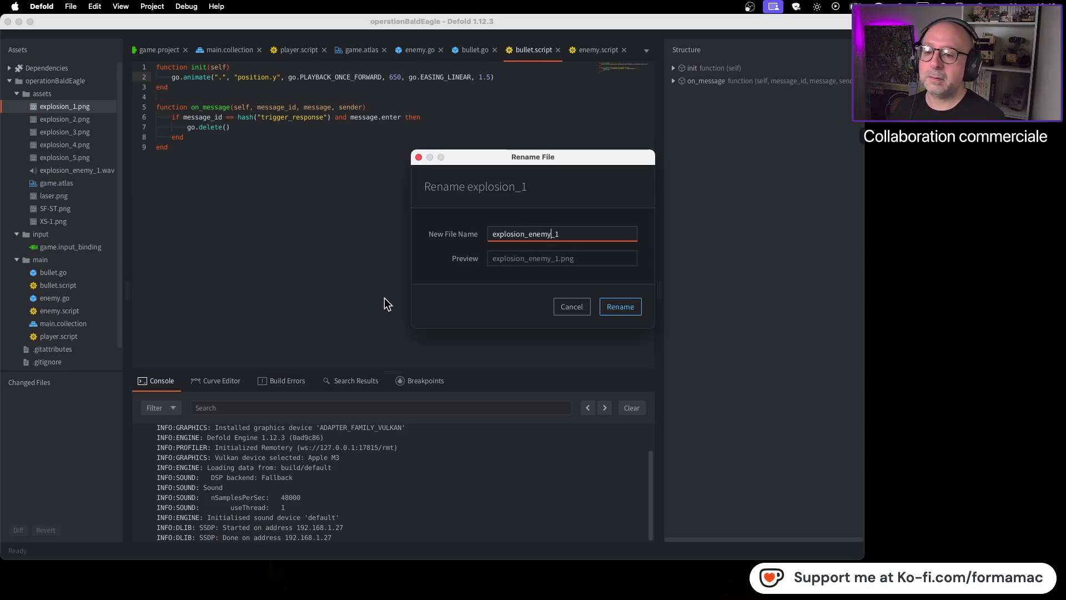
pyautogui.moveTo(561, 233); pyautogui.dragTo(466, 230)
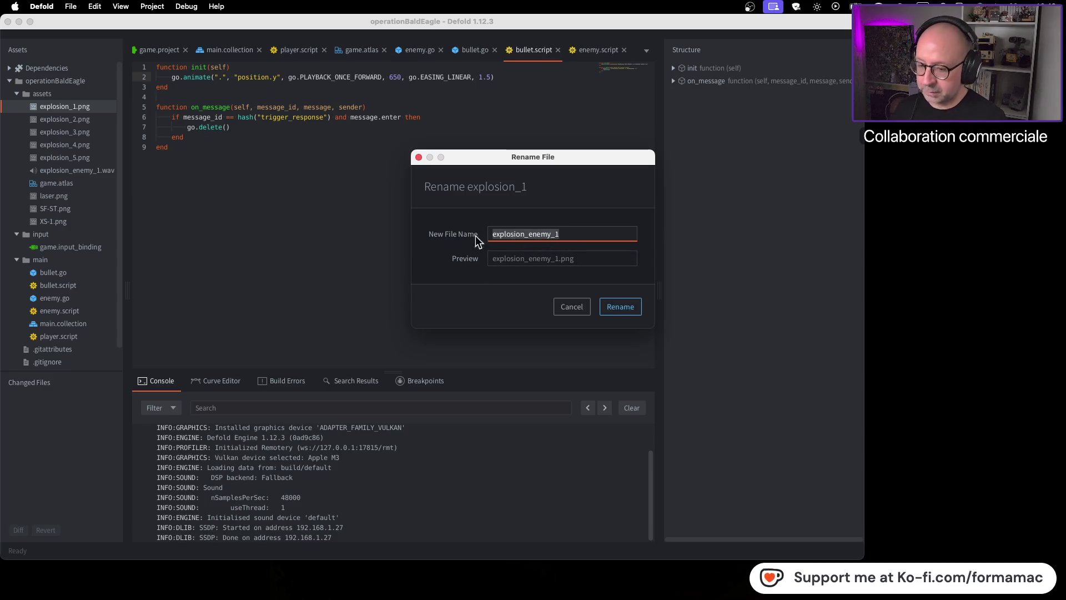
pyautogui.click(624, 308)
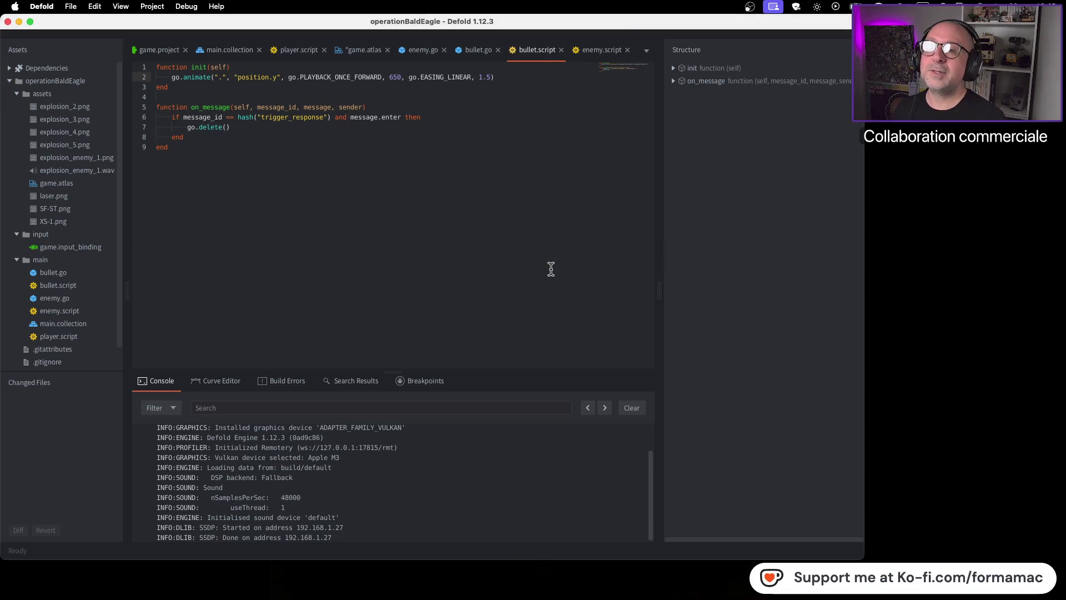
# Step: Build and run the game, shoot at the enemies, then close it
pyautogui.press('super+b')
pyautogui.press('Left')
pyautogui.press('space')
pyautogui.press('space')
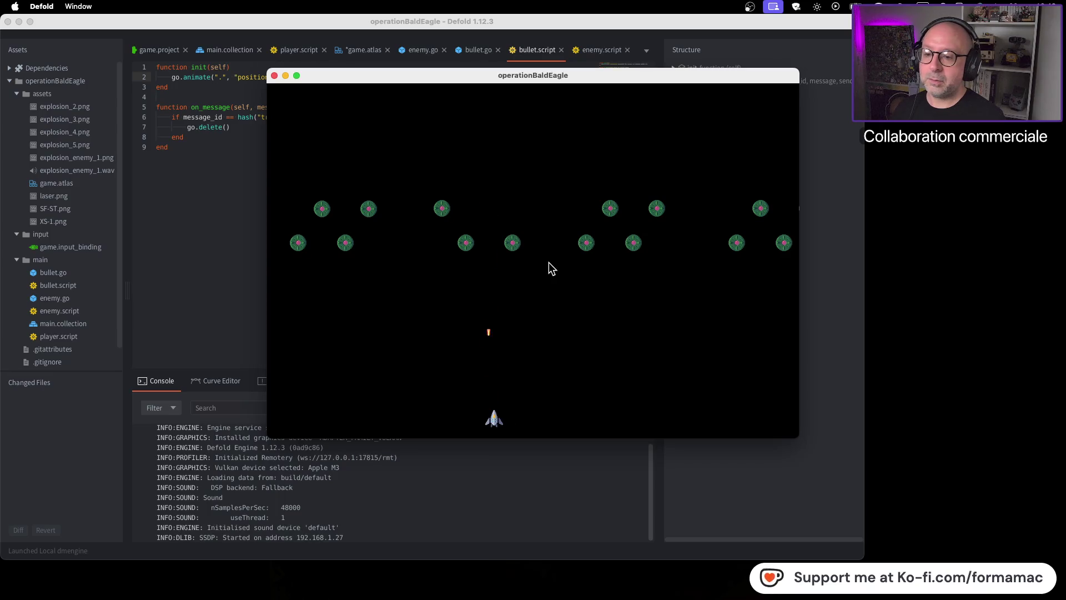
pyautogui.press('space')
pyautogui.click(274, 76)
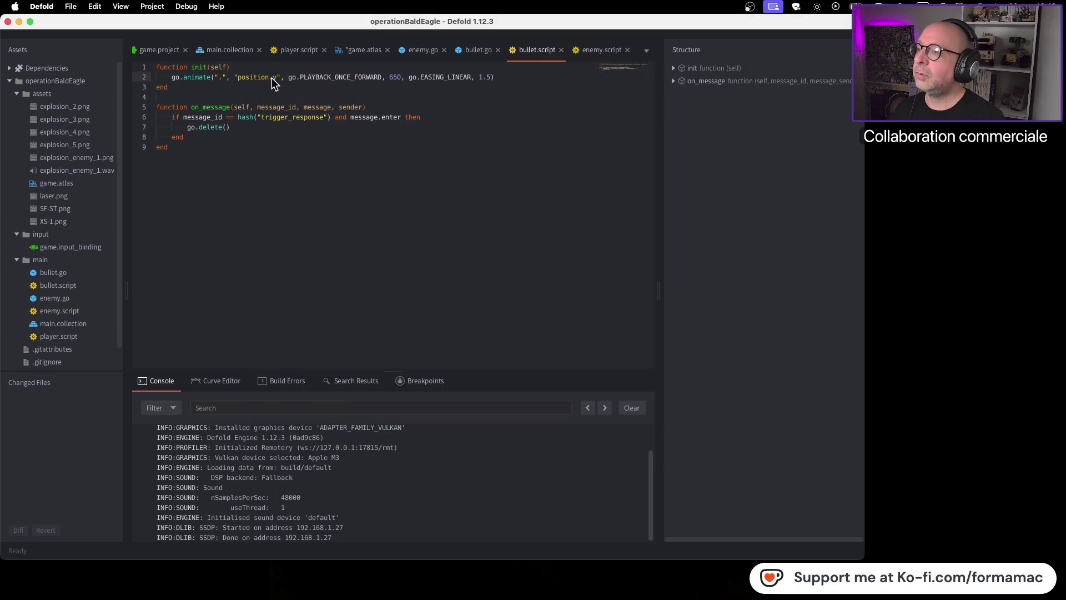
# Step: Rename explosion_2.png to explosion_enemy_2.png
pyautogui.click(71, 109)
pyautogui.rightClick(71, 106)
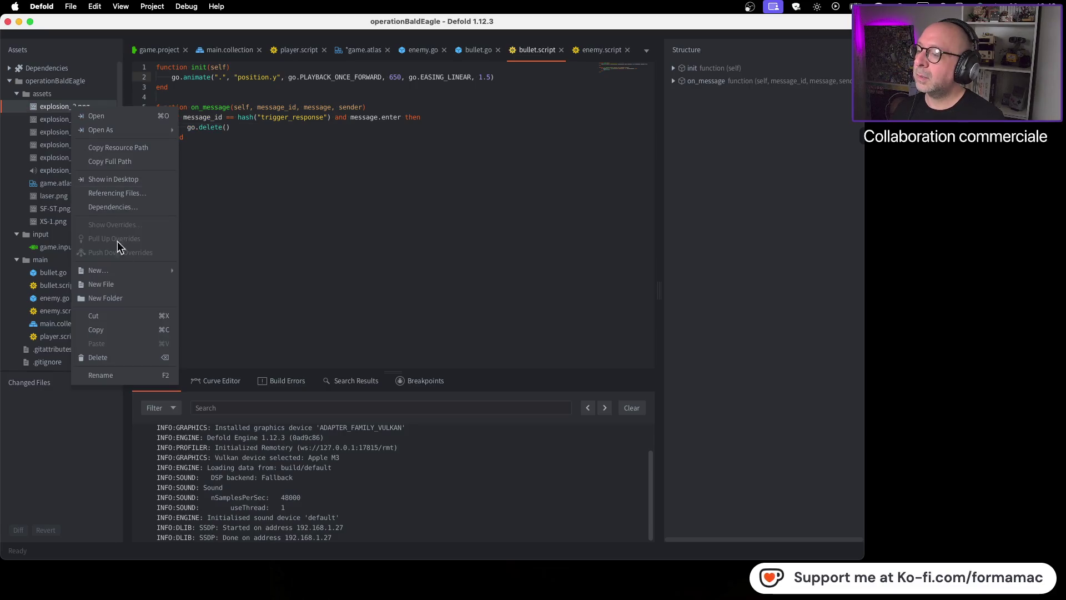
pyautogui.click(139, 375)
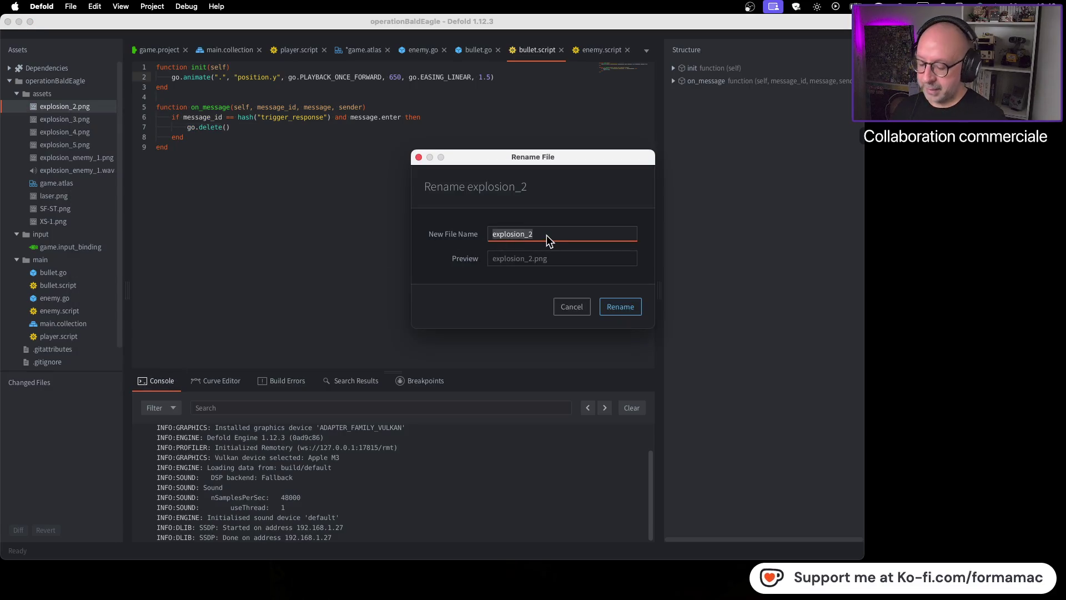
pyautogui.write('explosion_enemy_')
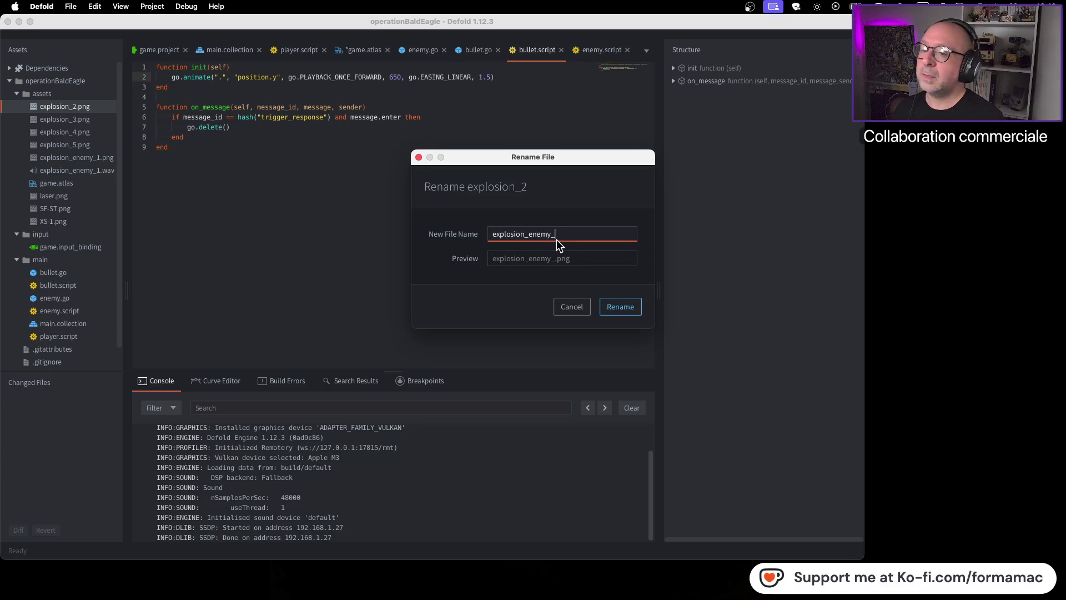
pyautogui.write('2')
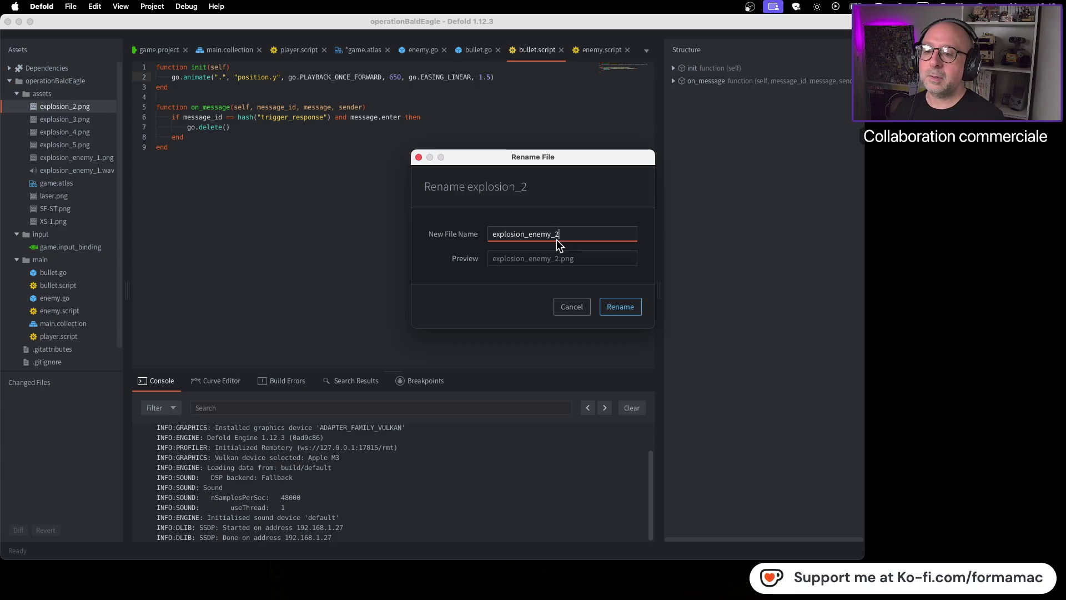
pyautogui.press('Return')
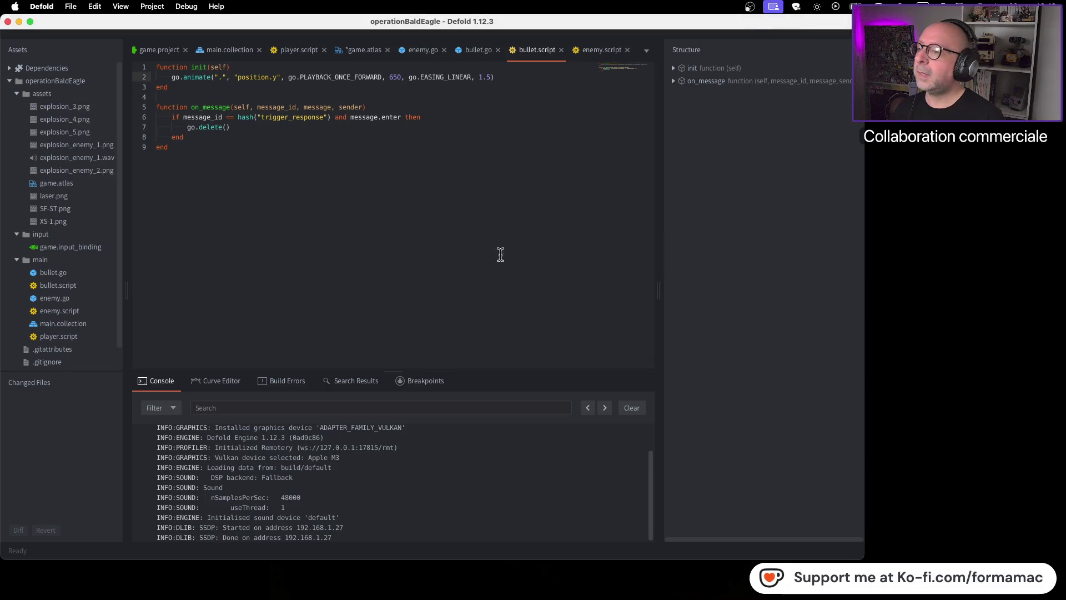
# Step: Rename explosion_3 and explosion_4 to explosion_enemy_3 and explosion_enemy_4, and name explosion_5 explosion_enemy_5
pyautogui.rightClick(86, 107)
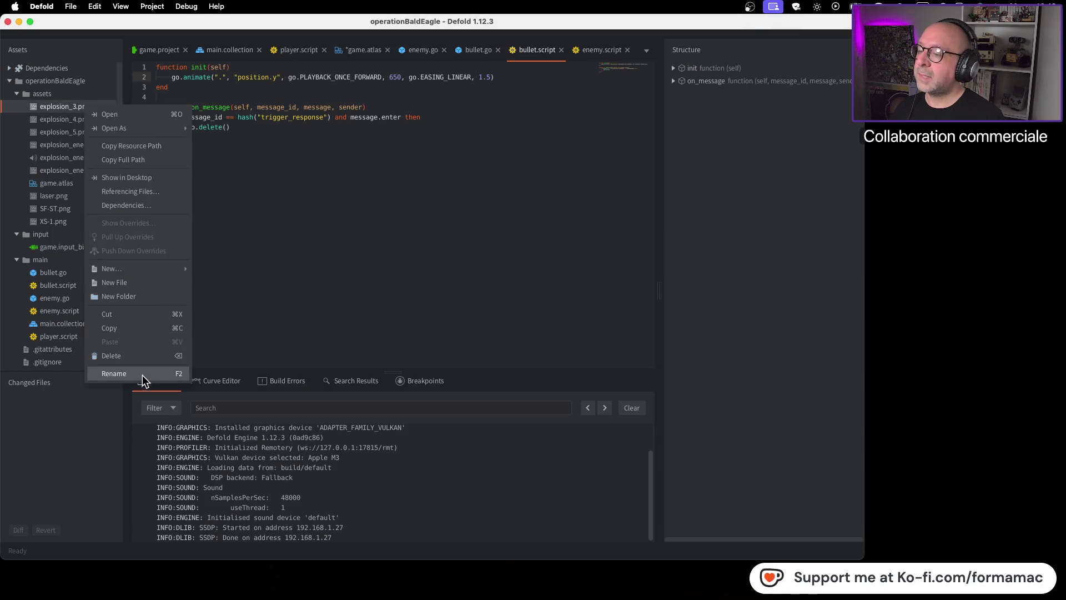
pyautogui.click(143, 375)
pyautogui.write('explosion_enemy_1')
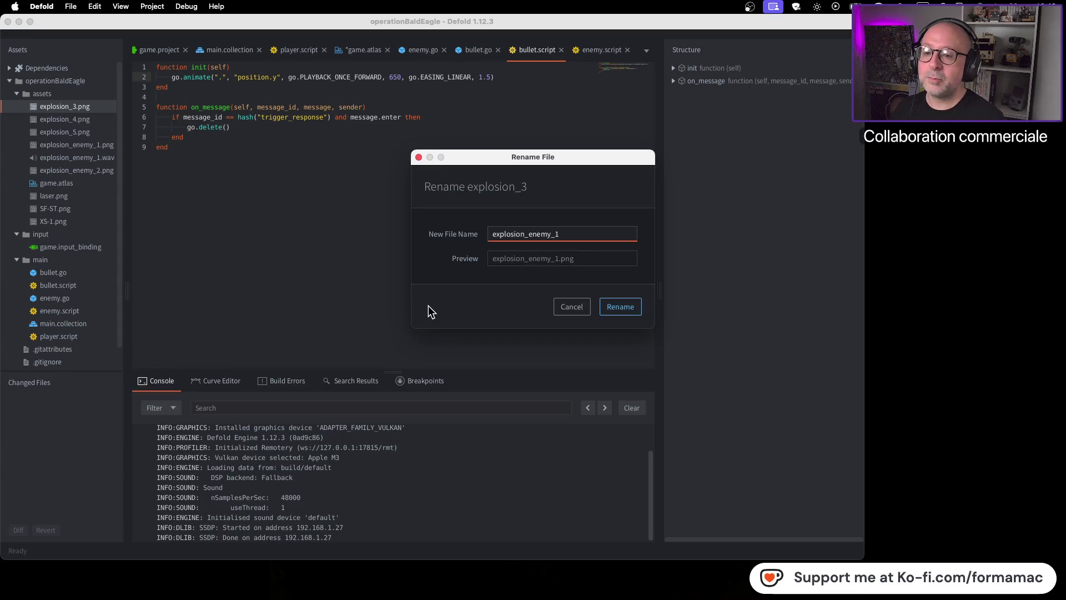
pyautogui.press('BackSpace')
pyautogui.press('Return')
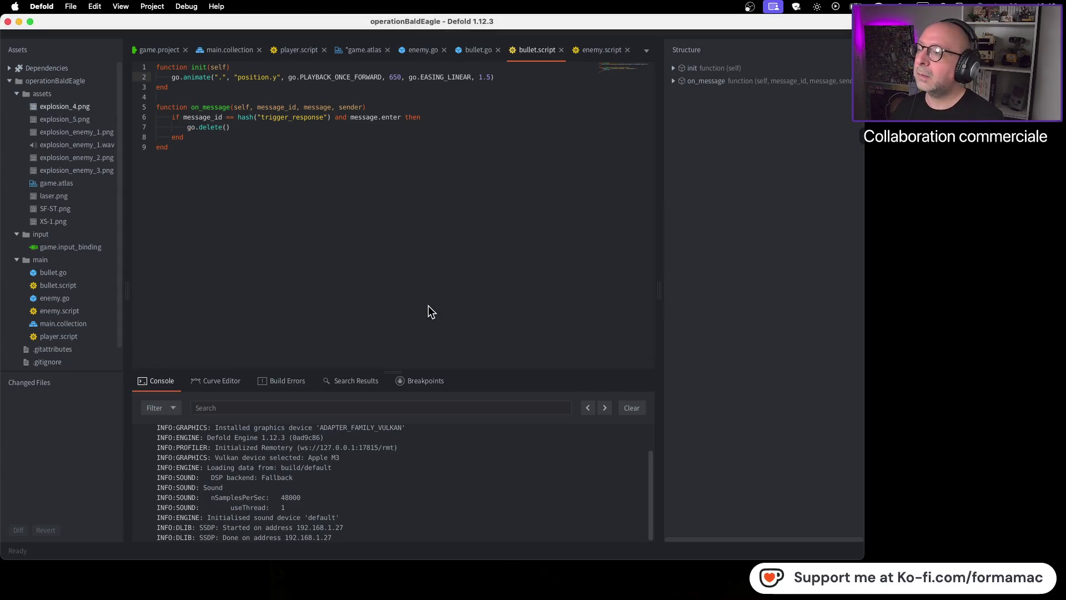
pyautogui.rightClick(108, 112)
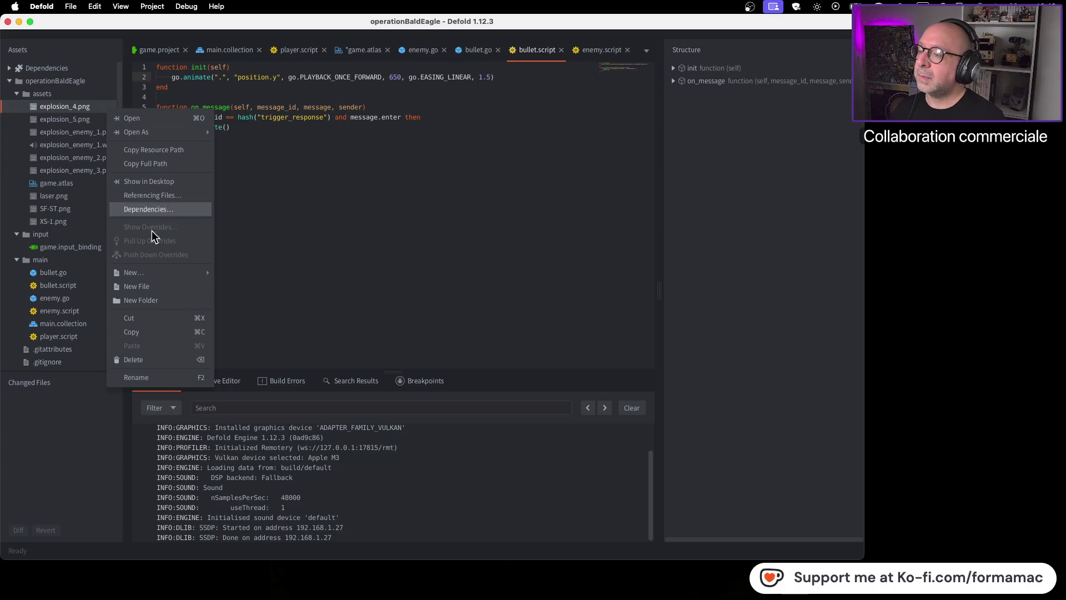
pyautogui.click(172, 375)
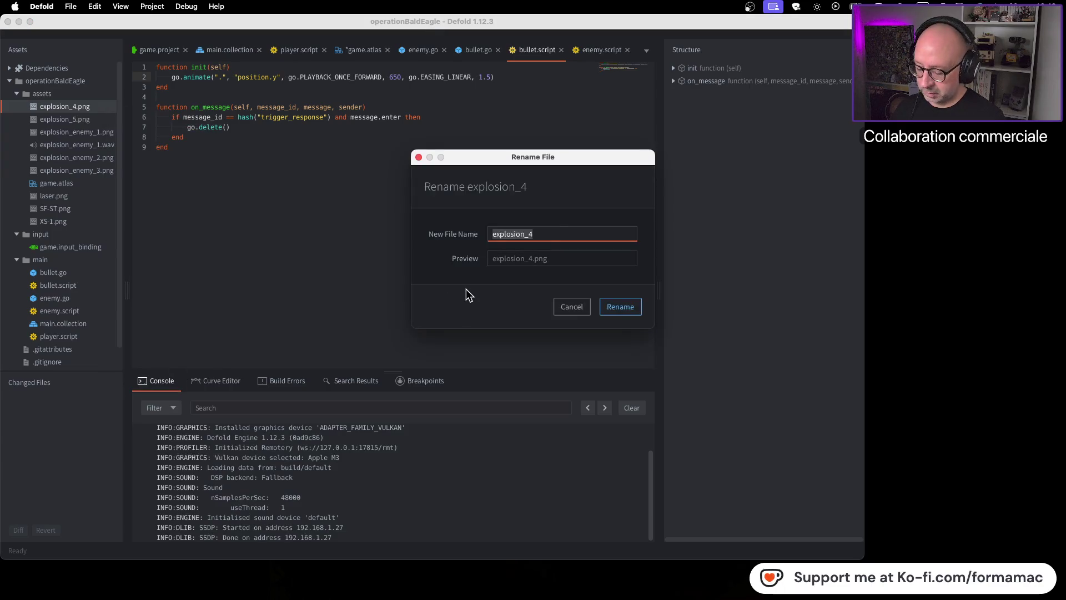
pyautogui.write('explosion_enemy_14')
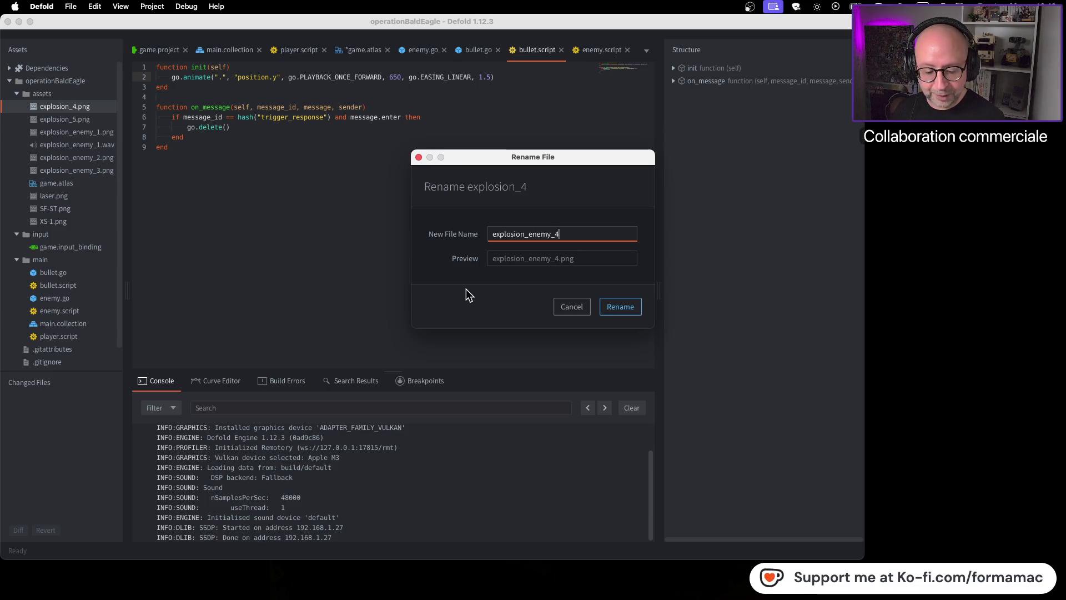
pyautogui.press('Return')
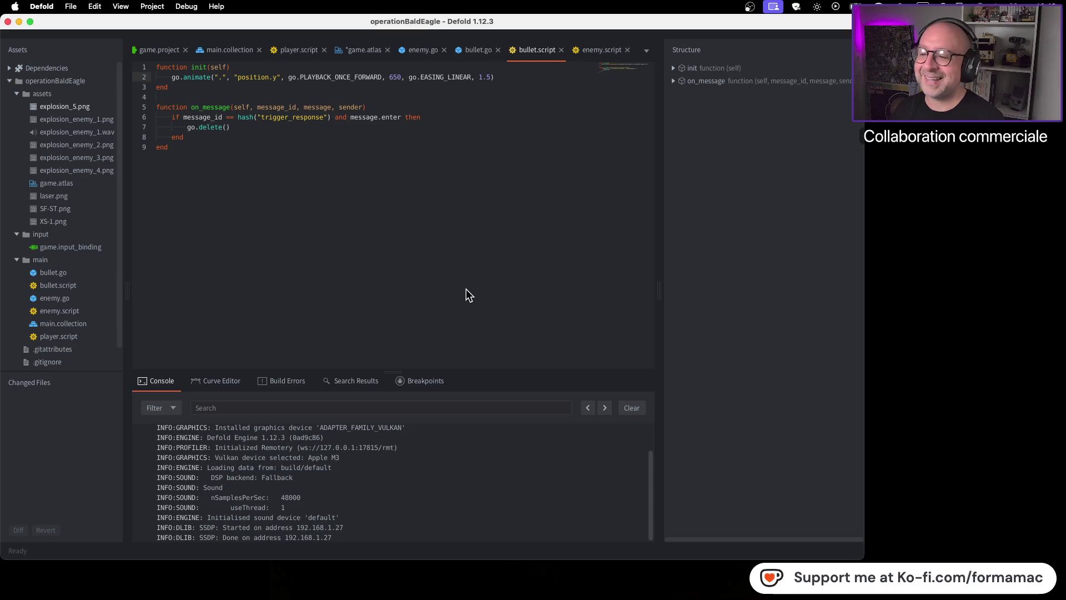
pyautogui.rightClick(67, 109)
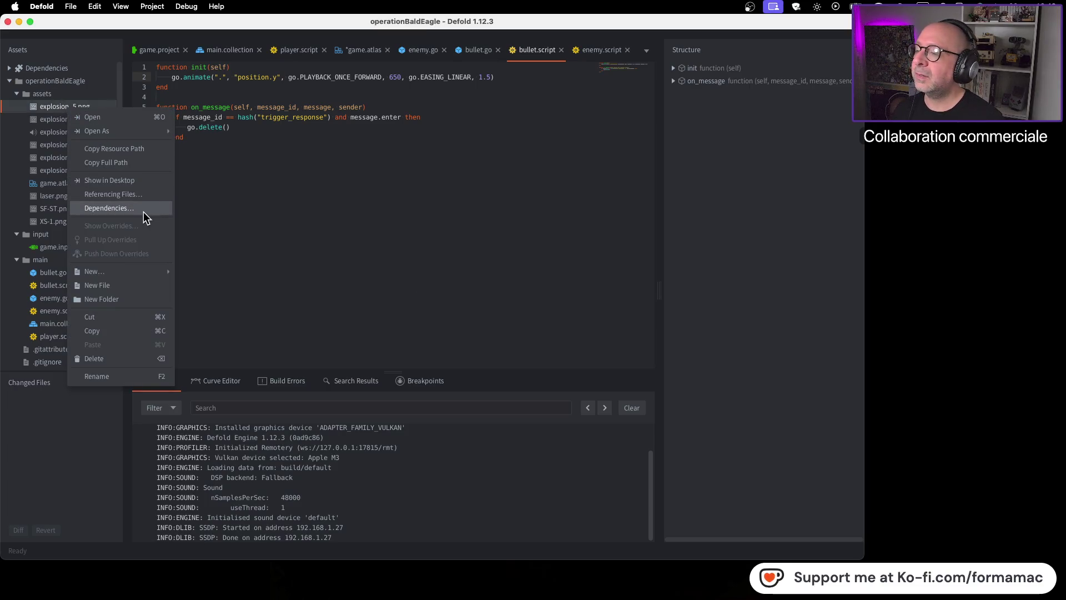
pyautogui.click(132, 376)
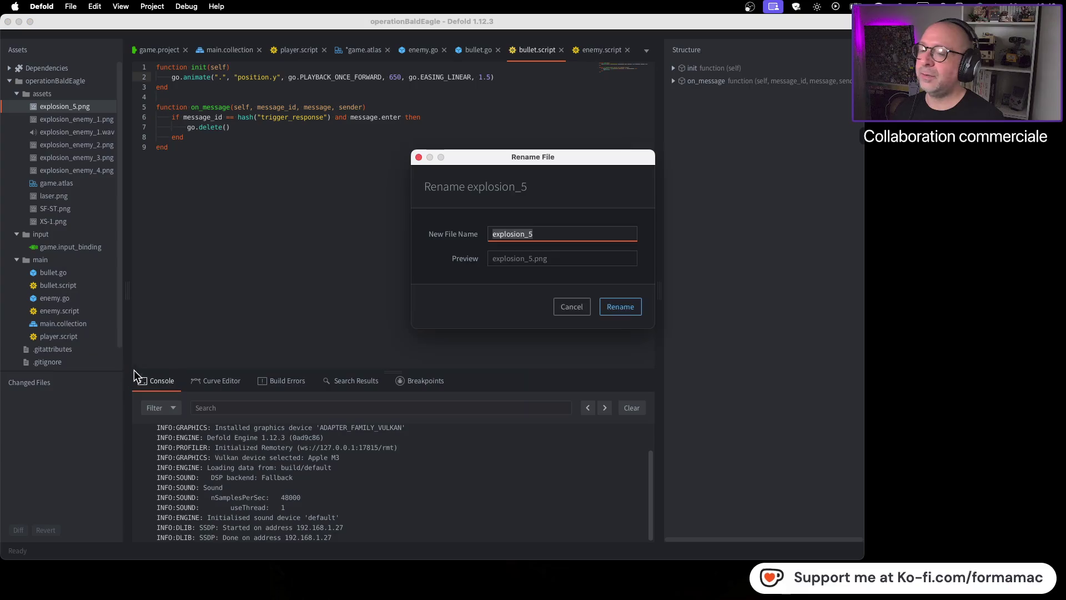
pyautogui.write('explosion_enemy_1')
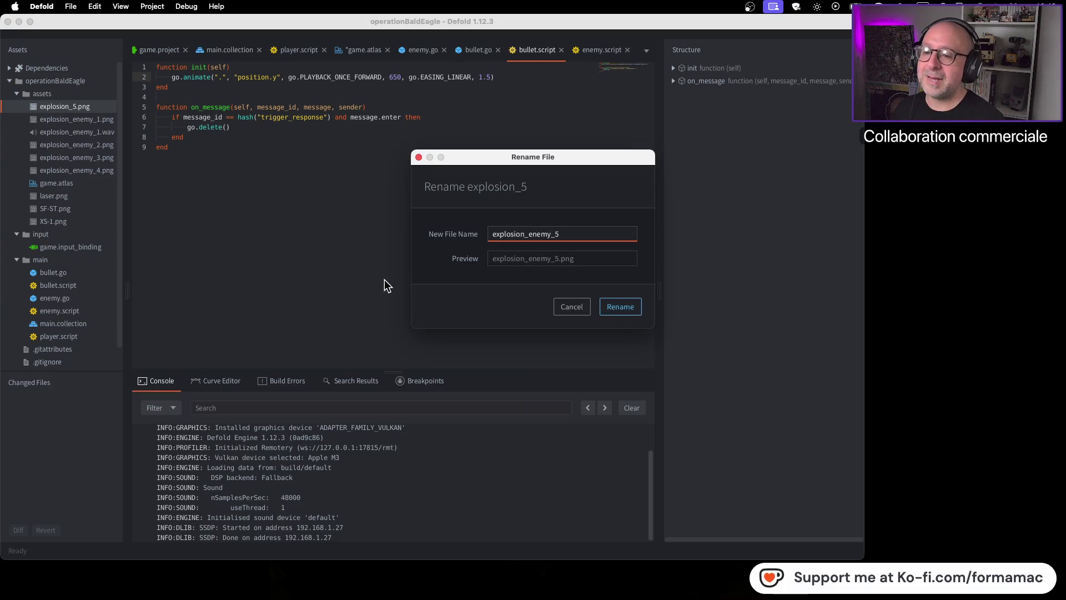
pyautogui.press('Return')
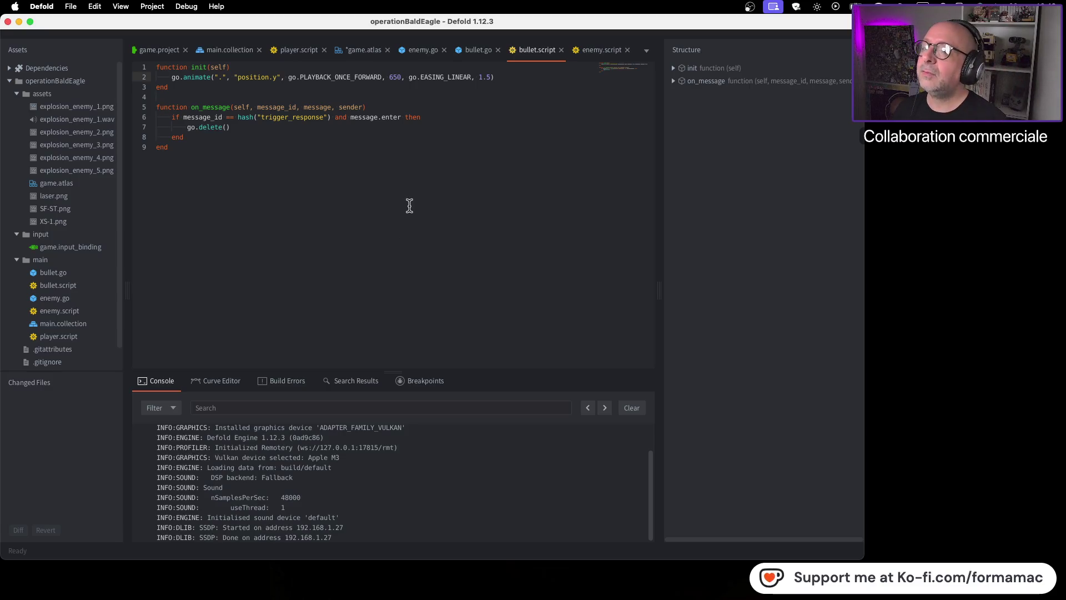
# Step: Save, build and run the game, steer the ship and shoot enemies, then close it
pyautogui.press('super+b')
pyautogui.press('Left')
pyautogui.press('space')
pyautogui.press('Right')
pyautogui.press('Right')
pyautogui.press('space')
pyautogui.press('Right')
pyautogui.press('space')
pyautogui.press('Left')
pyautogui.press('Right')
pyautogui.press('space')
pyautogui.press('Left')
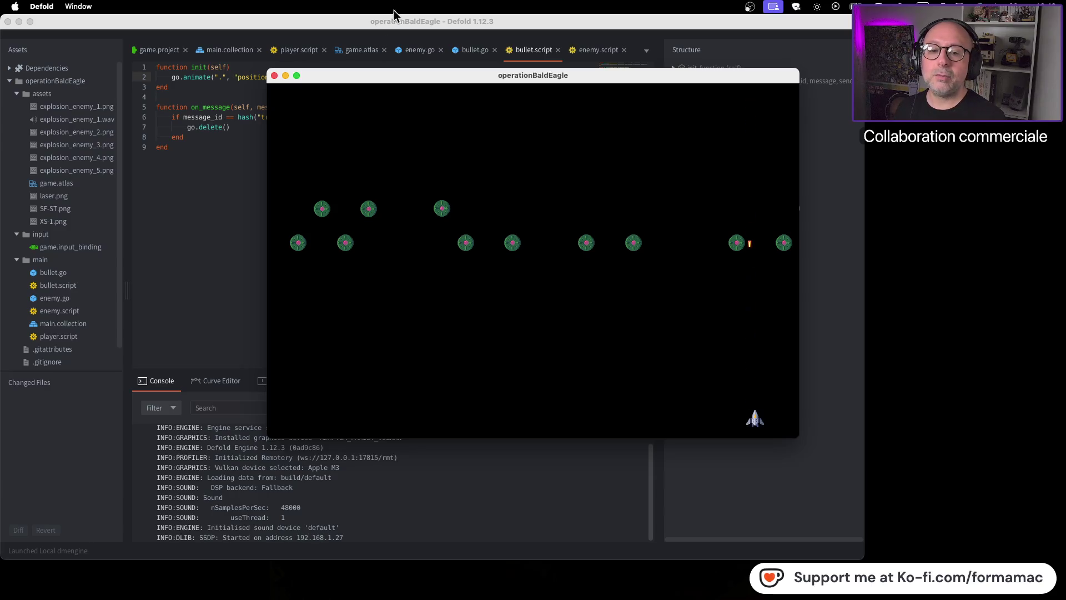
pyautogui.click(275, 76)
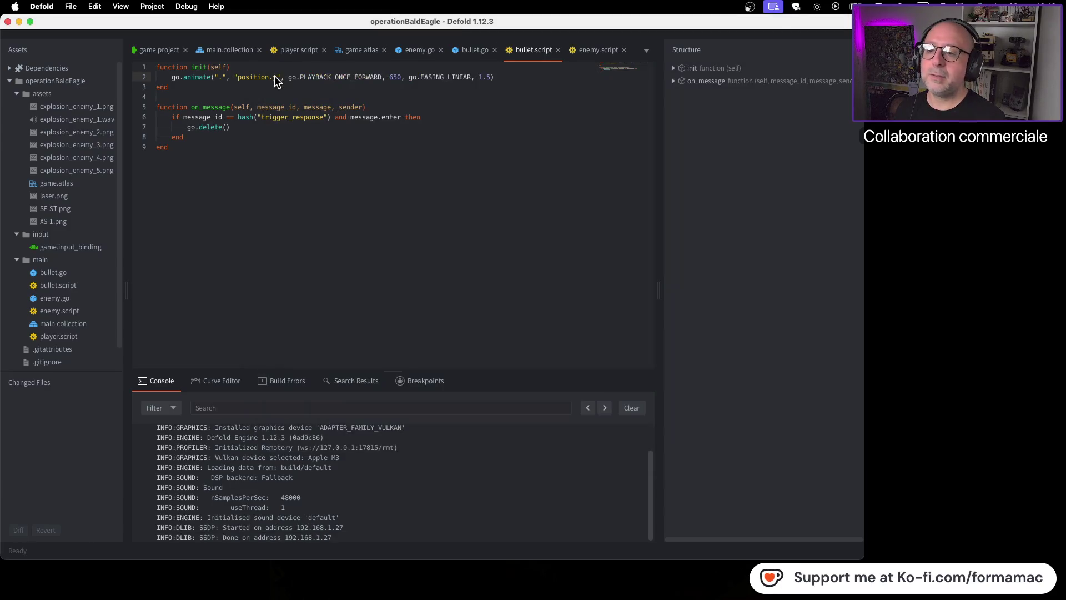
pyautogui.click(351, 54)
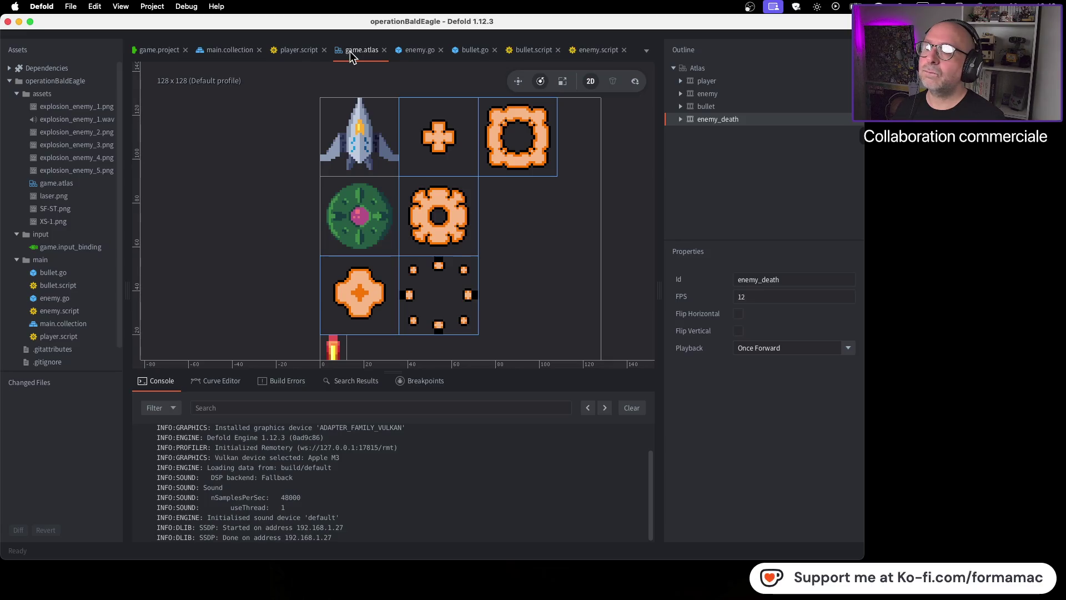
# Step: Switch from game.atlas to the main.collection scene holding the enemy formation
pyautogui.click(215, 54)
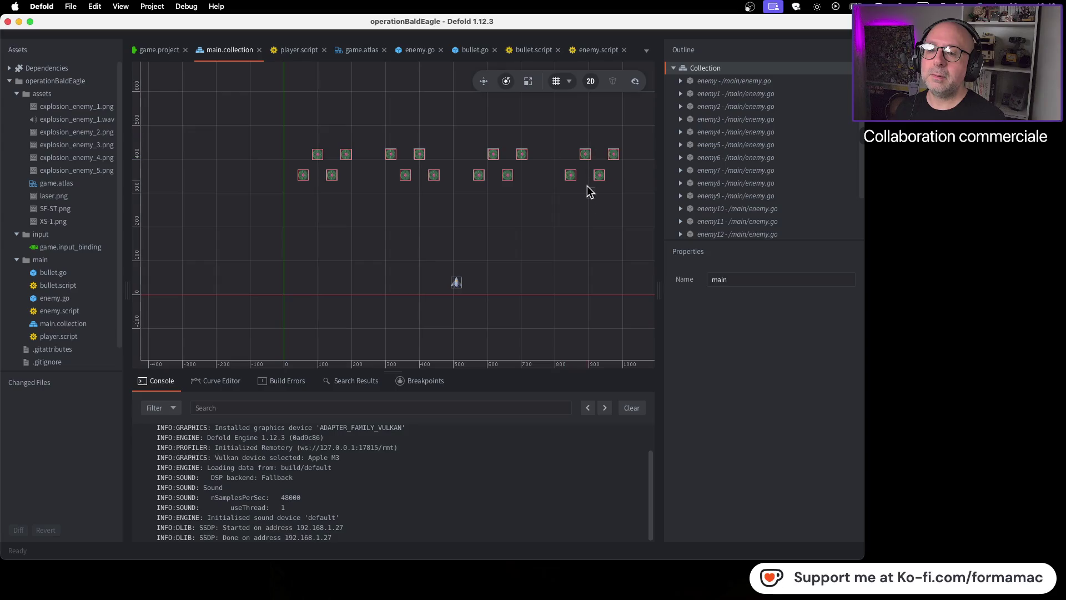
# Step: Delete the two rightmost top-row enemies, save, and test-run the game
pyautogui.moveTo(565, 136); pyautogui.dragTo(643, 166)
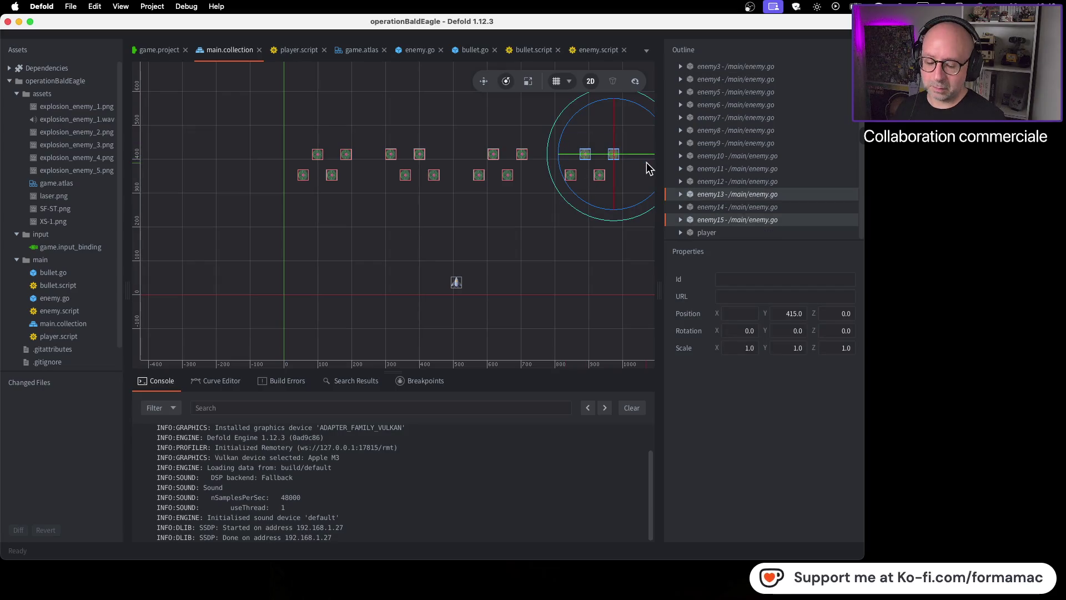
pyautogui.press('Delete')
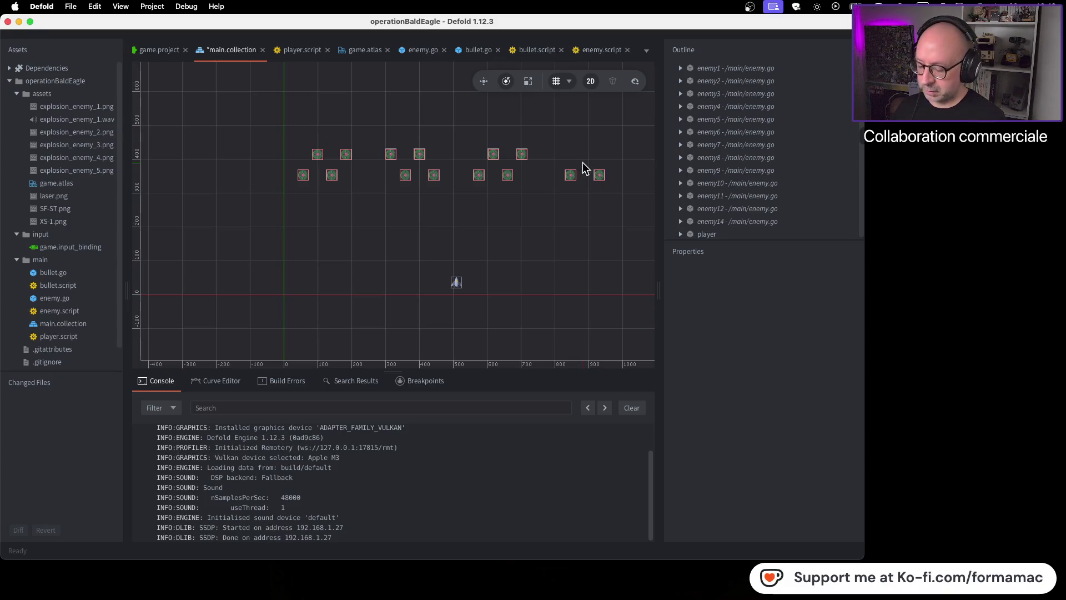
pyautogui.press('super+s')
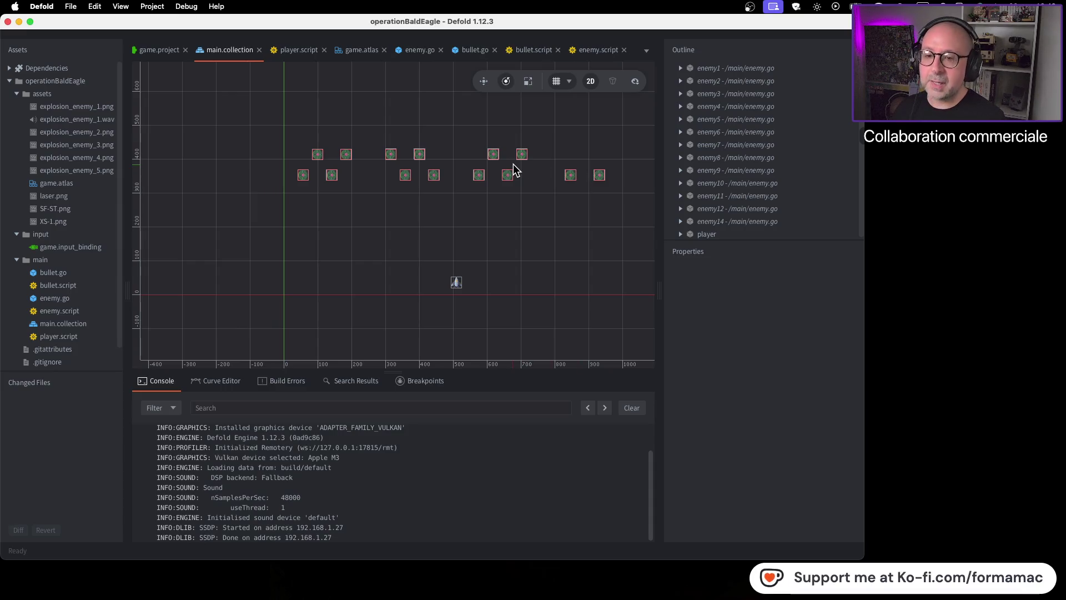
pyautogui.press('super+b')
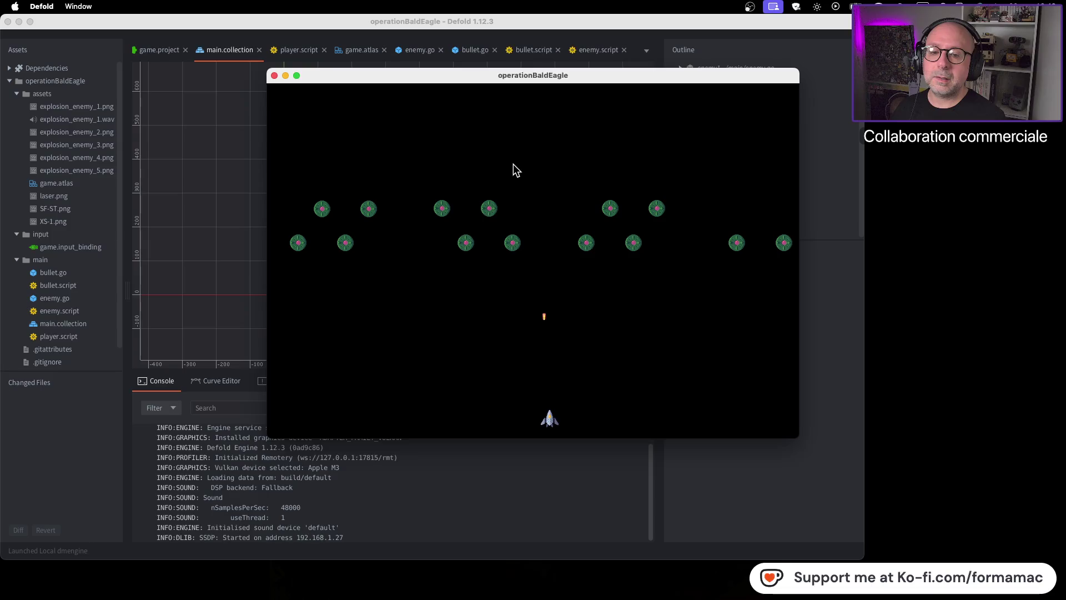
pyautogui.click(274, 75)
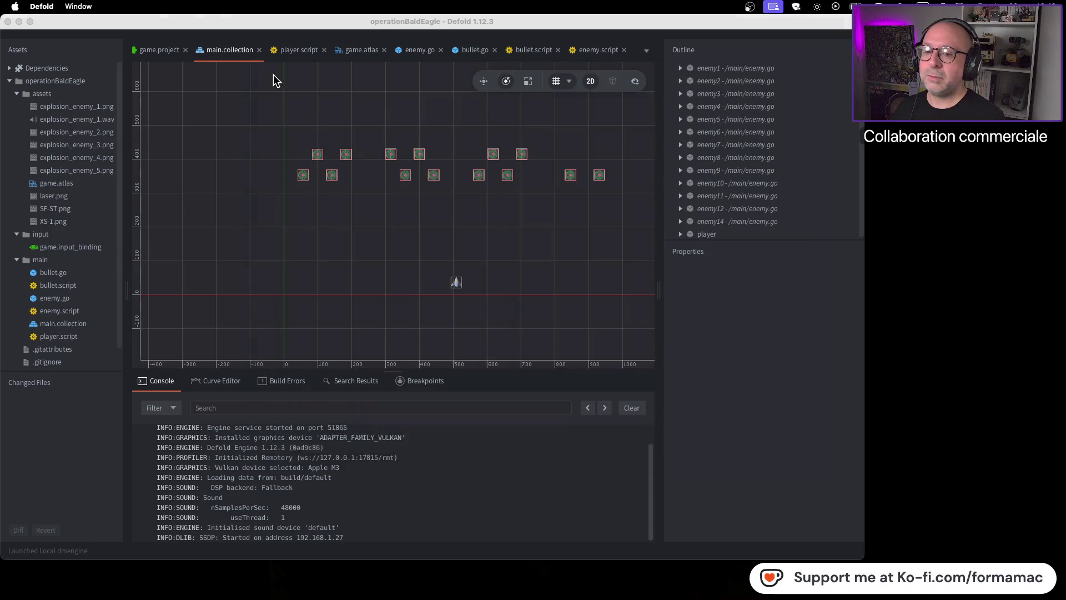
# Step: Restore the two enemies and delete only the far-right top-row enemy instead
pyautogui.click(429, 208)
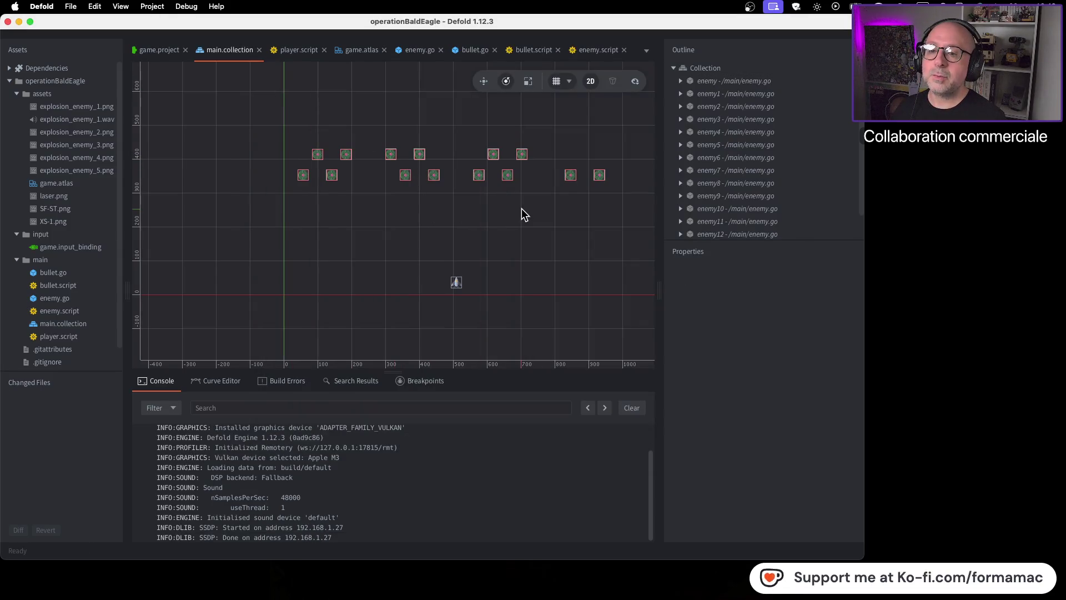
pyautogui.press('super+v')
pyautogui.click(613, 155)
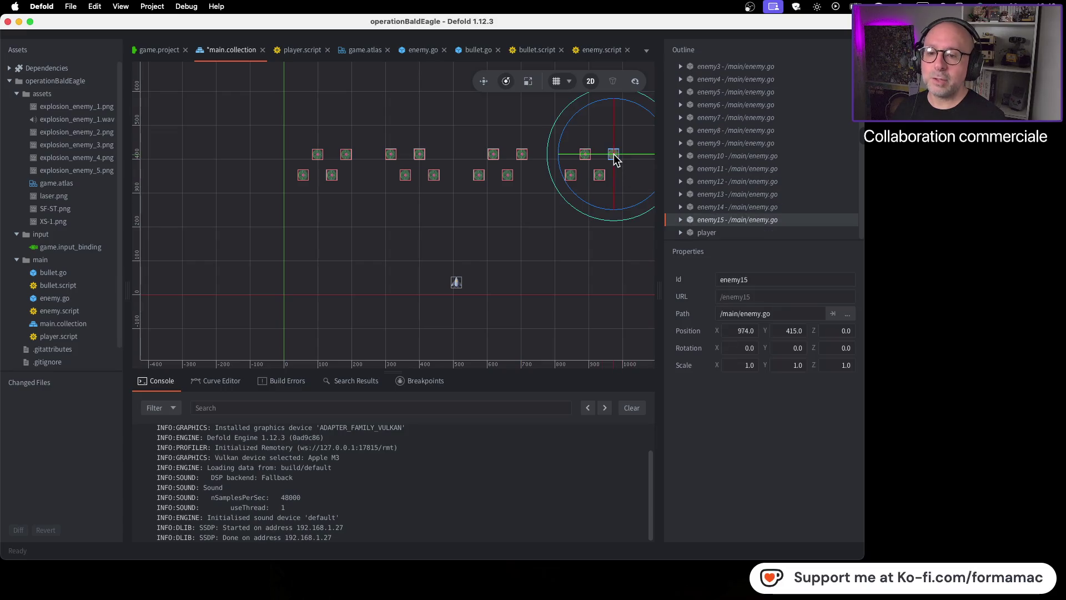
pyautogui.press('Delete')
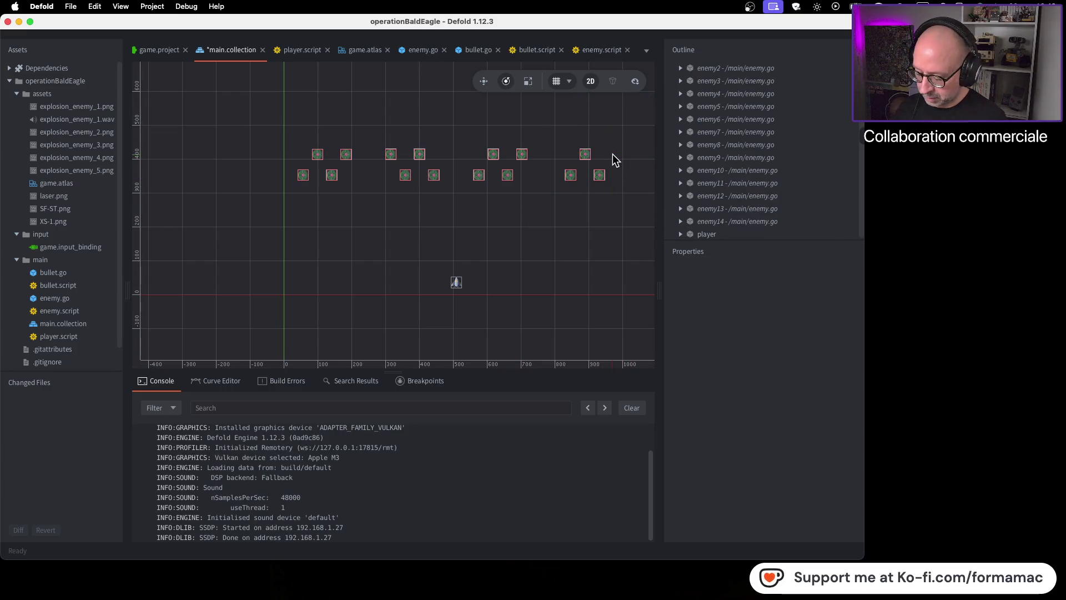
# Step: Run the game again, shoot down enemies, close it, and return to the tutorial
pyautogui.press('super+b')
pyautogui.press('space')
pyautogui.press('space')
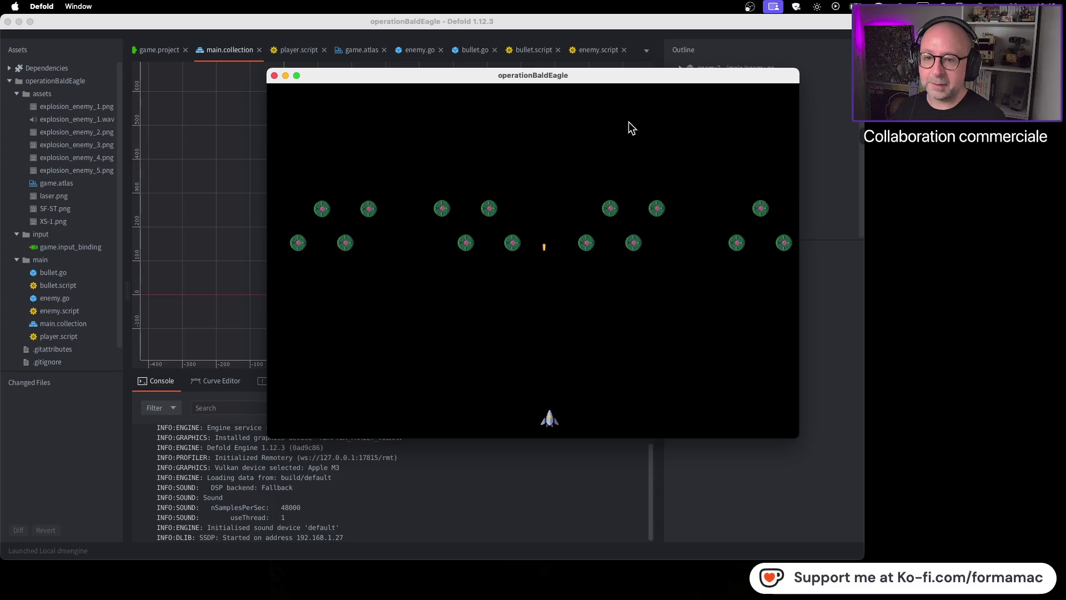
pyautogui.press('Right')
pyautogui.press('Right')
pyautogui.press('Left')
pyautogui.press('Left')
pyautogui.press('Right')
pyautogui.press('Left')
pyautogui.press('Left')
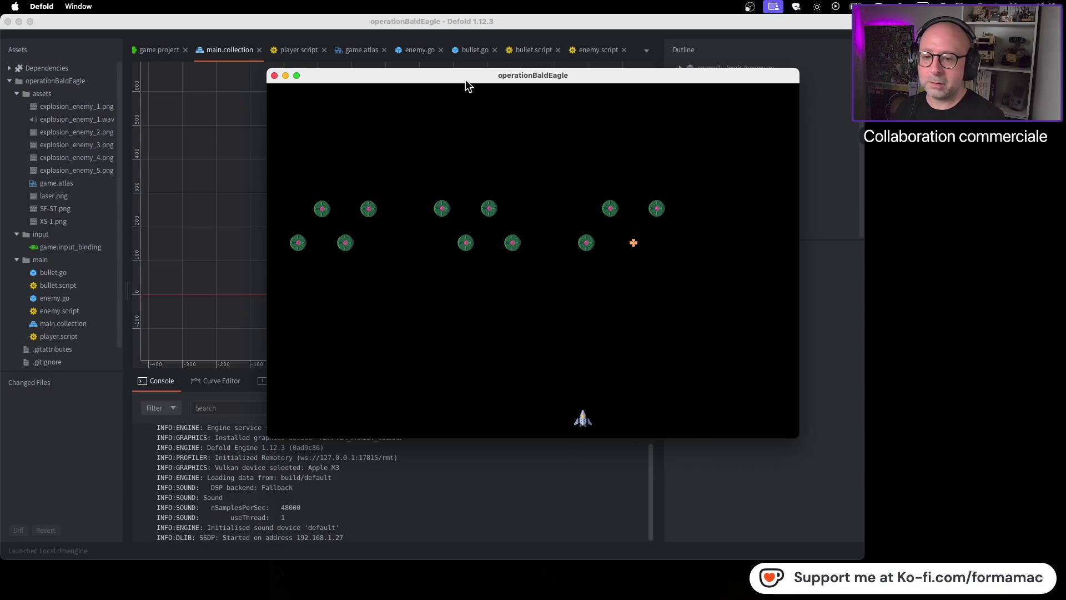
pyautogui.click(274, 75)
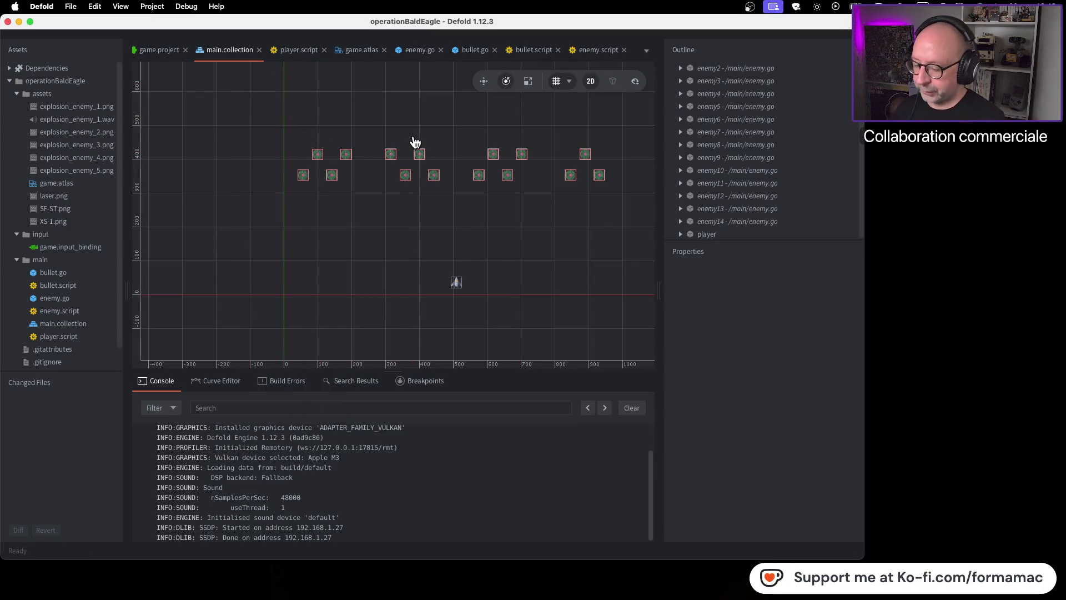
pyautogui.press('super+Tab')
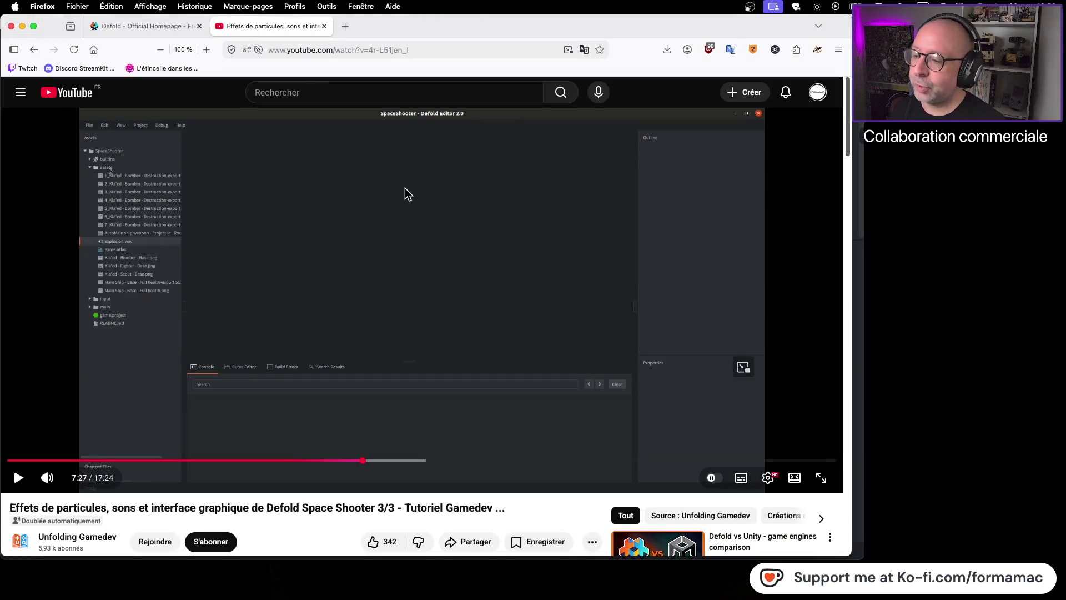
# Step: Play the tutorial until a new Sound file is created, pause it, and return to Defold
pyautogui.click(420, 234)
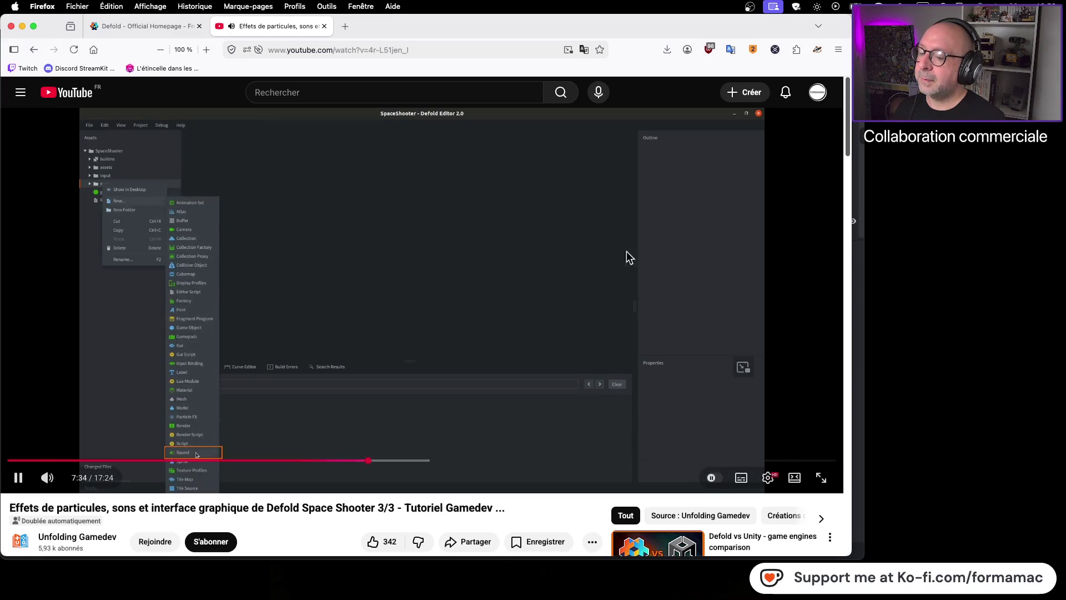
pyautogui.click(467, 251)
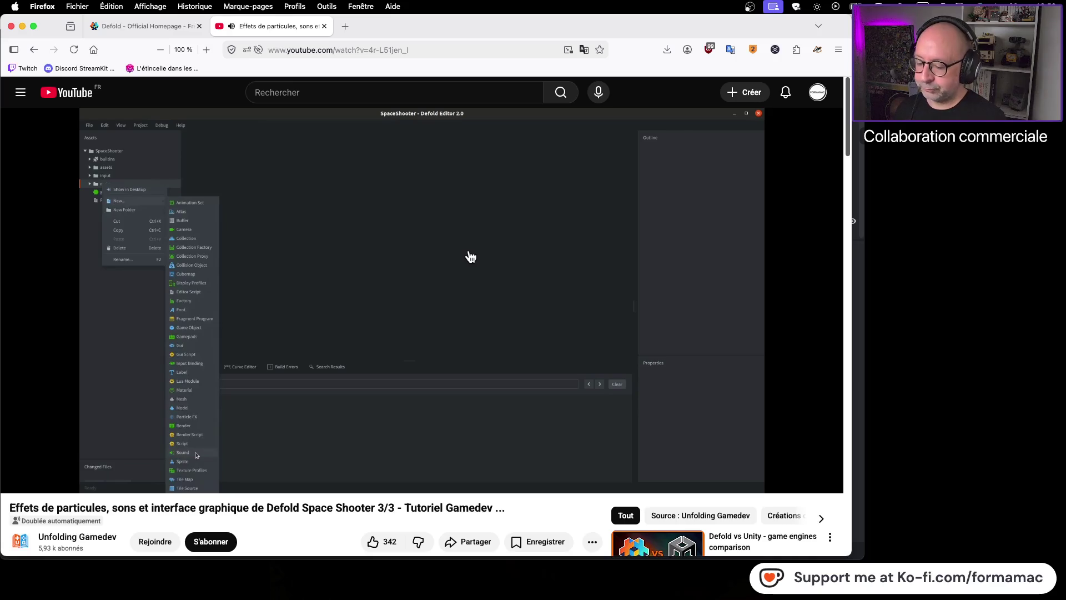
pyautogui.press('super+Tab')
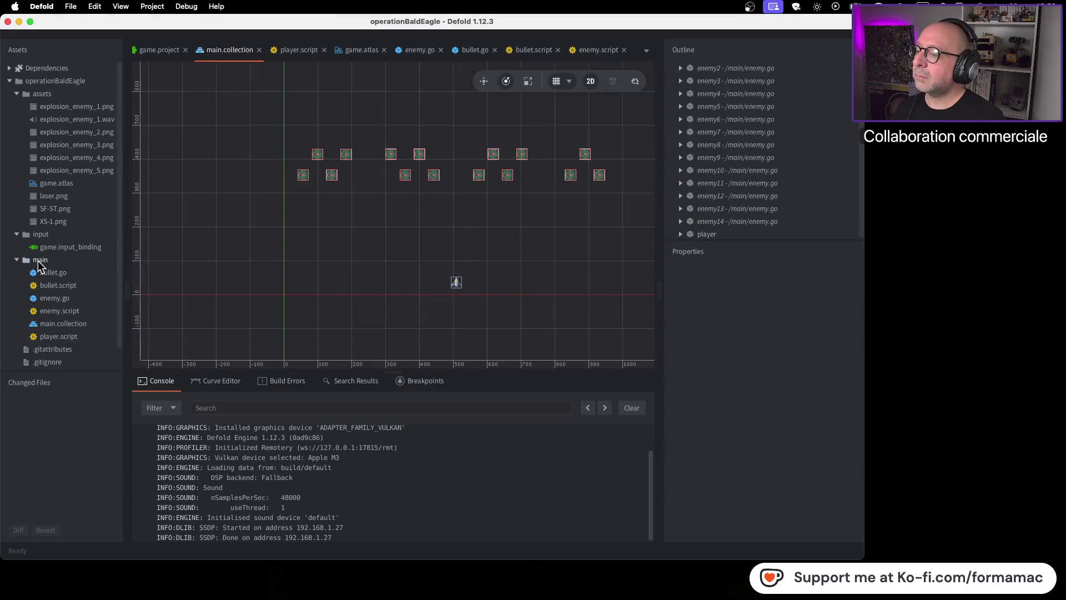
# Step: Start a new Sound file in the main folder and name it boom
pyautogui.click(39, 260)
pyautogui.rightClick(38, 261)
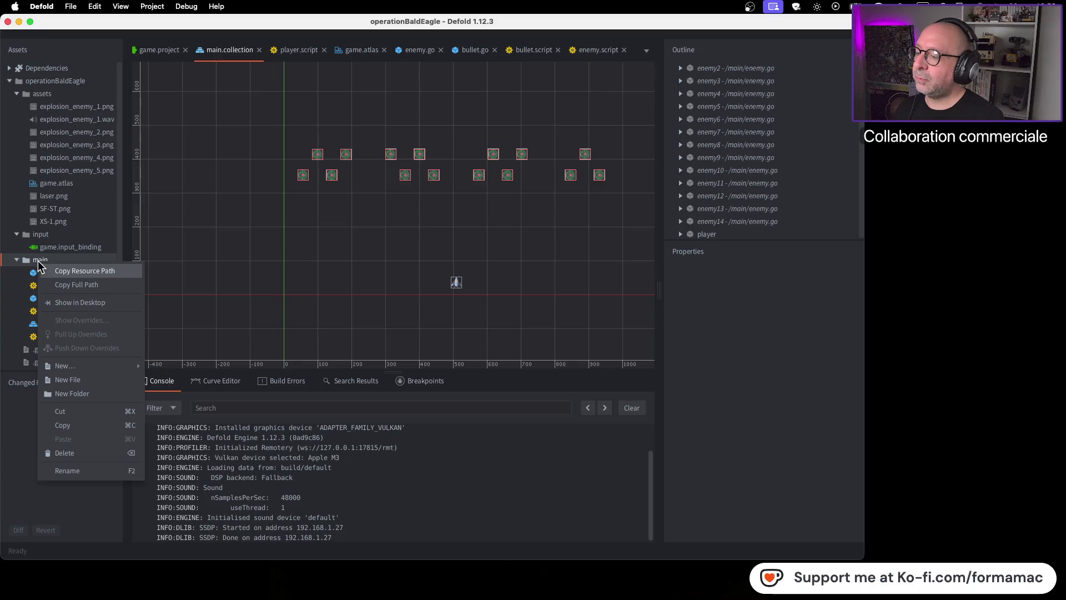
pyautogui.moveTo(74, 364)
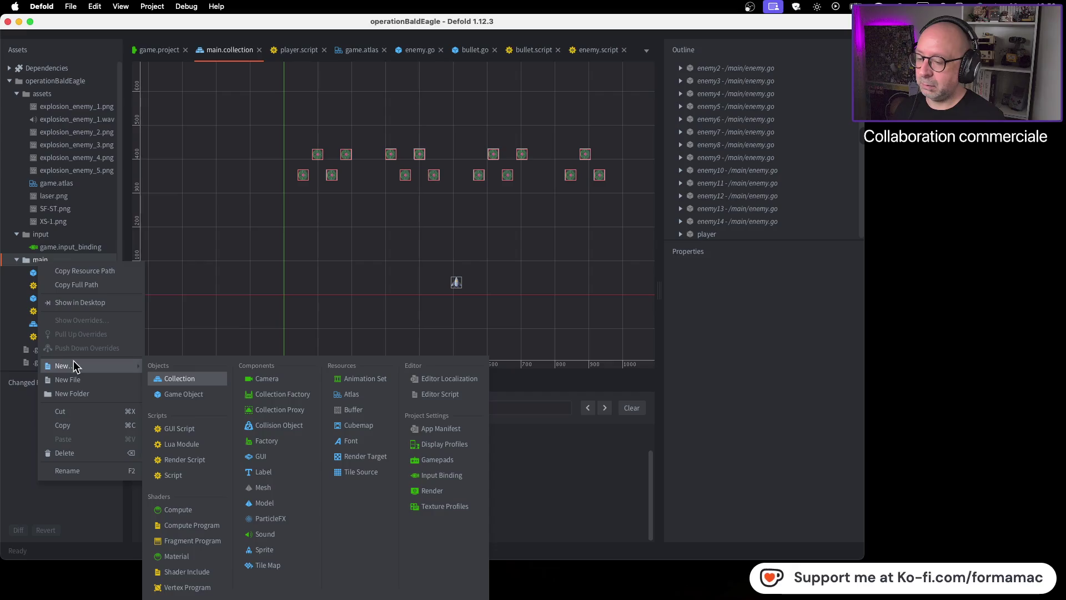
pyautogui.click(263, 534)
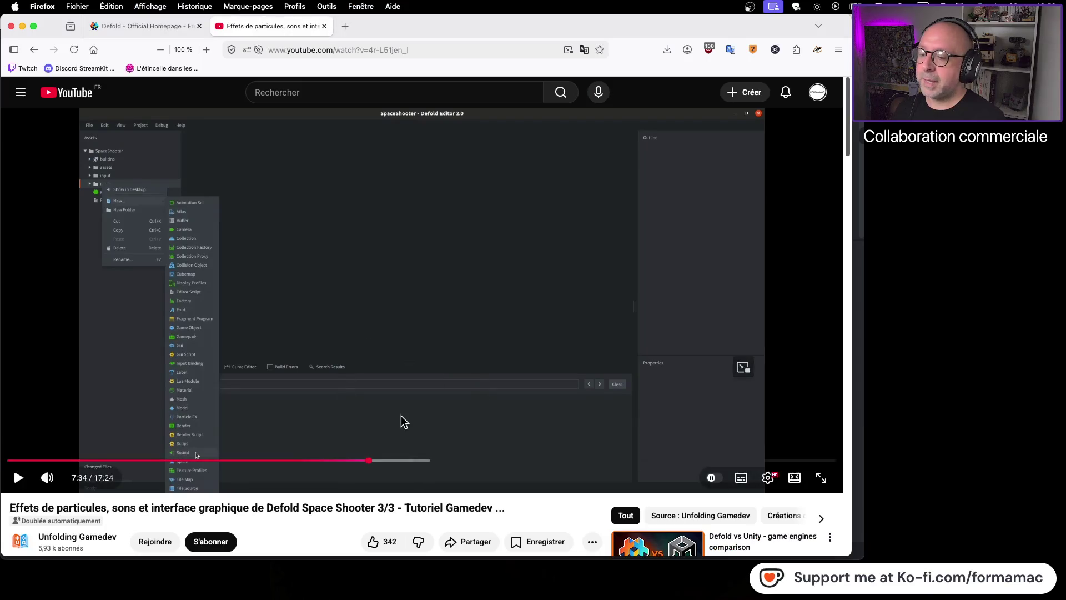
pyautogui.click(401, 417)
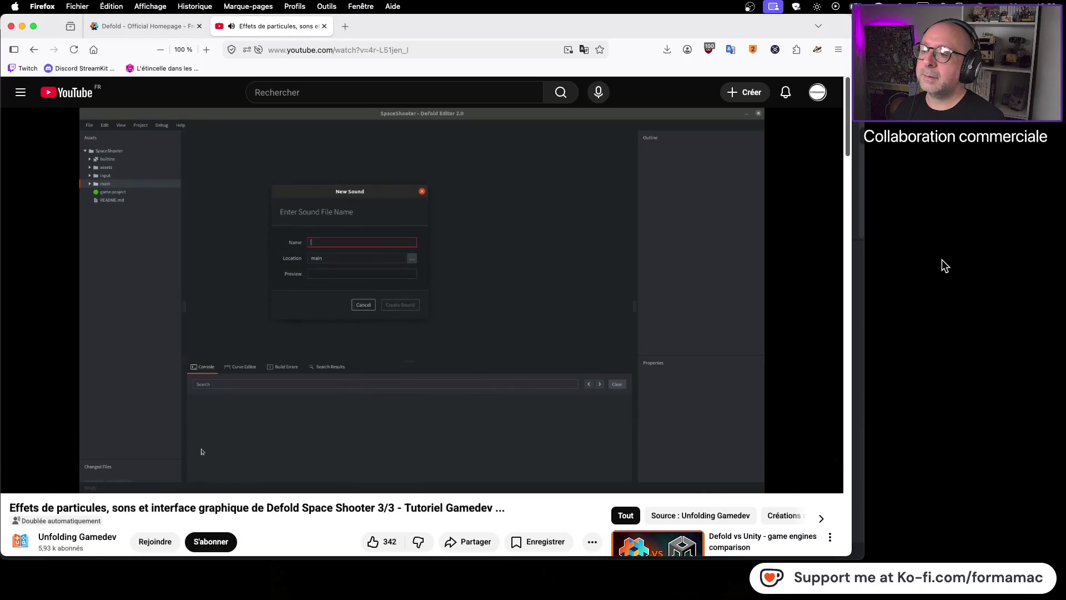
pyautogui.click(568, 304)
pyautogui.press('super+Tab')
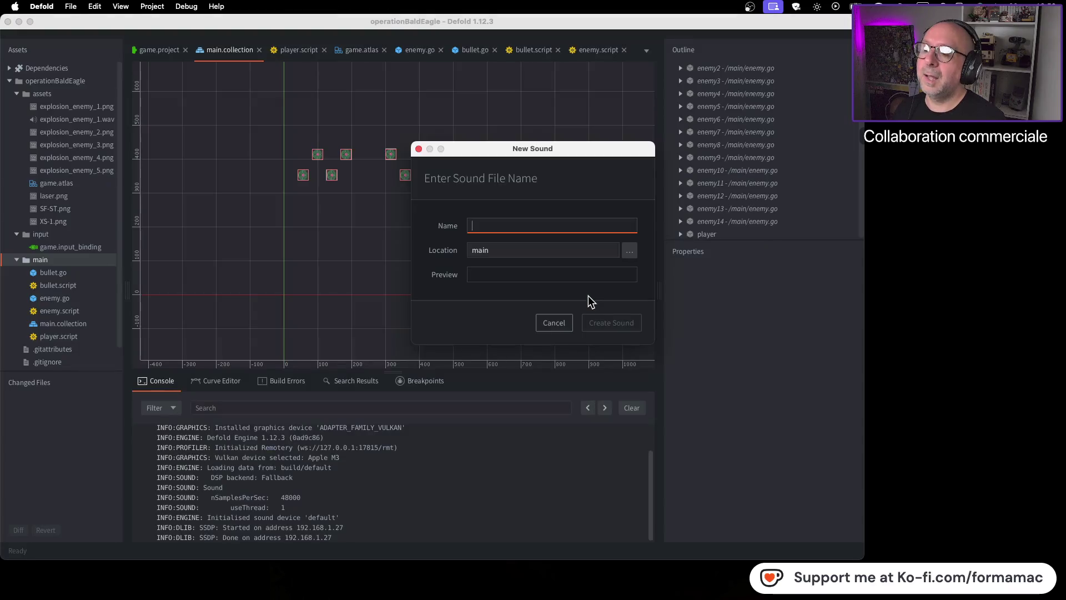
pyautogui.write('boom')
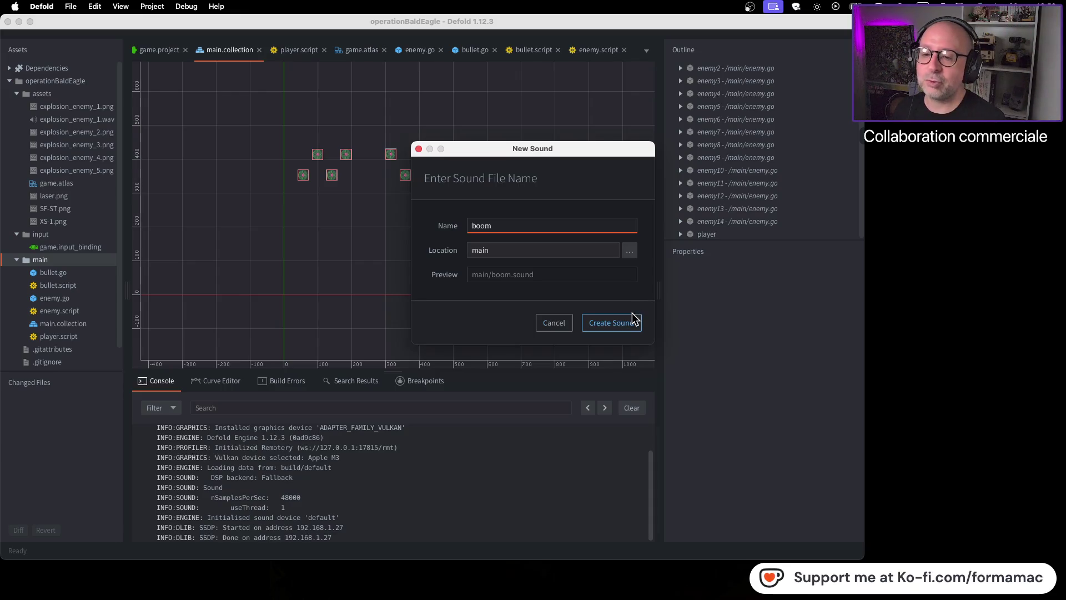
pyautogui.press('super+Tab')
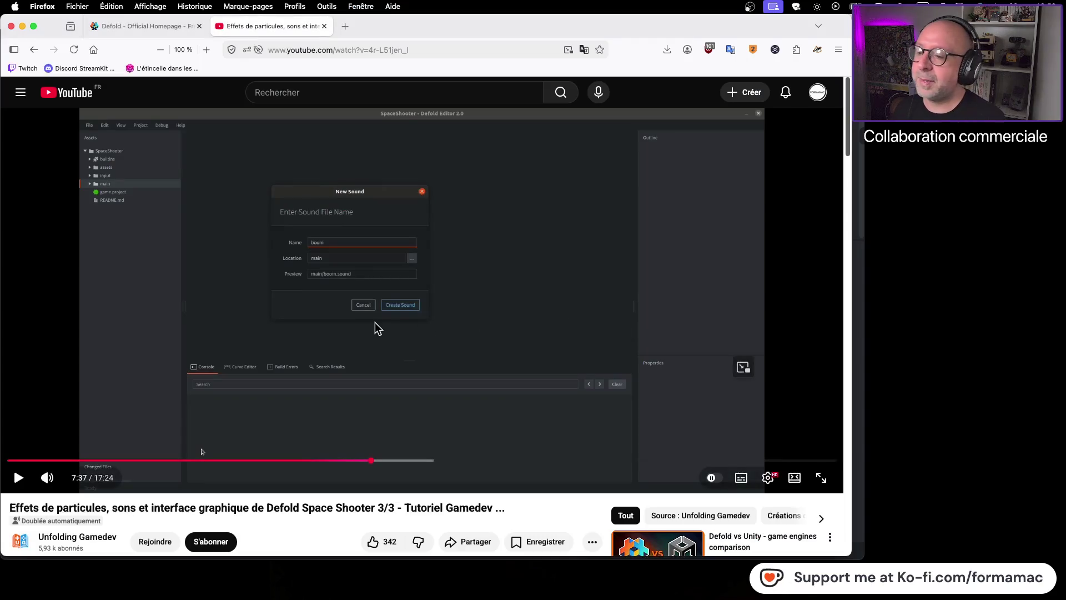
# Step: Create the boom.sound file in Defold after checking the tutorial's sound-file step
pyautogui.click(482, 327)
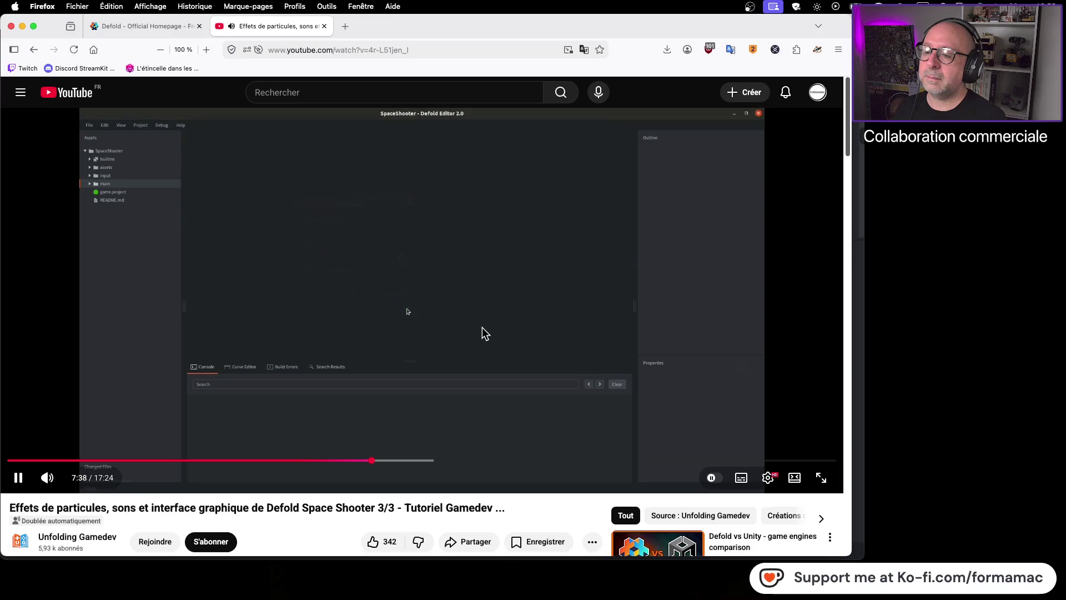
pyautogui.click(481, 329)
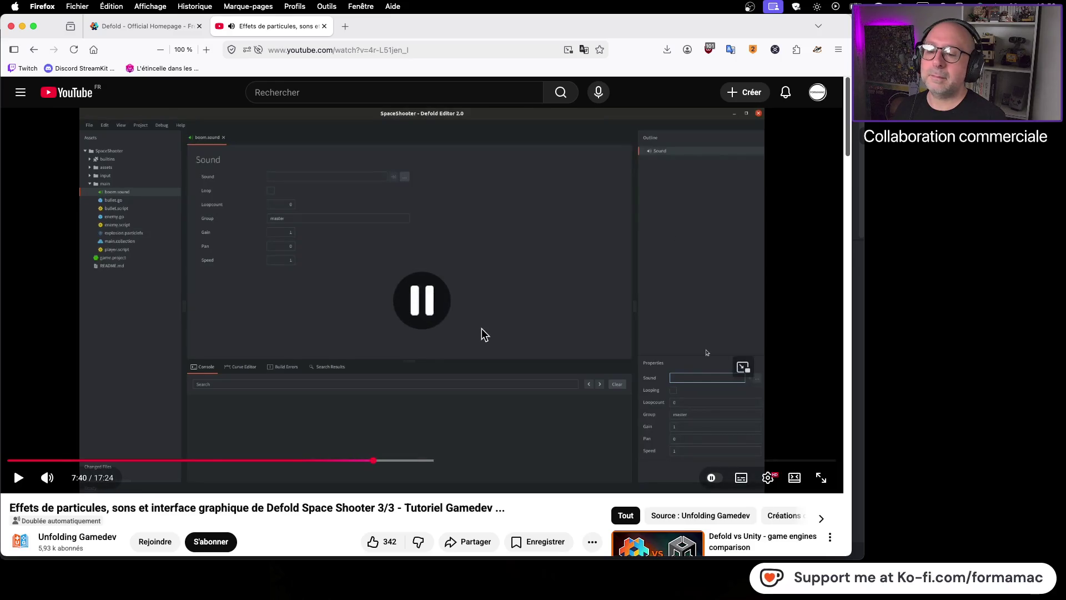
pyautogui.press('super+Tab')
pyautogui.click(549, 328)
# Step: Keep watching the tutorial until it assigns explosion.wav at 7:49
pyautogui.press('super+Tab')
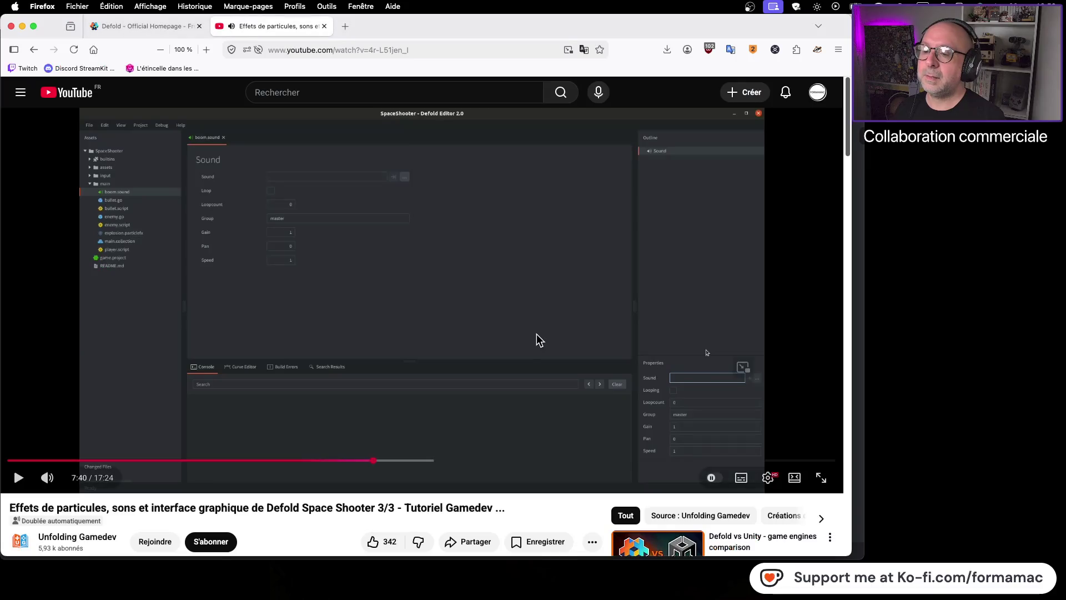
pyautogui.click(536, 335)
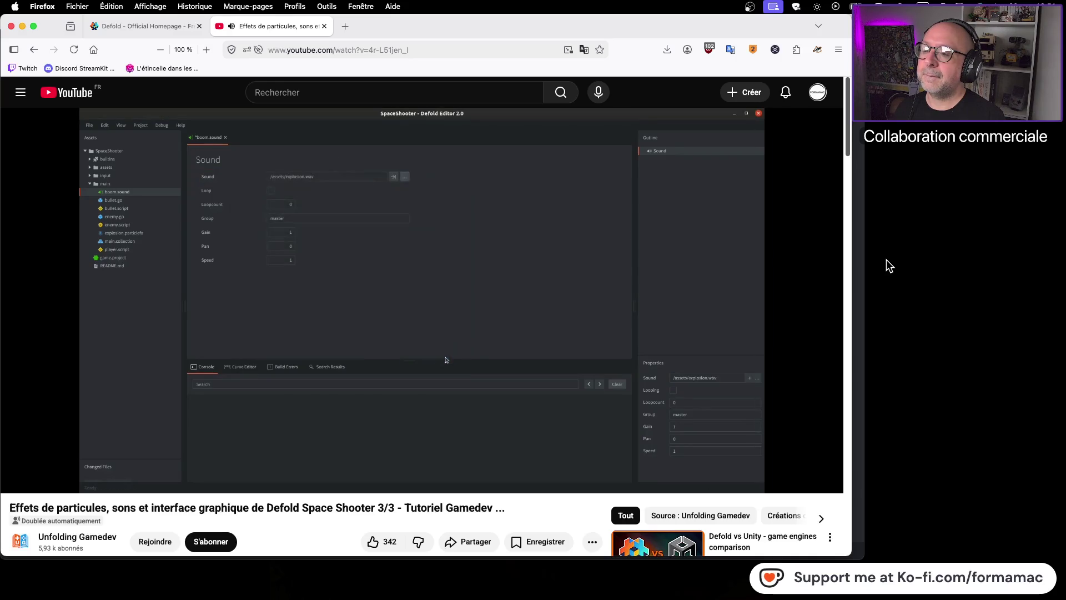
pyautogui.click(590, 285)
pyautogui.press('super+Tab')
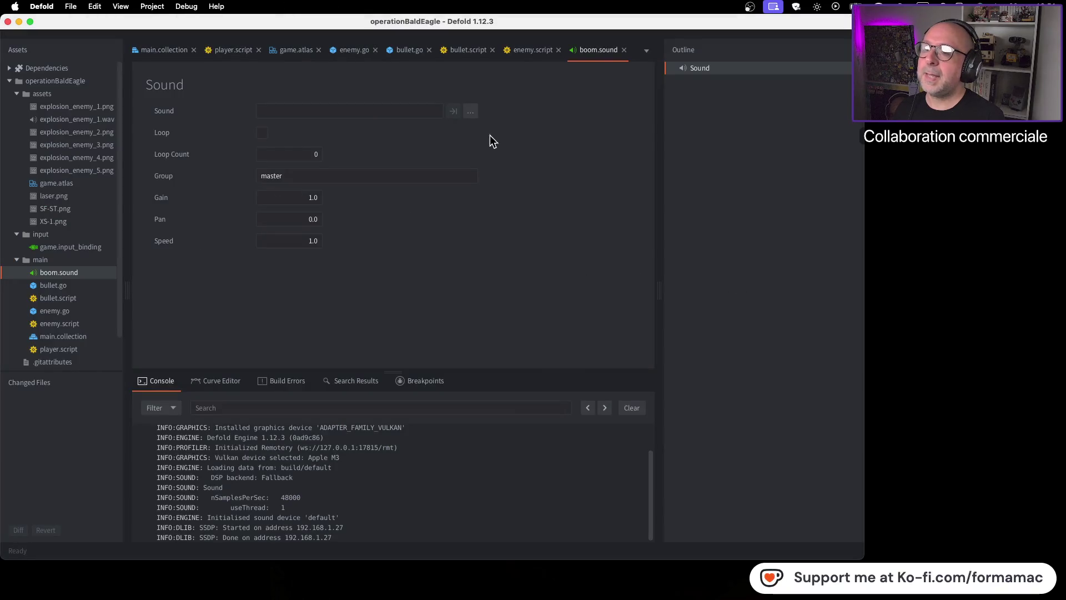
# Step: Set boom.sound's Sound property to /assets/explosion_enemy_1.wav
pyautogui.click(476, 111)
pyautogui.click(437, 168)
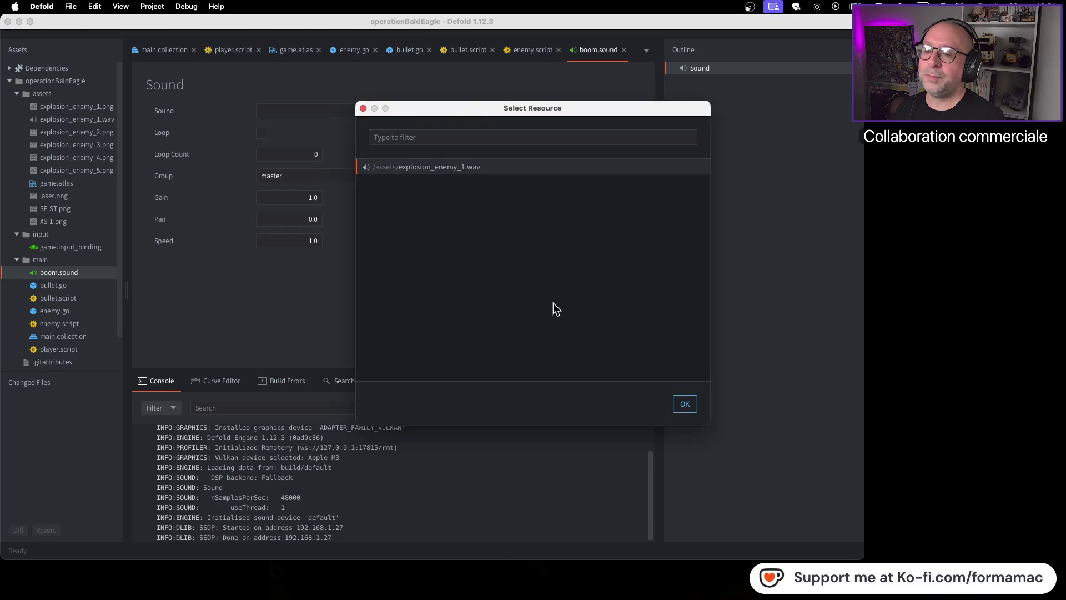
pyautogui.click(685, 404)
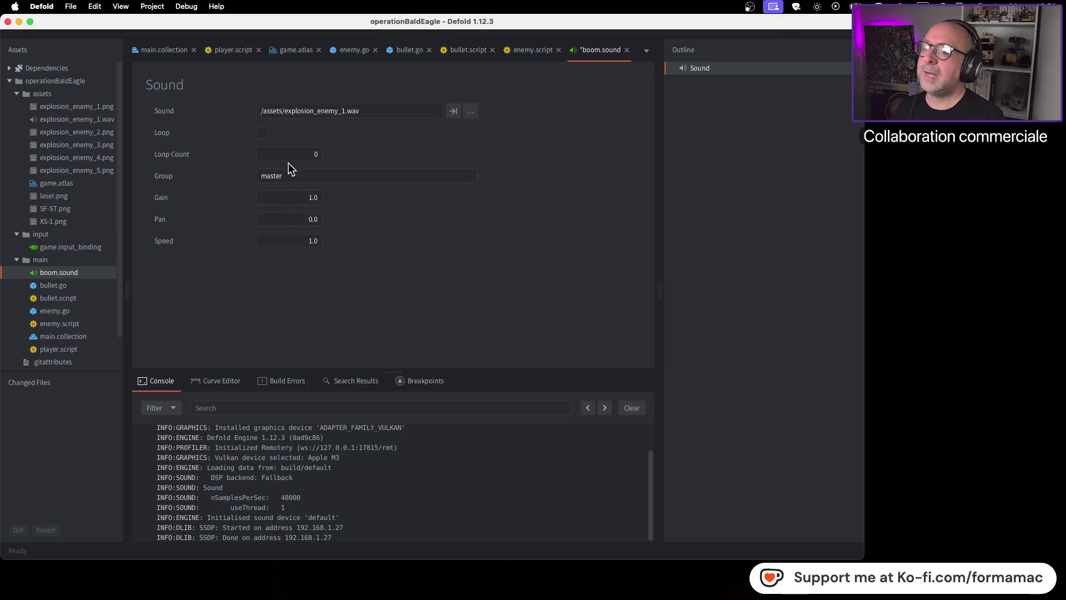
pyautogui.press('super+Tab')
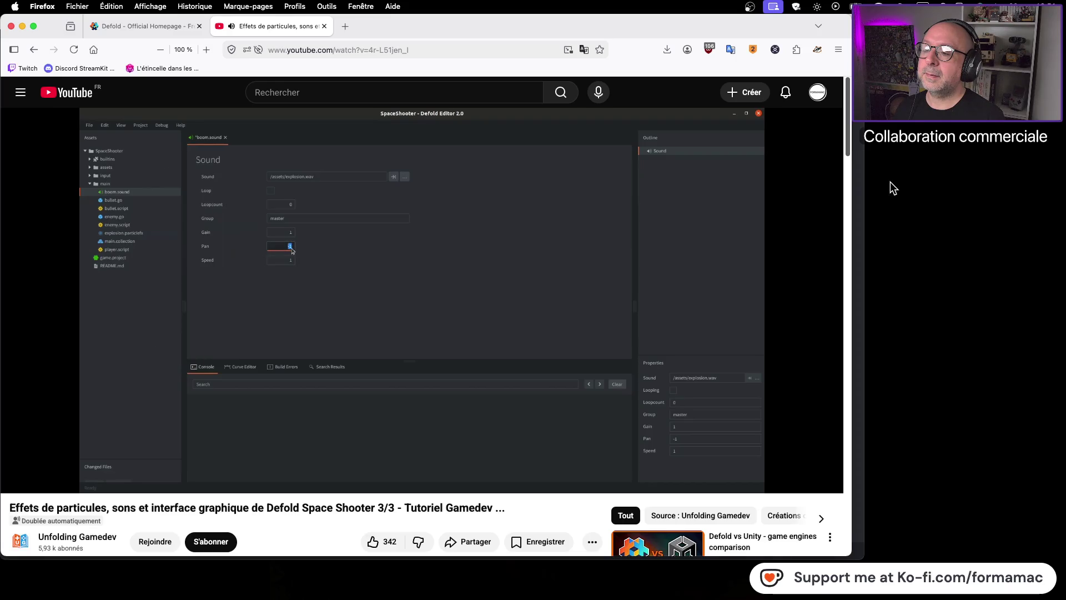
# Step: Watch the tutorial demonstrate boom.sound's Pan and Speed values
pyautogui.click(482, 194)
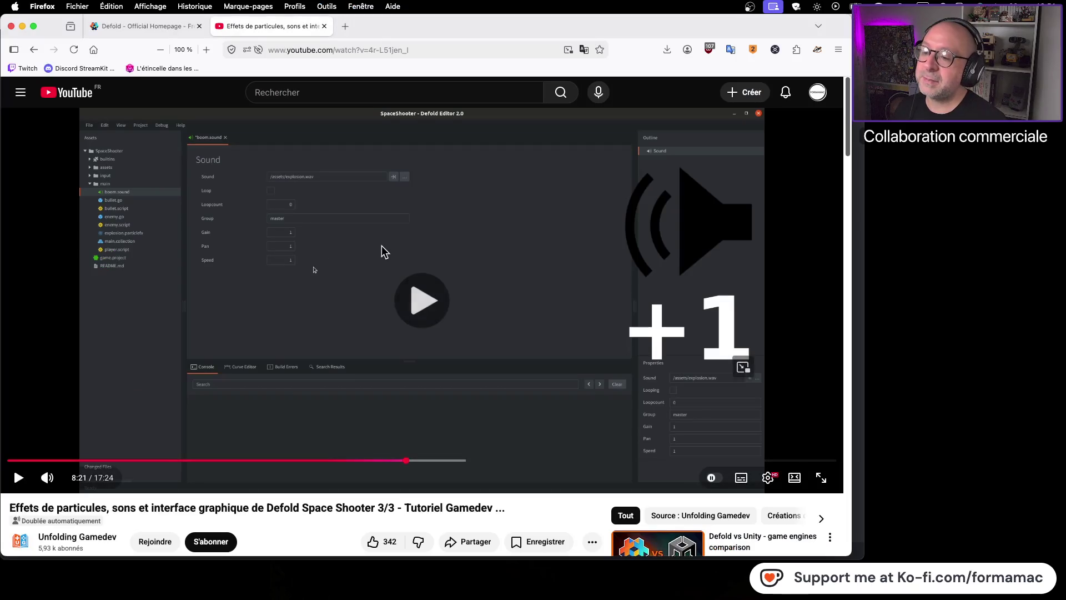
pyautogui.click(381, 245)
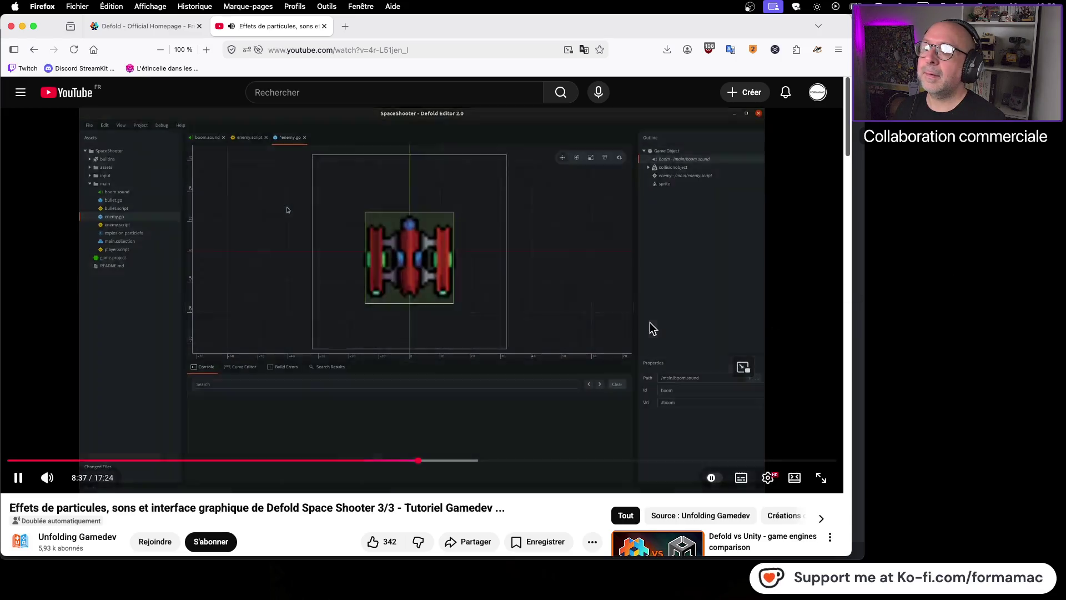
pyautogui.click(656, 320)
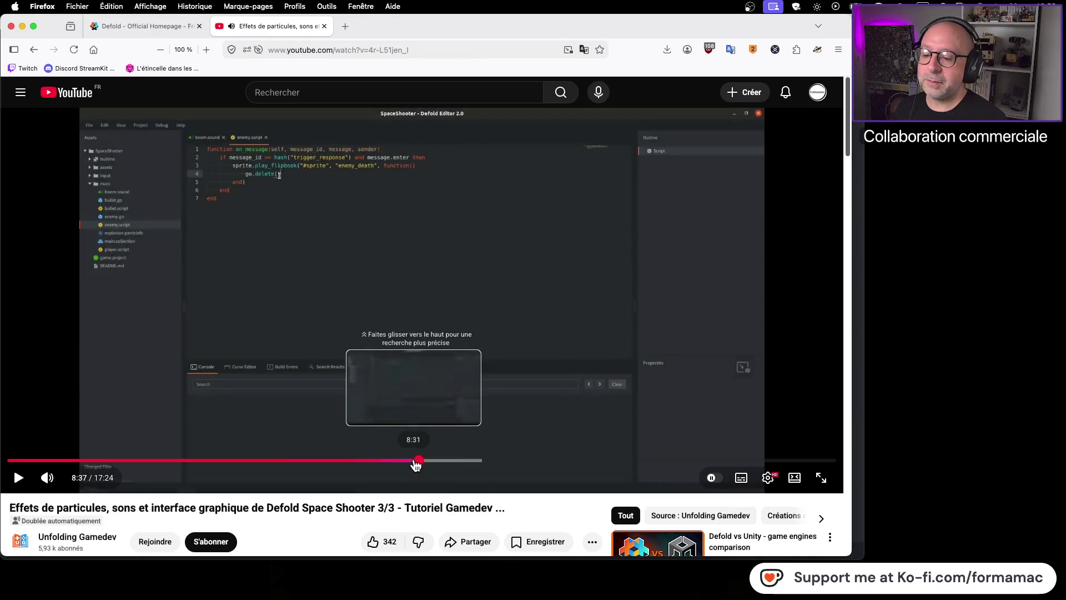
# Step: Rewind the tutorial to 8:22 and replay it up to enemy.go at 8:32
pyautogui.click(411, 464)
pyautogui.click(407, 460)
pyautogui.click(534, 399)
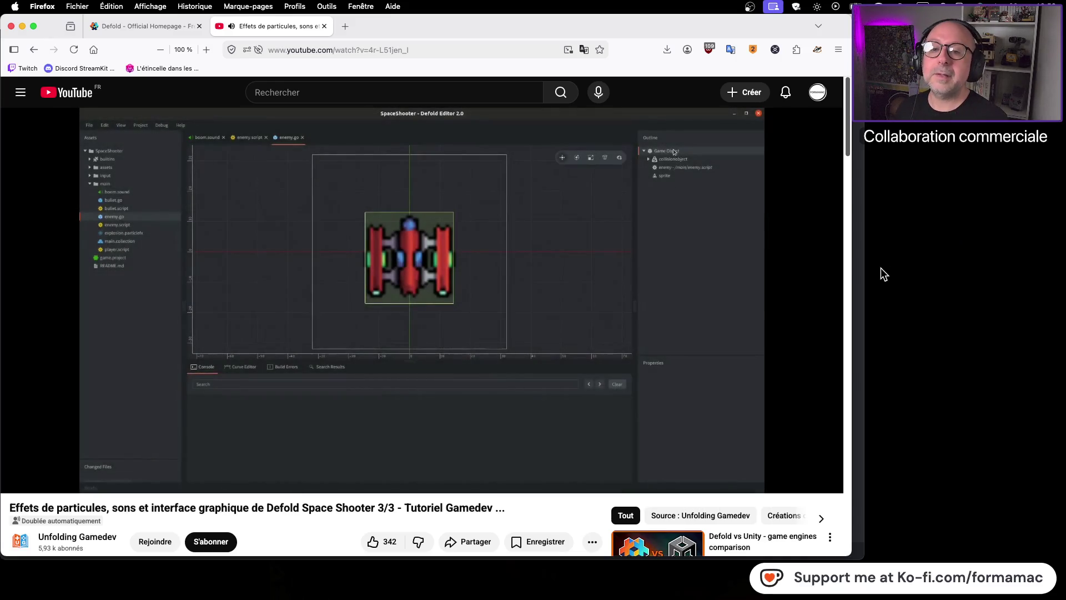
pyautogui.click(811, 274)
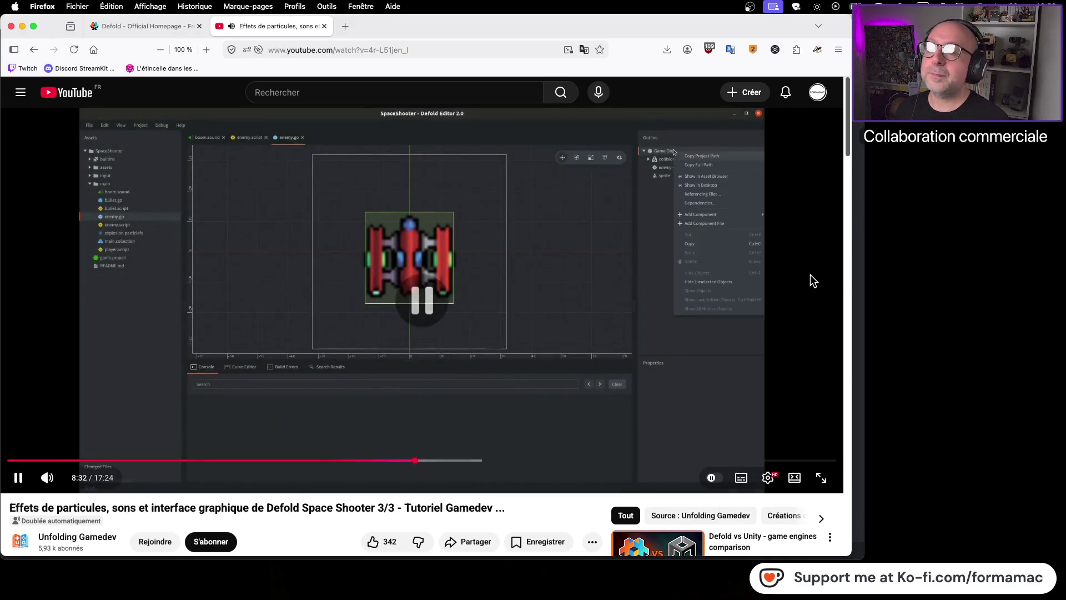
pyautogui.press('super+Tab')
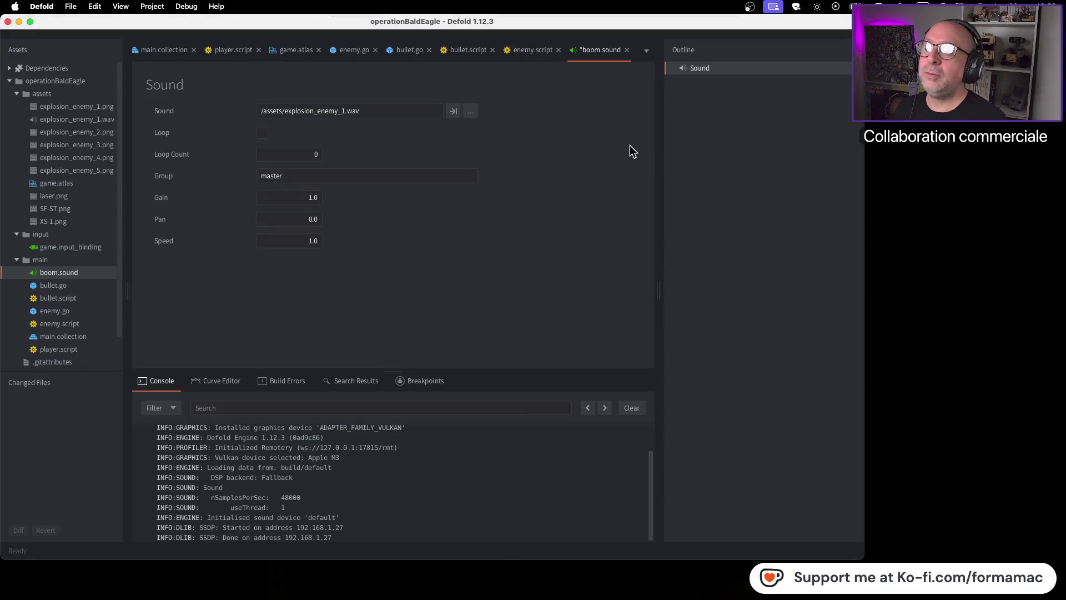
# Step: Open enemy.go and centre the enemy sprite in the view
pyautogui.click(359, 51)
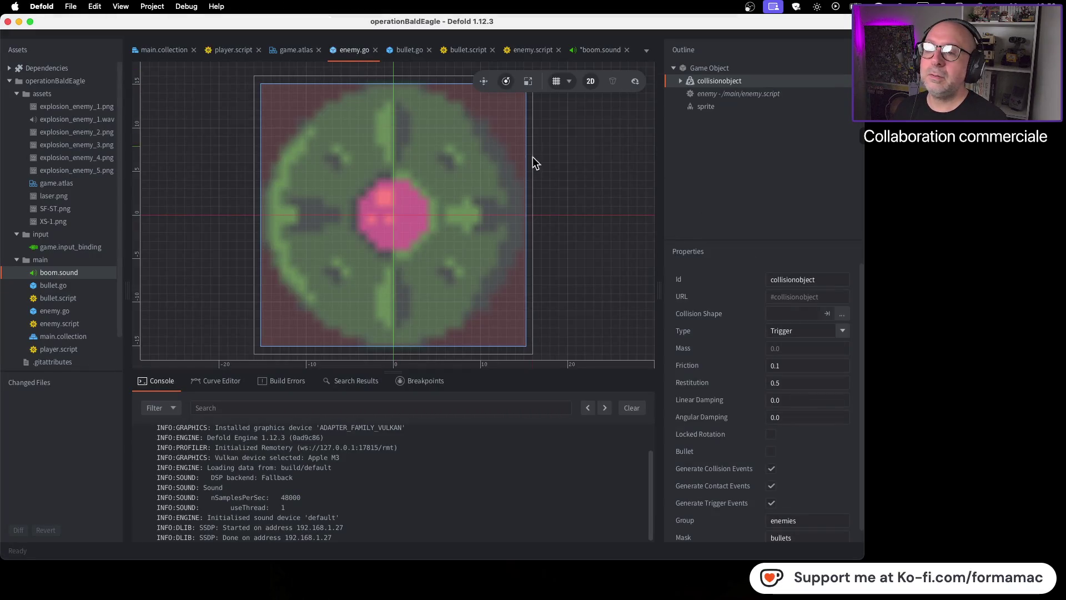
pyautogui.scroll(-3, 512, 191)
pyautogui.moveTo(584, 201); pyautogui.dragTo(525, 238)
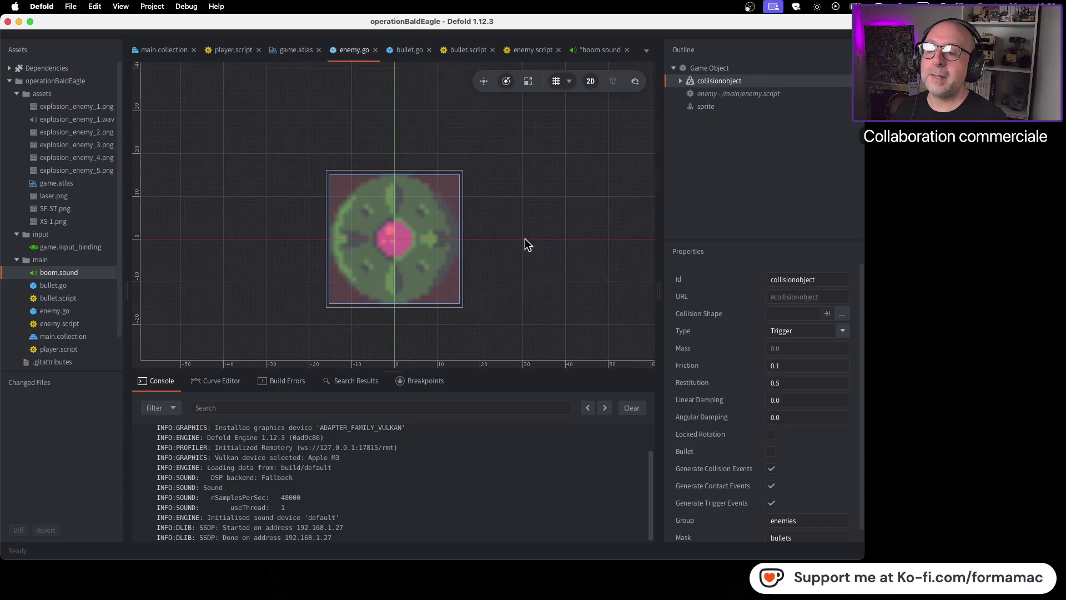
pyautogui.press('super+Tab')
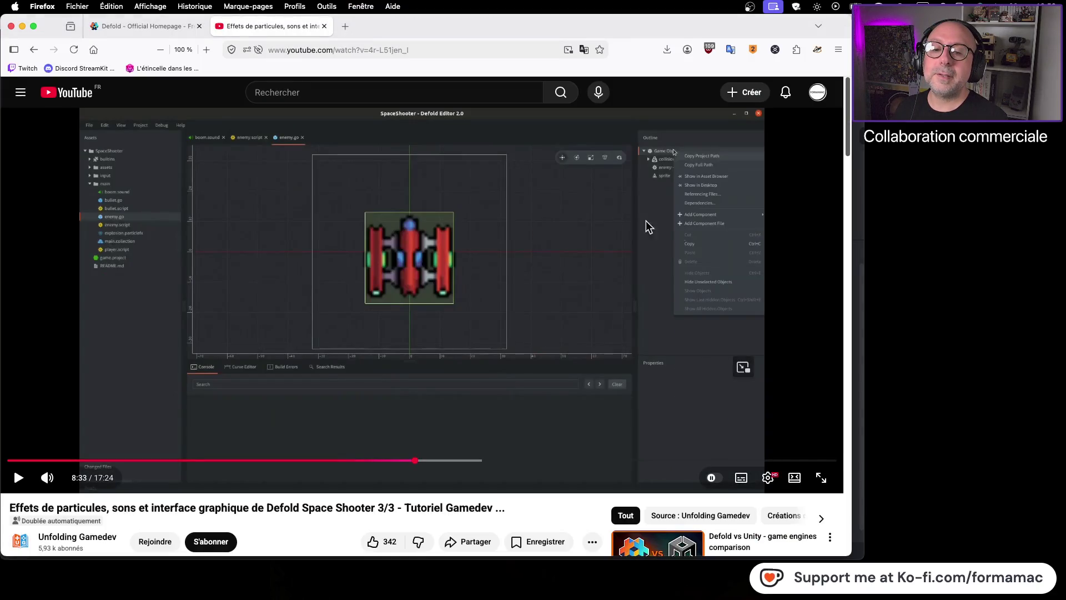
pyautogui.press('space')
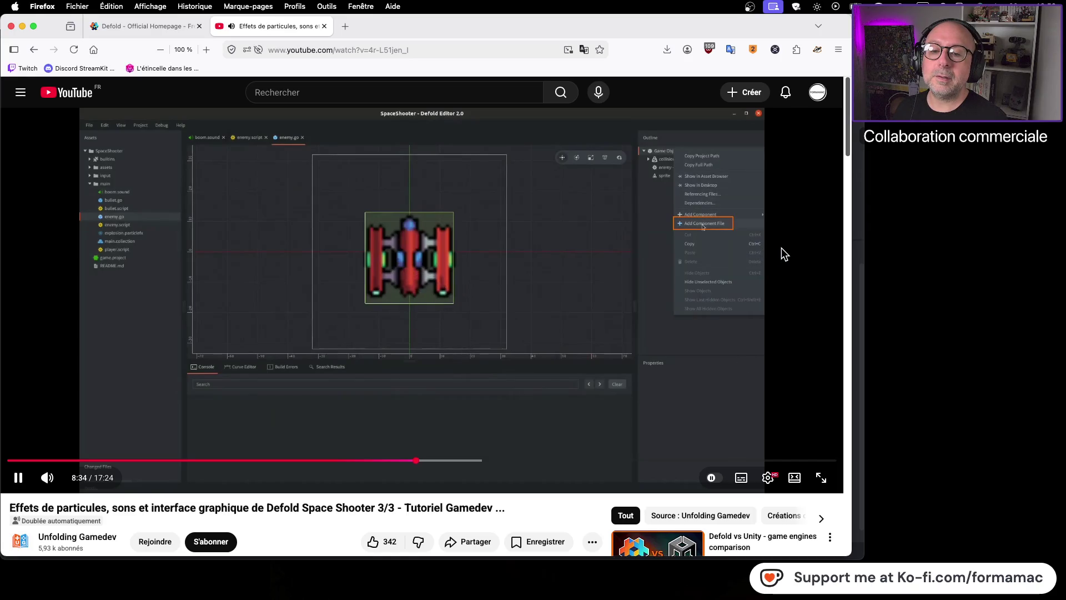
pyautogui.press('space')
pyautogui.press('super+Tab')
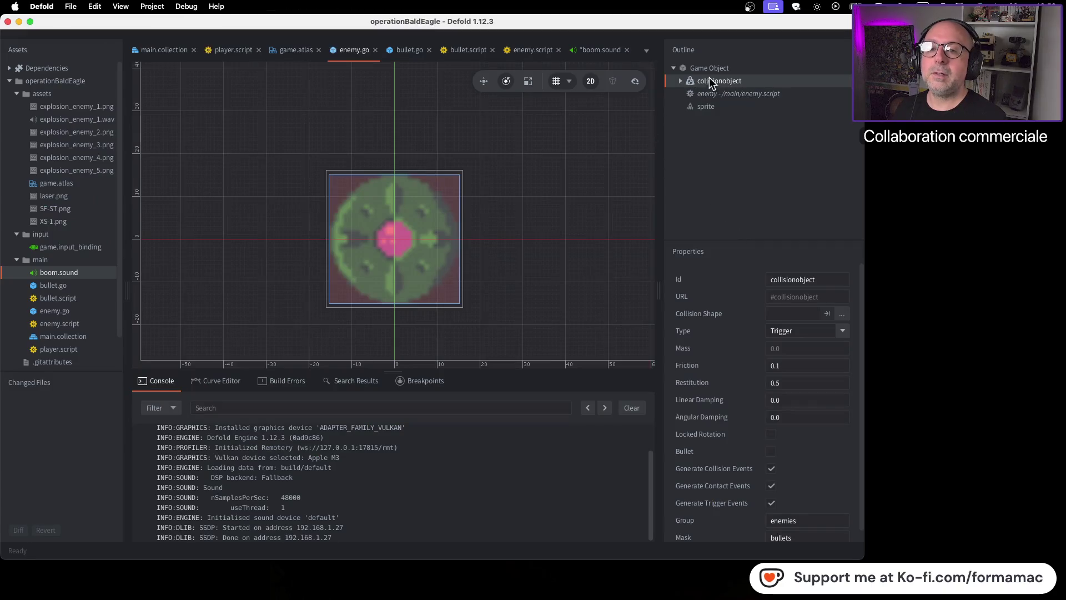
# Step: Attach /main/boom.sound to enemy.go's root Game Object as a component file
pyautogui.click(715, 67)
pyautogui.rightClick(714, 68)
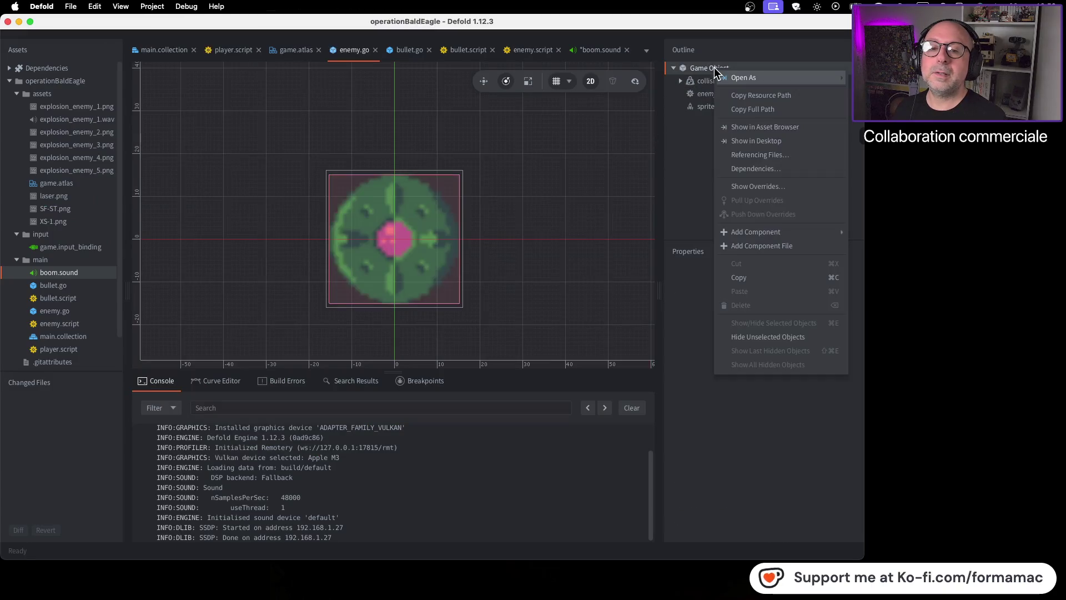
pyautogui.click(775, 247)
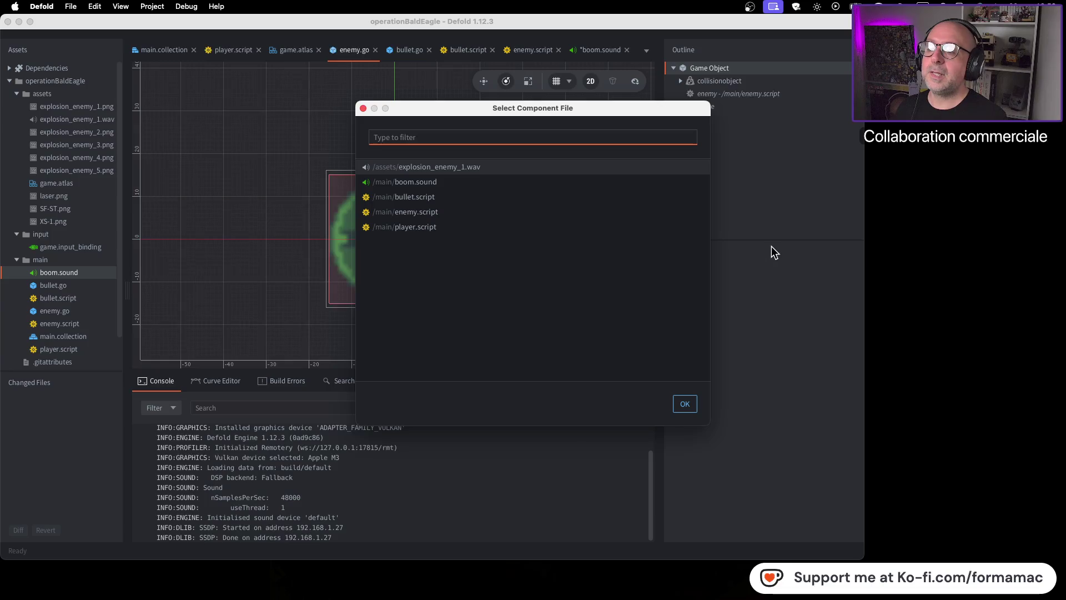
pyautogui.press('super+Tab')
pyautogui.press('space')
pyautogui.press('space')
pyautogui.press('super+Tab')
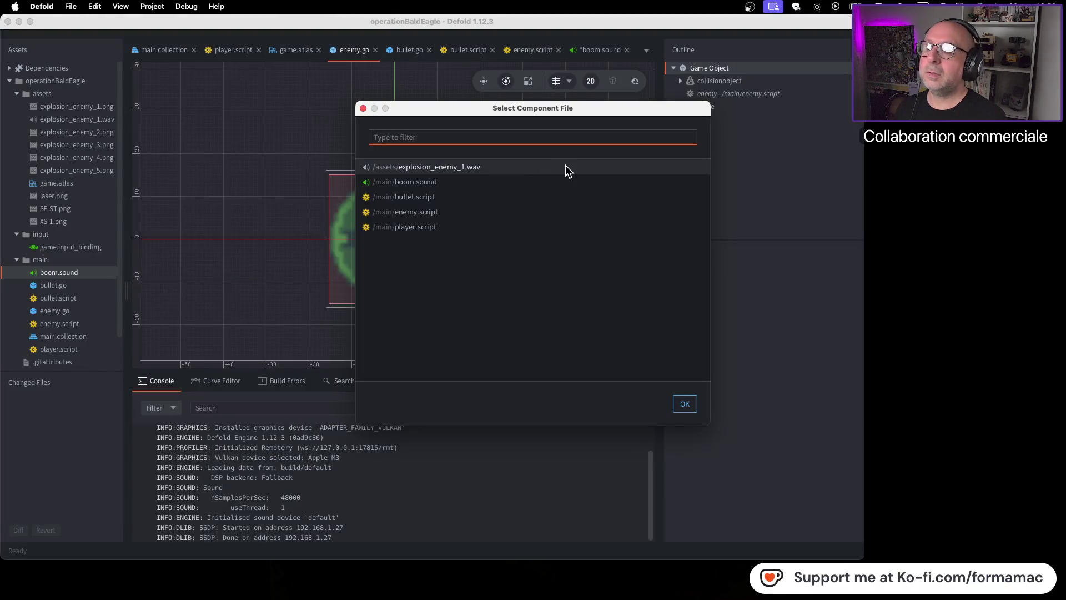
pyautogui.write('boo')
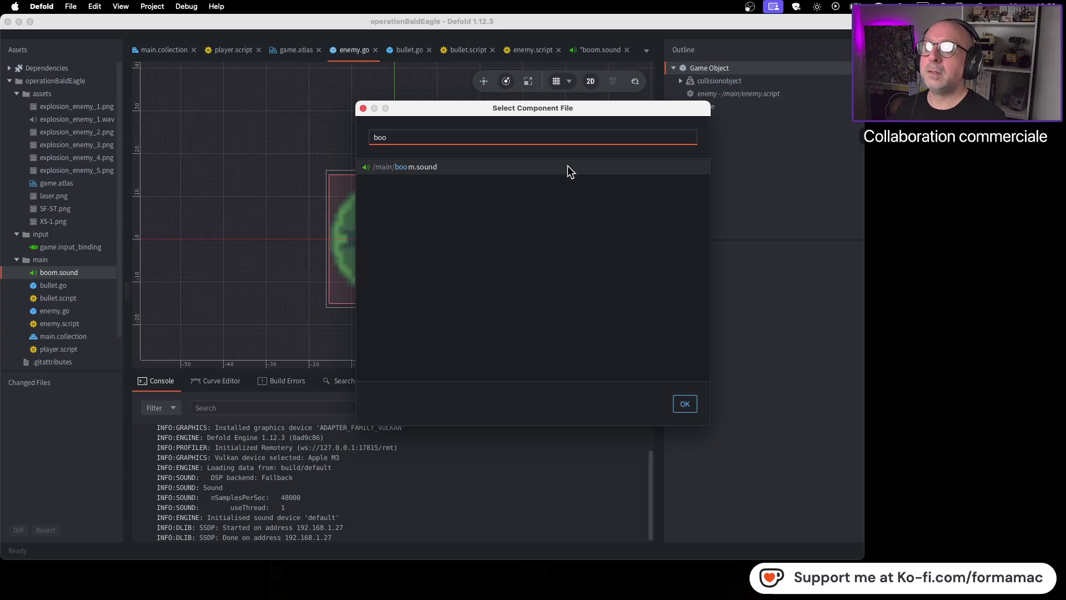
pyautogui.click(553, 168)
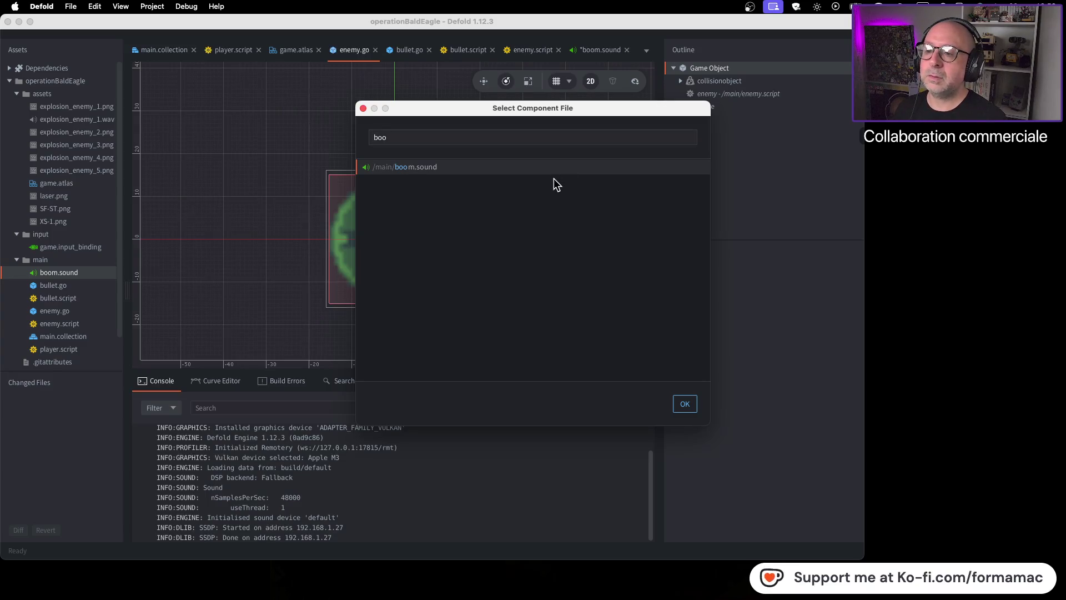
pyautogui.click(689, 404)
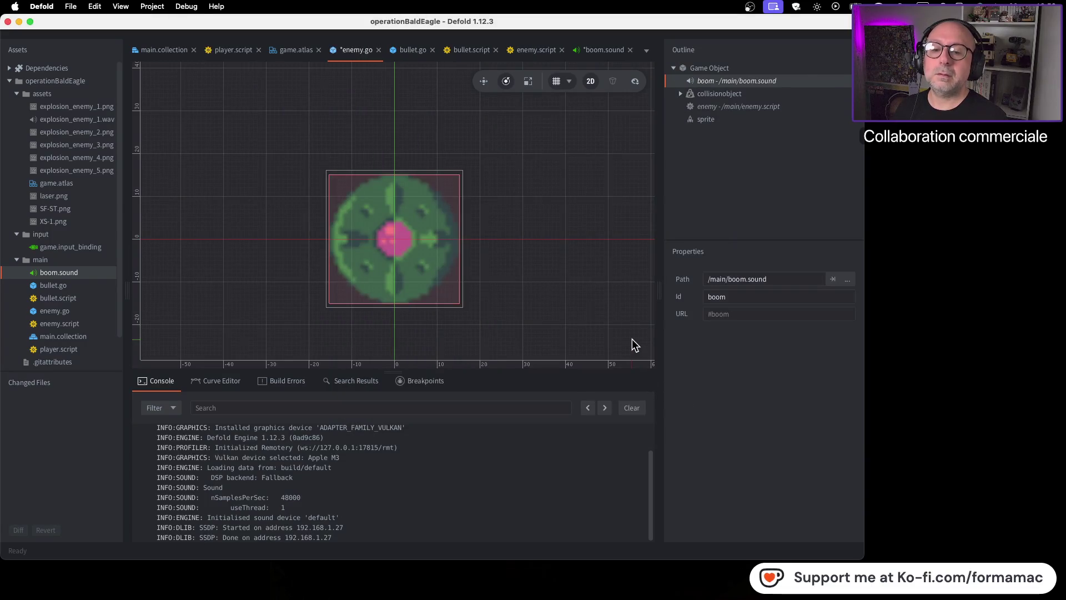
pyautogui.press('super+Tab')
pyautogui.click(558, 285)
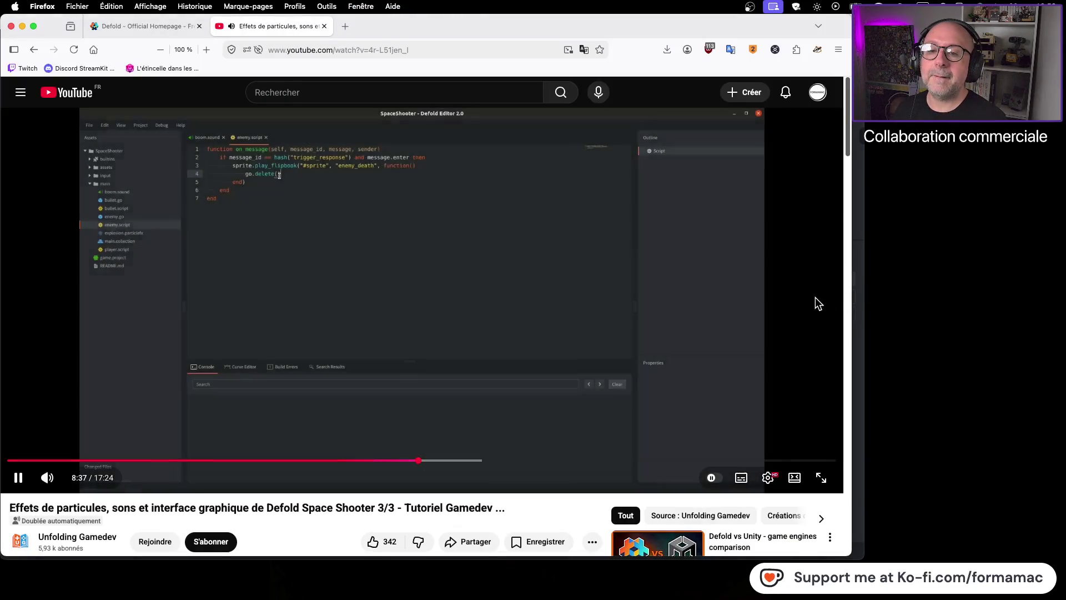
# Step: Open enemy.script and watch the tutorial add sound.play("#boom") to on_message
pyautogui.click(611, 306)
pyautogui.press('super+Tab')
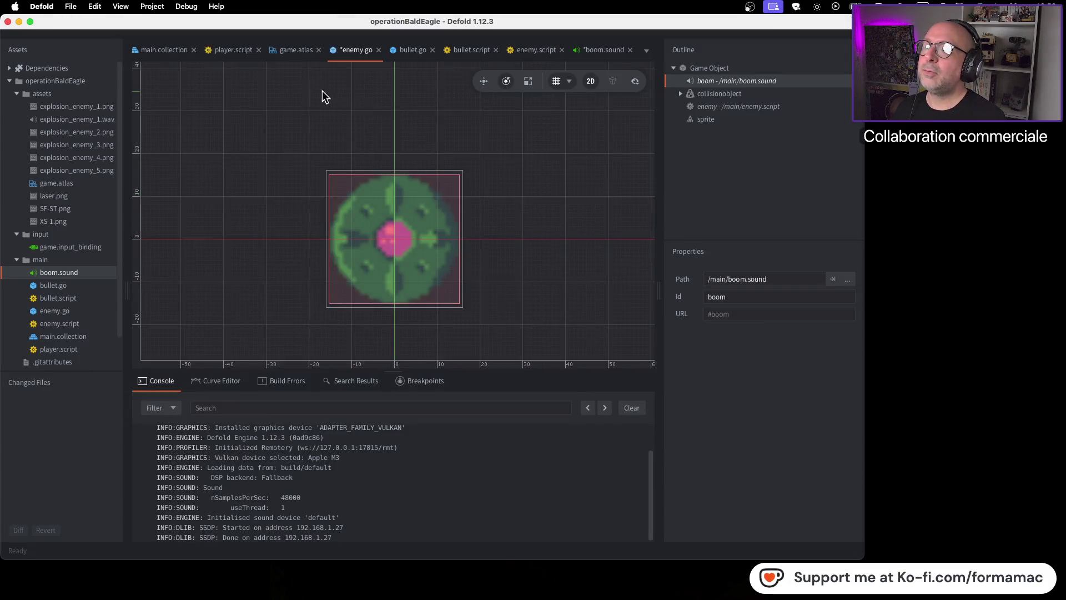
pyautogui.click(536, 52)
pyautogui.press('super+Tab')
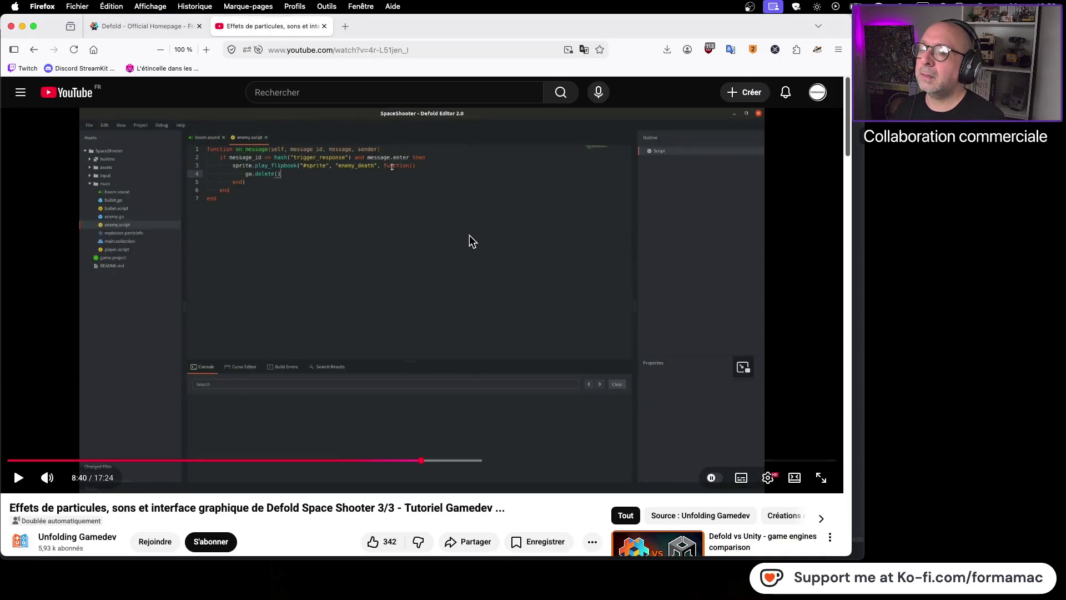
pyautogui.click(469, 235)
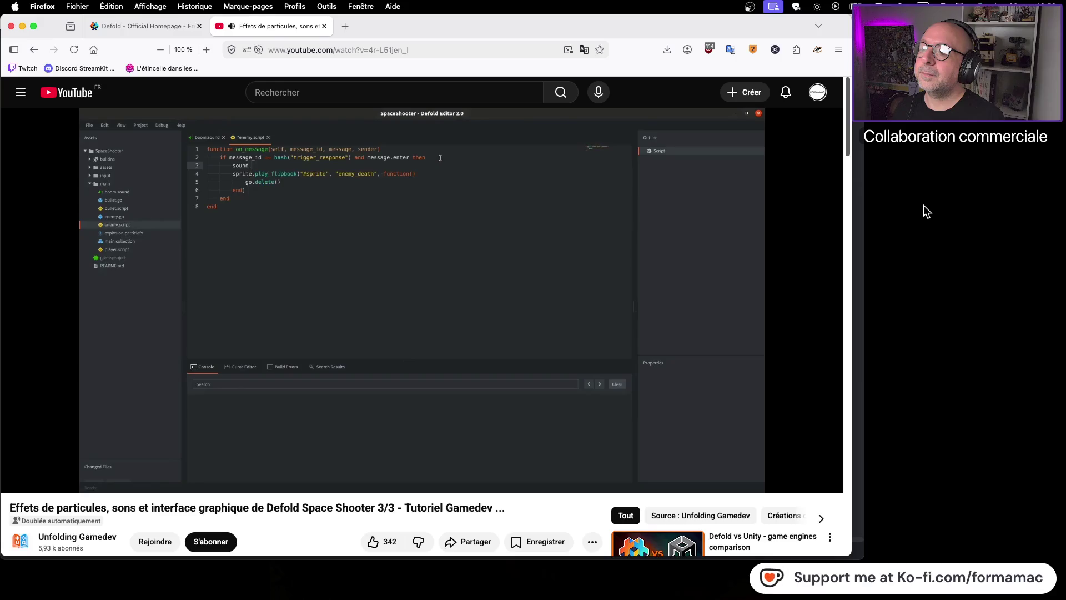
pyautogui.click(541, 245)
# Step: Type sound.play("#boom") on line 3 of enemy.script, correcting a misspelling
pyautogui.press('super+Tab')
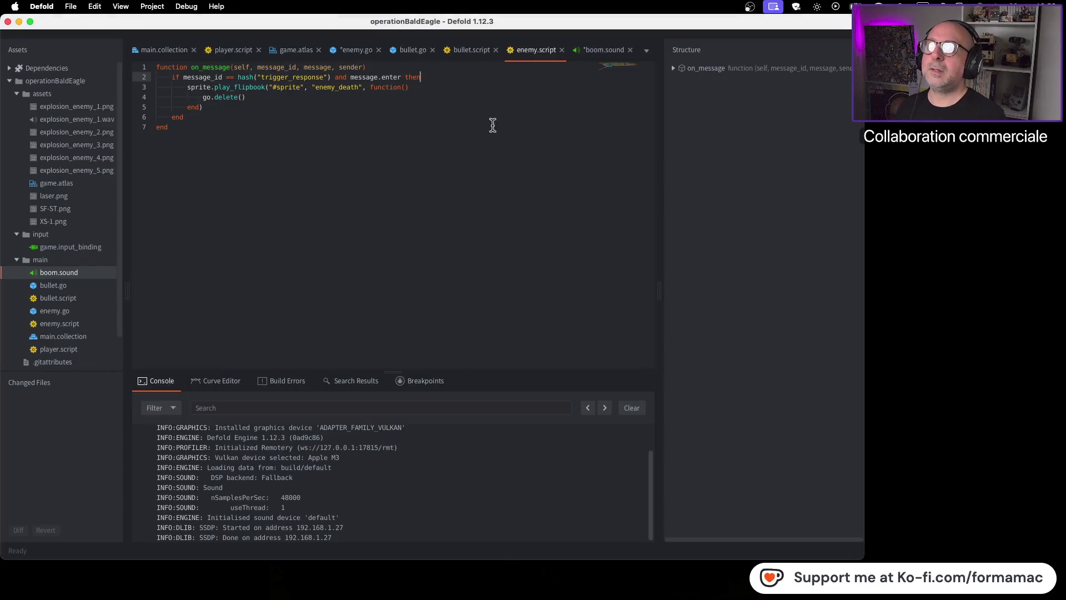
pyautogui.press('super+Tab')
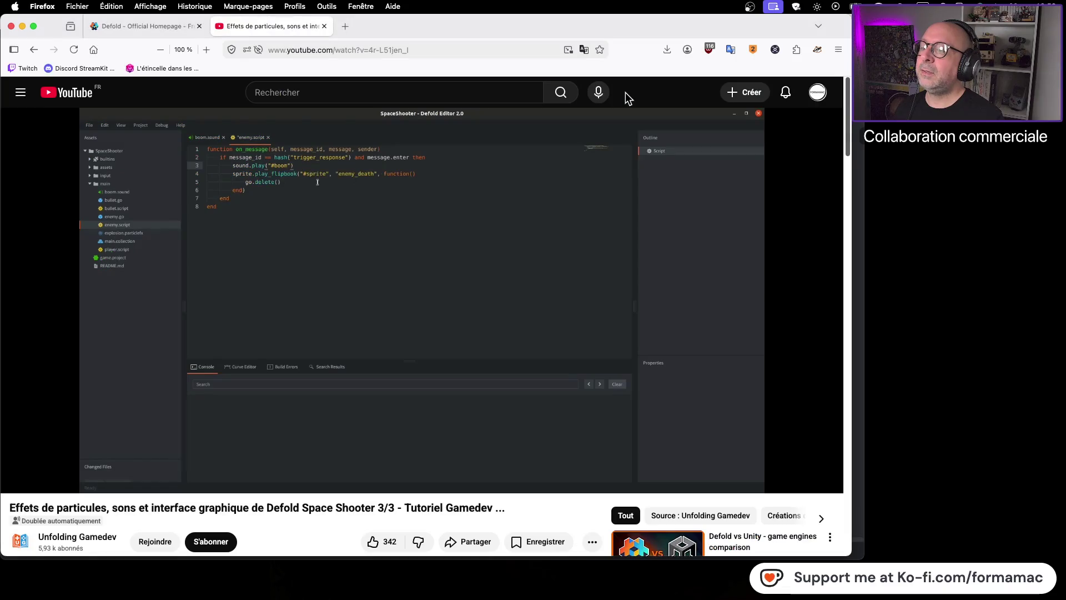
pyautogui.press('super+Tab')
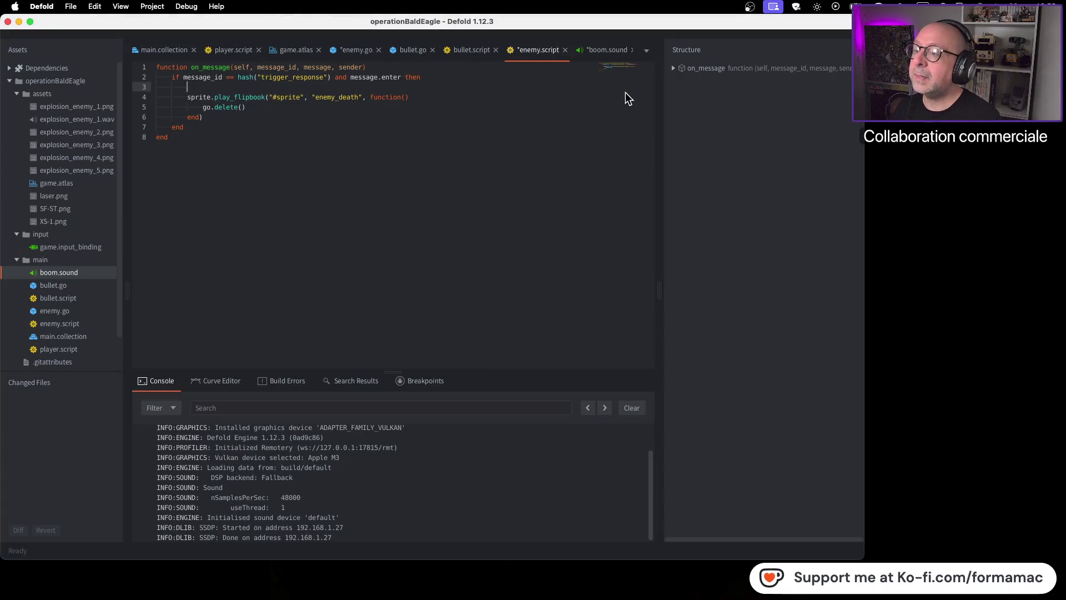
pyautogui.write('so')
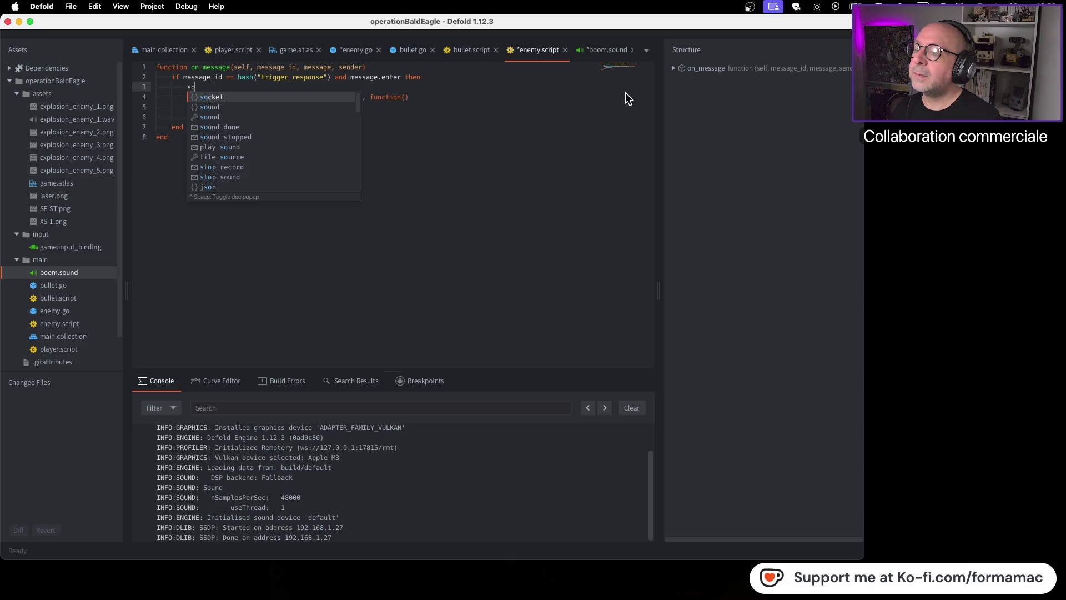
pyautogui.write('ound.')
pyautogui.press('BackSpace')
pyautogui.press('BackSpace')
pyautogui.press('BackSpace')
pyautogui.write('und.pl')
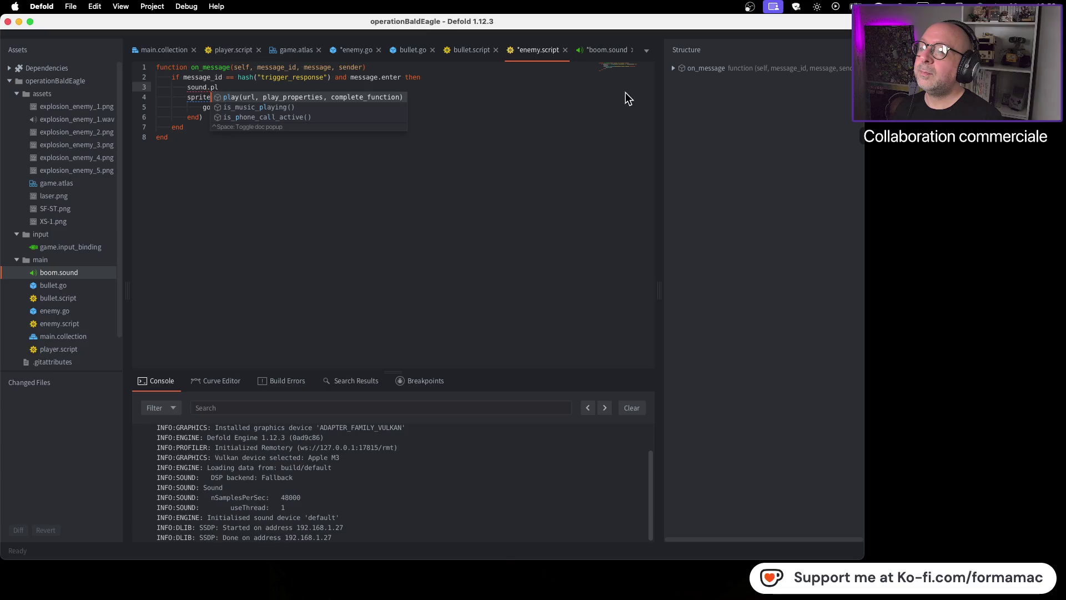
pyautogui.write('ay')
pyautogui.write('("')
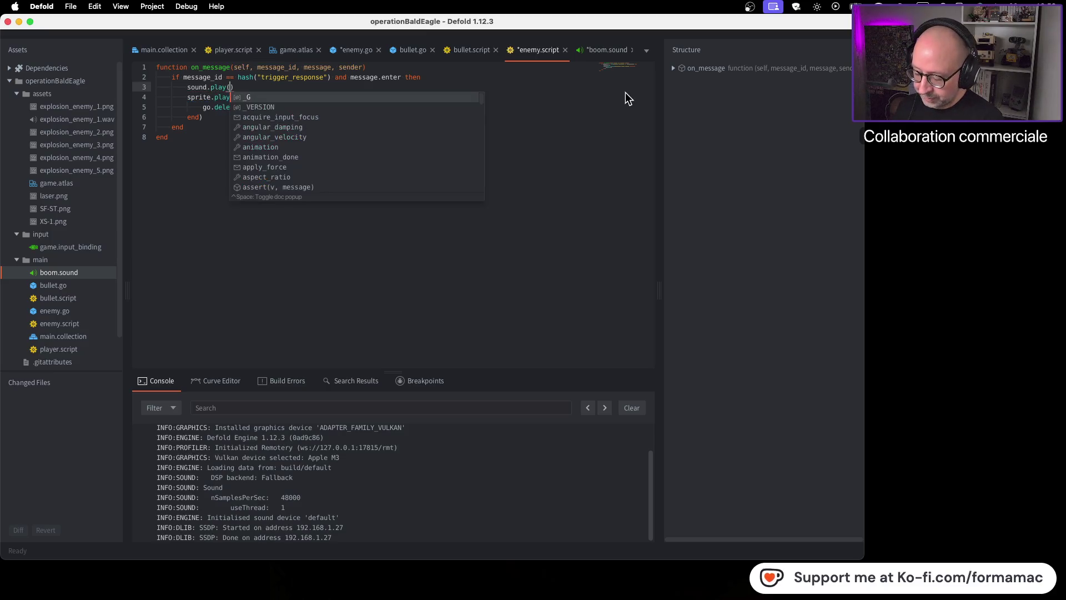
pyautogui.write('#boom')
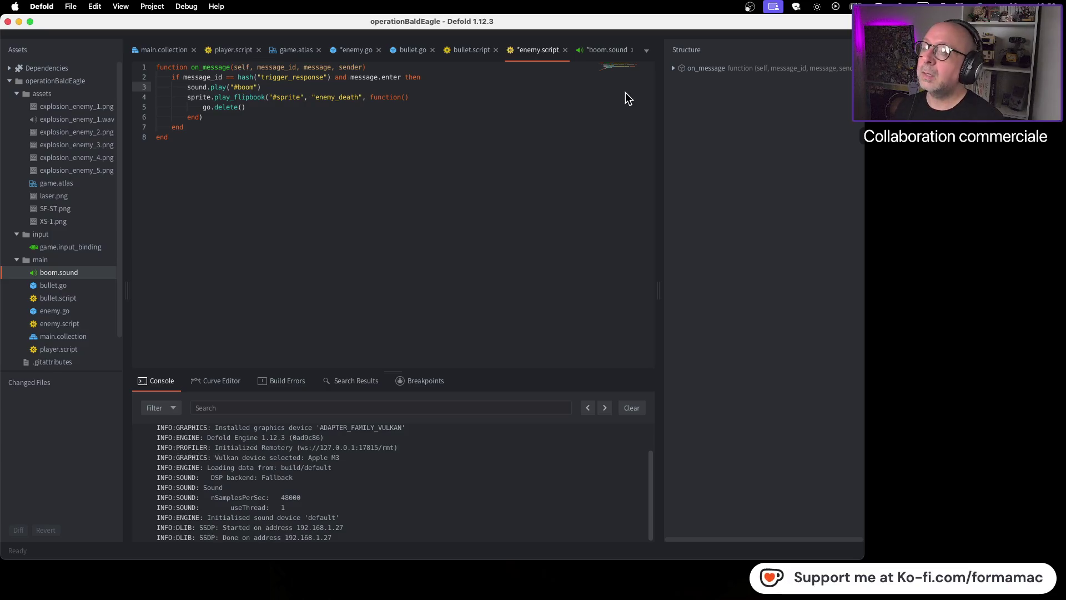
# Step: Compare the new line with the tutorial's code and resume the video
pyautogui.press('super+Tab')
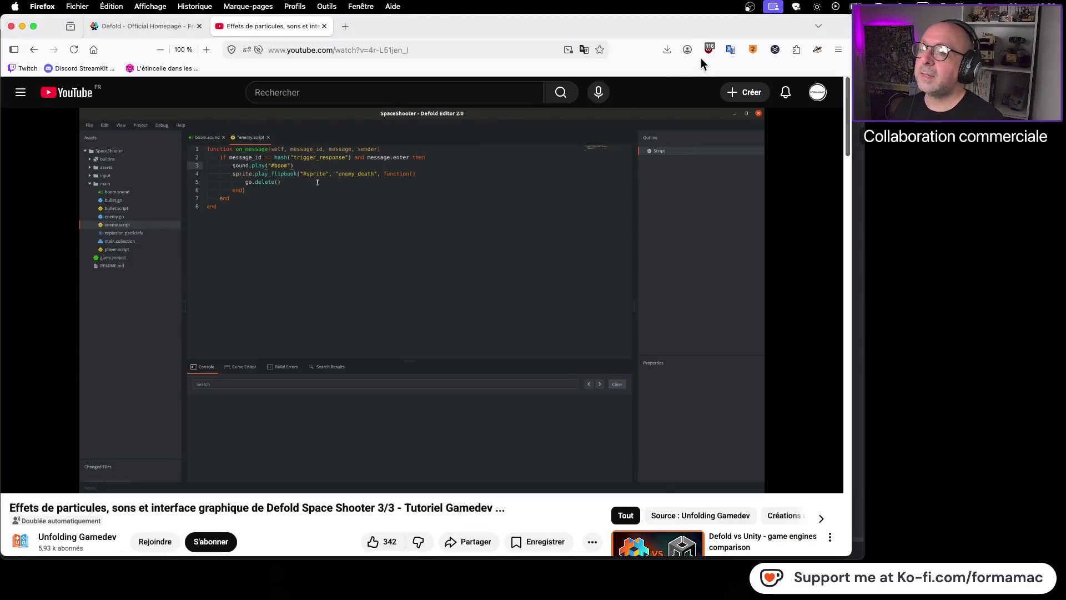
pyautogui.press('super+Tab')
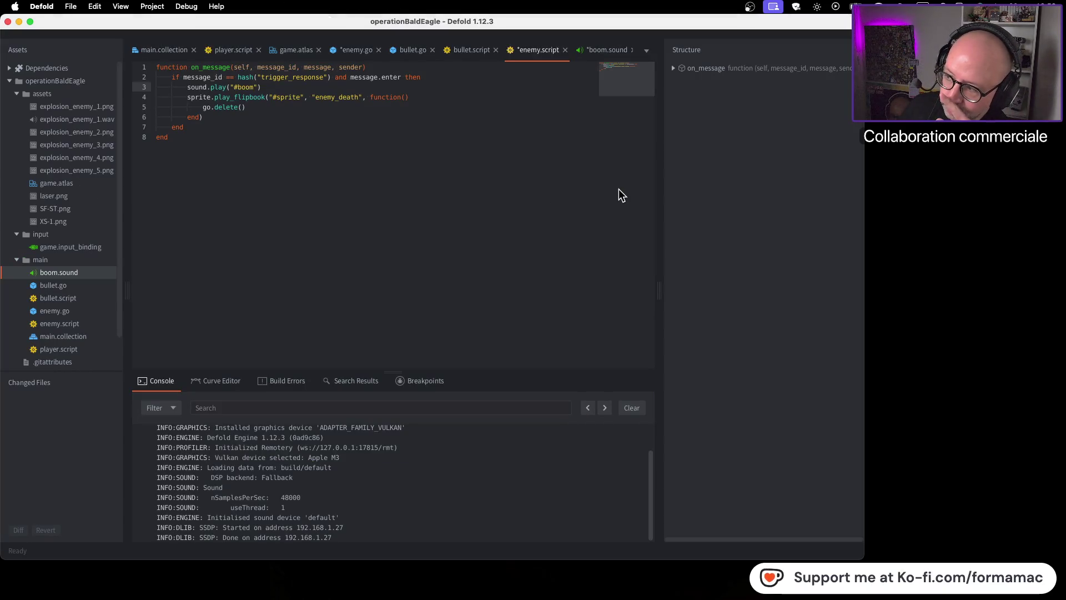
pyautogui.press('super+Tab')
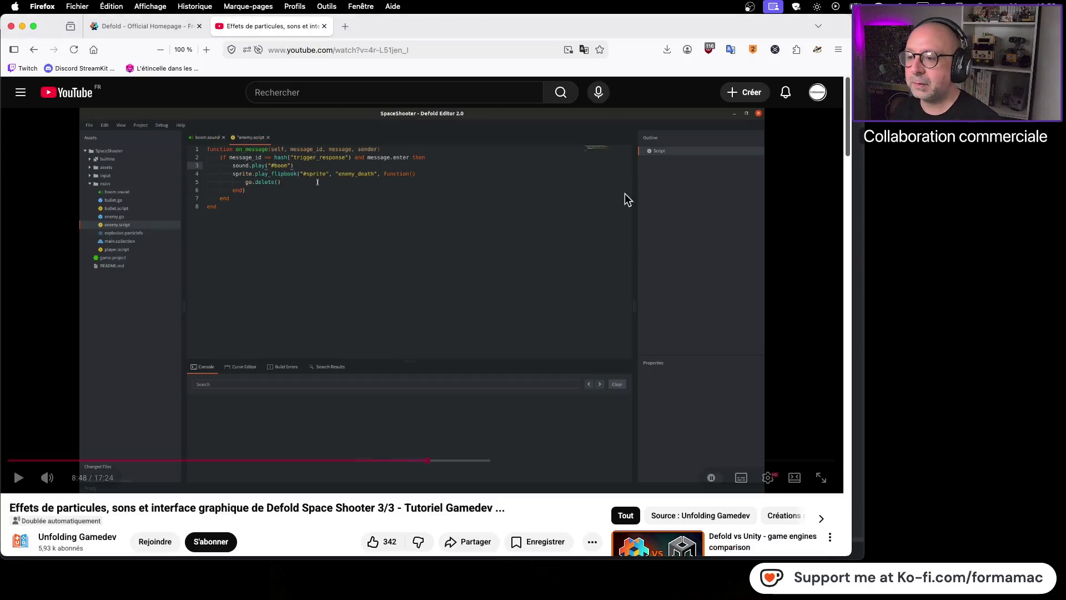
pyautogui.click(516, 233)
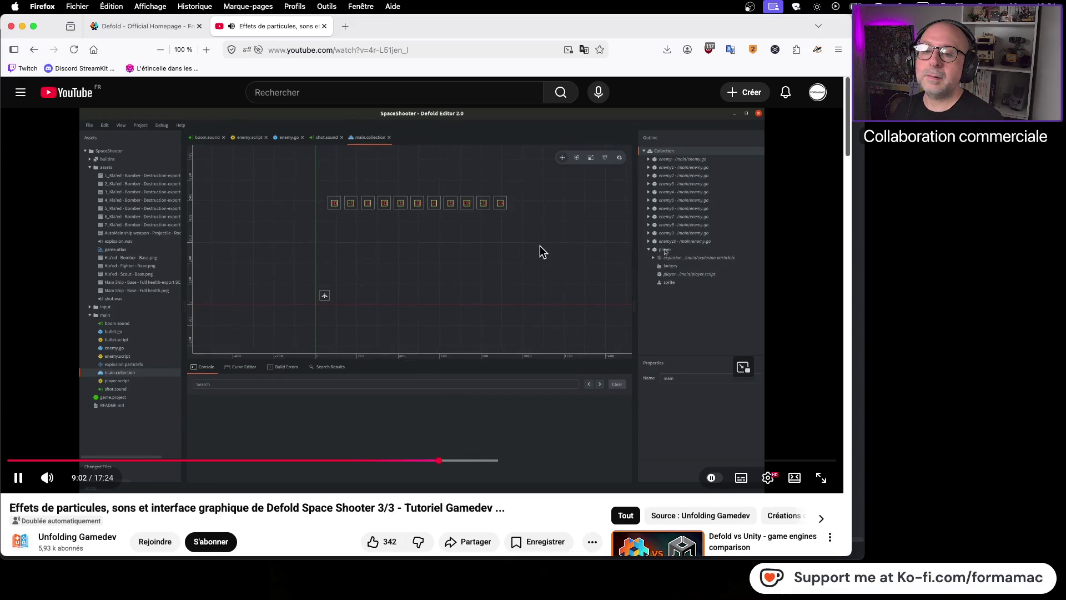
# Step: Rewind the tutorial to about 8:54 and pause at the New Sound step
pyautogui.click(539, 245)
pyautogui.press('super+Tab')
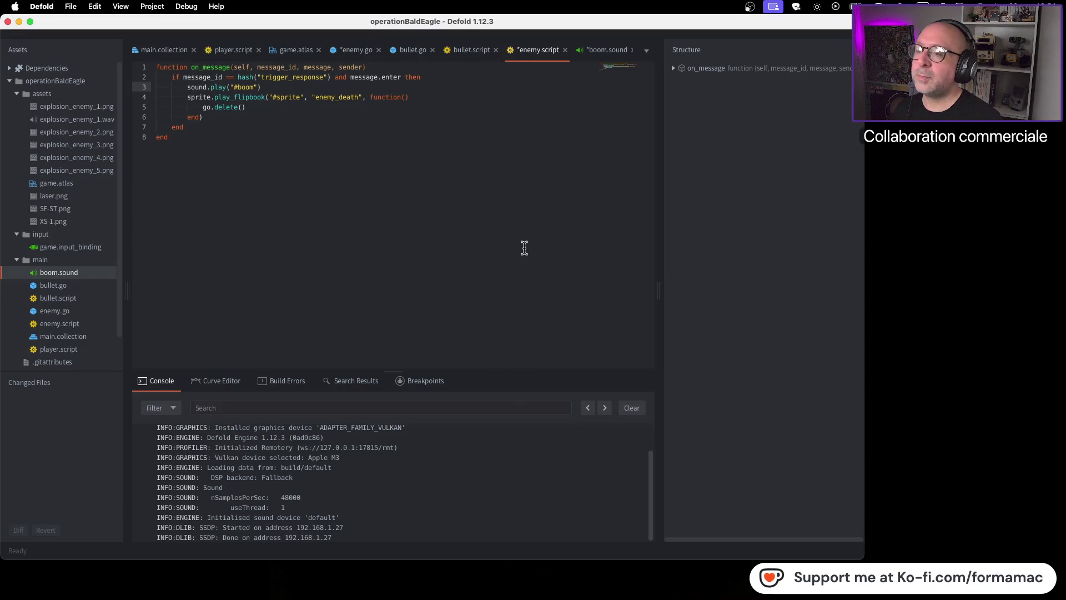
pyautogui.press('super+Tab')
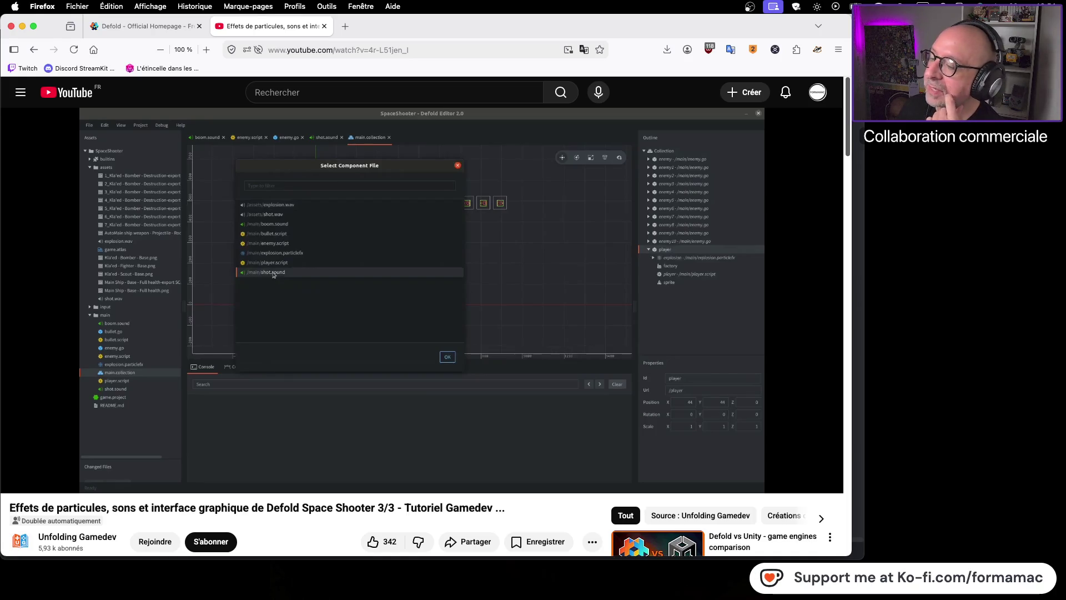
pyautogui.moveTo(300, 323)
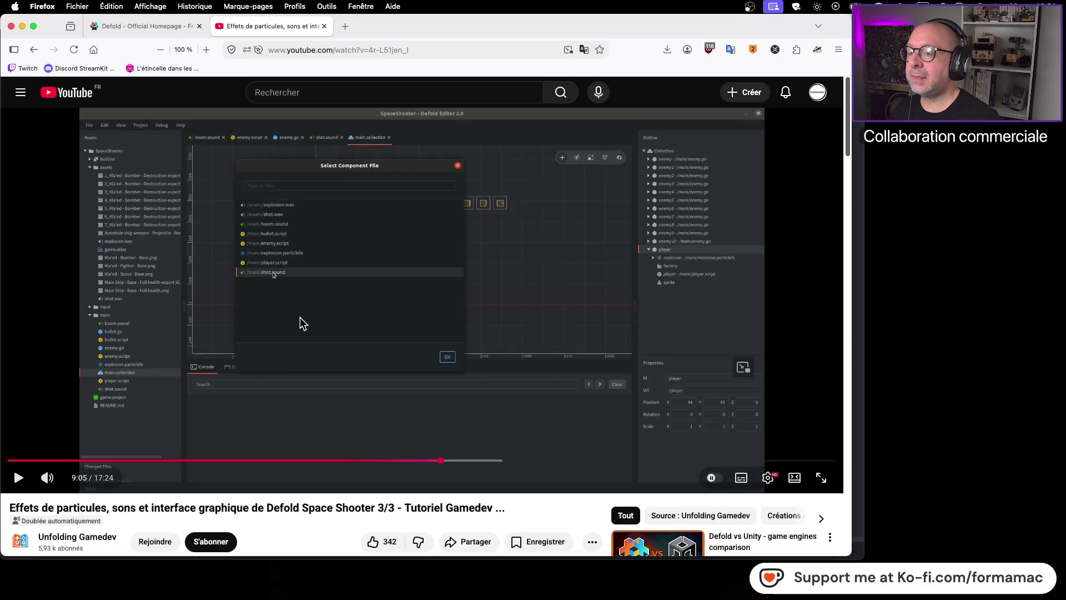
pyautogui.moveTo(436, 462); pyautogui.dragTo(437, 465)
pyautogui.press('Left')
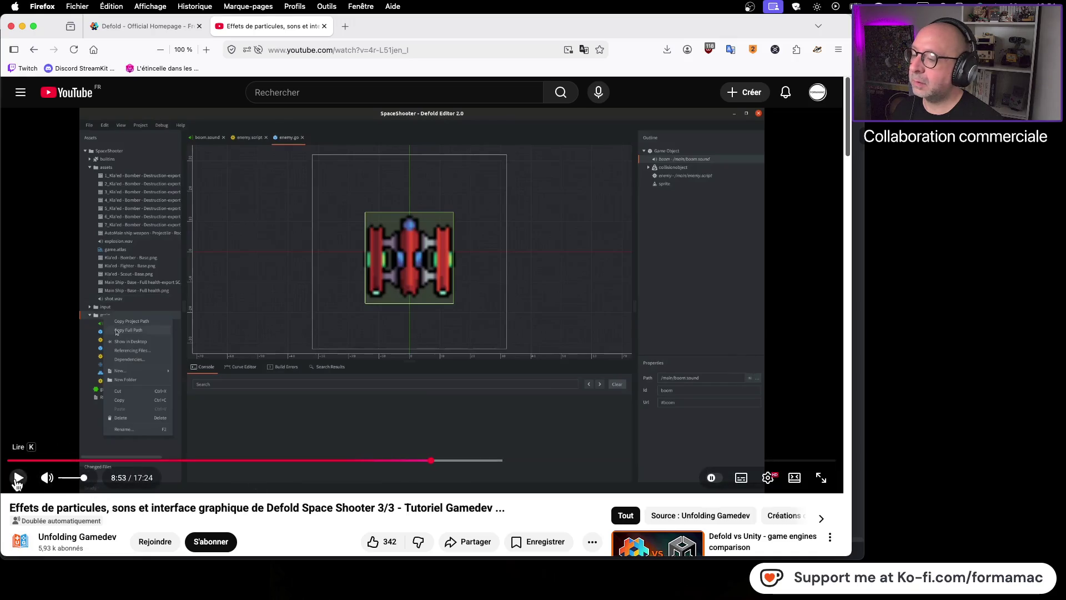
pyautogui.click(17, 479)
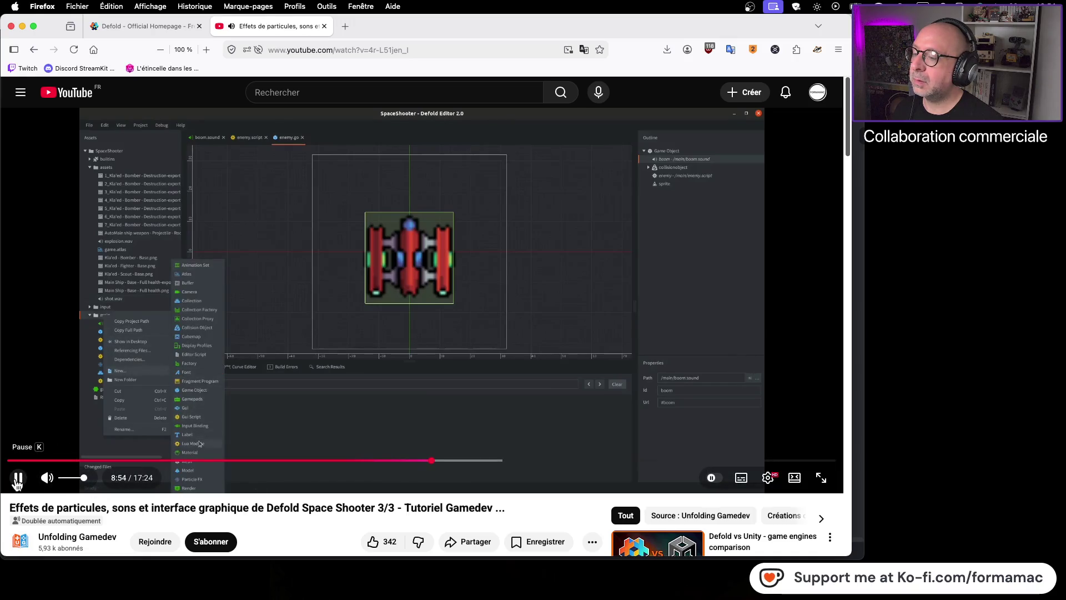
pyautogui.click(18, 479)
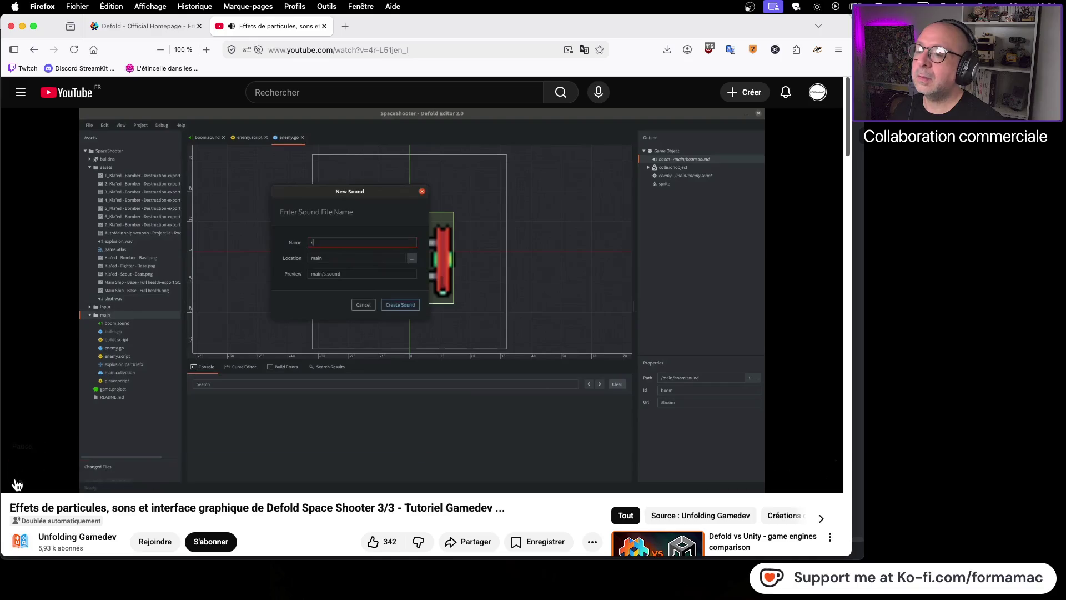
pyautogui.press('super+Tab')
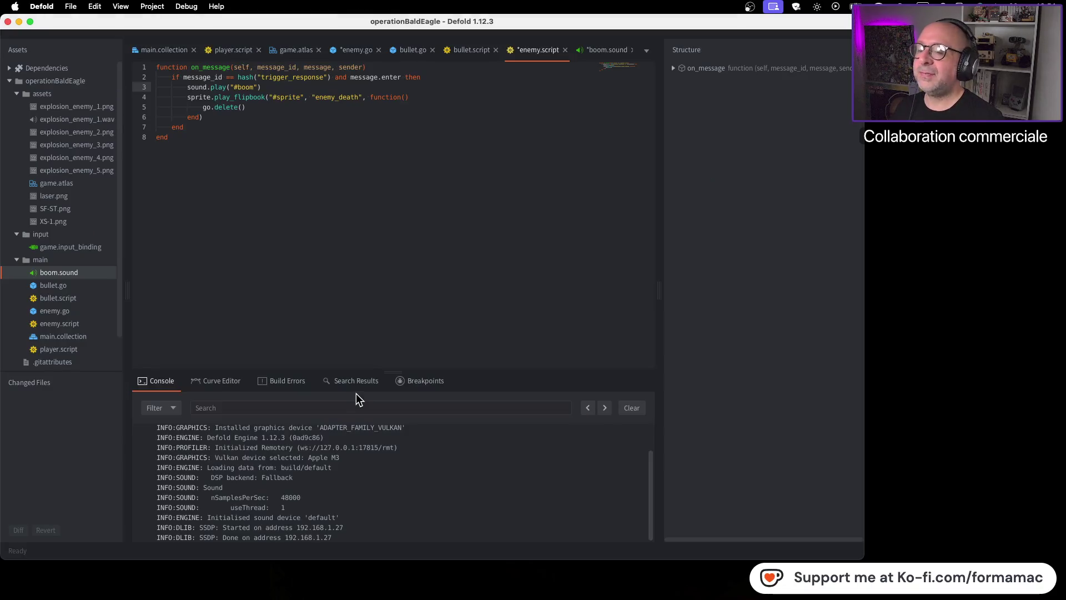
# Step: Create a new sound file named shot.sound in the main folder
pyautogui.rightClick(80, 262)
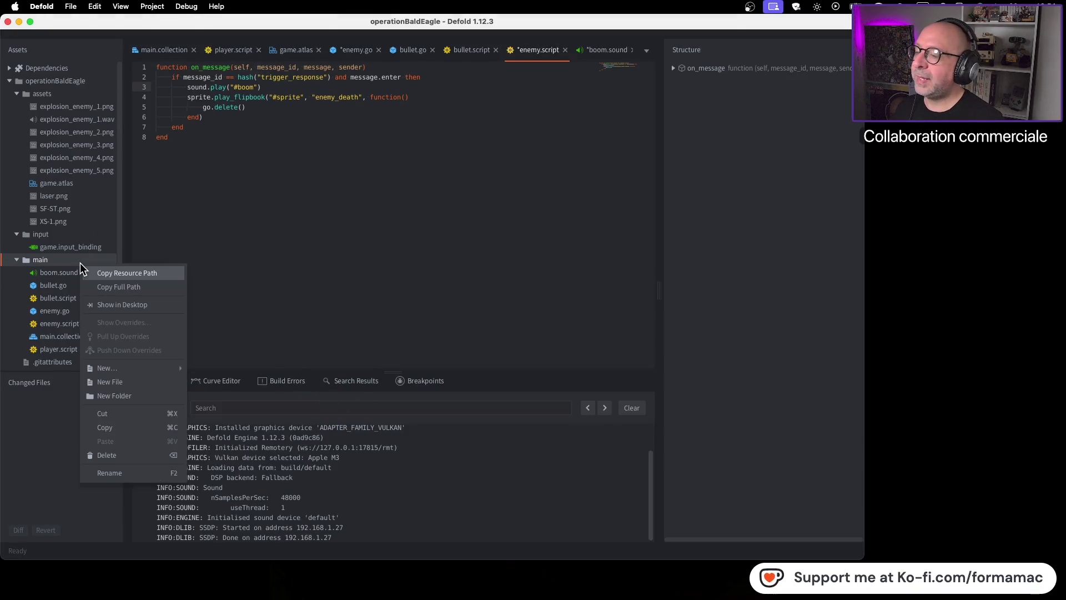
pyautogui.moveTo(135, 368)
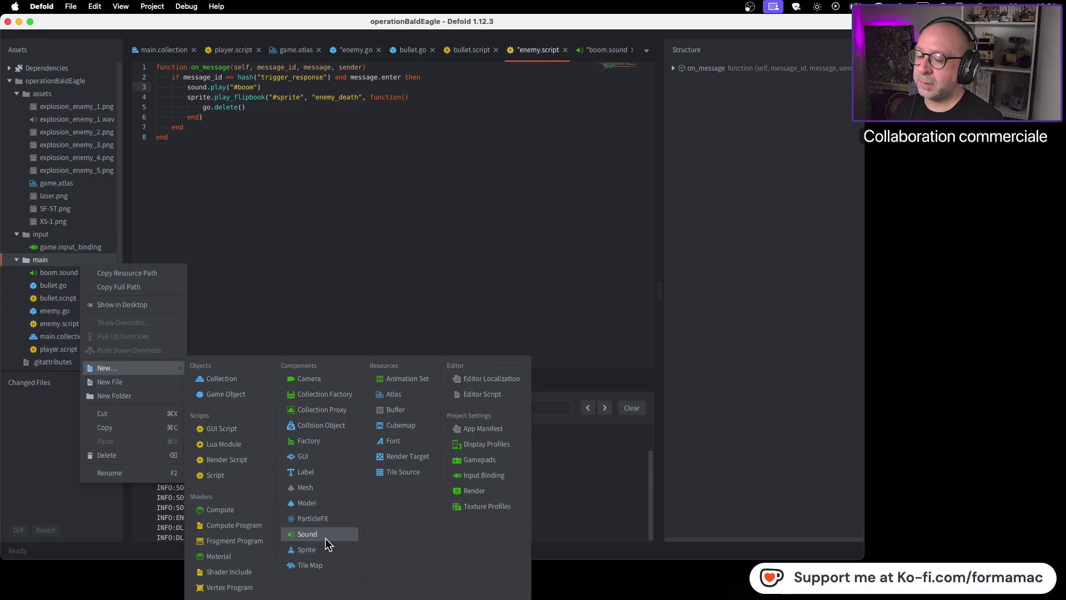
pyautogui.click(324, 535)
pyautogui.write('shot')
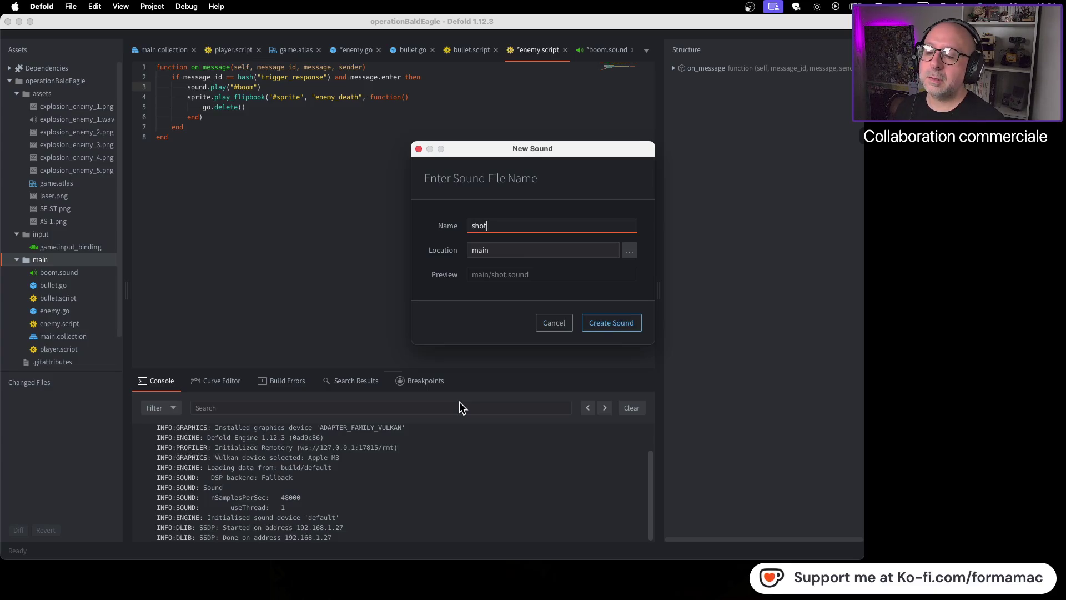
pyautogui.press('Return')
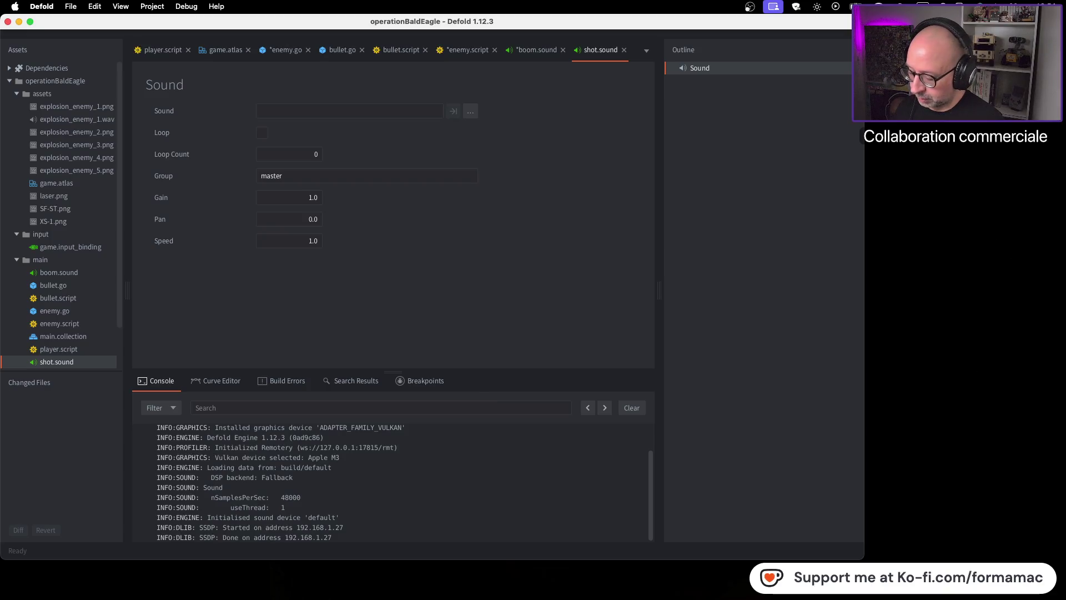
# Step: Open the Assets gratuits jeu vidéo folder in Finder
pyautogui.press('super+alt+space')
pyautogui.press('super+w')
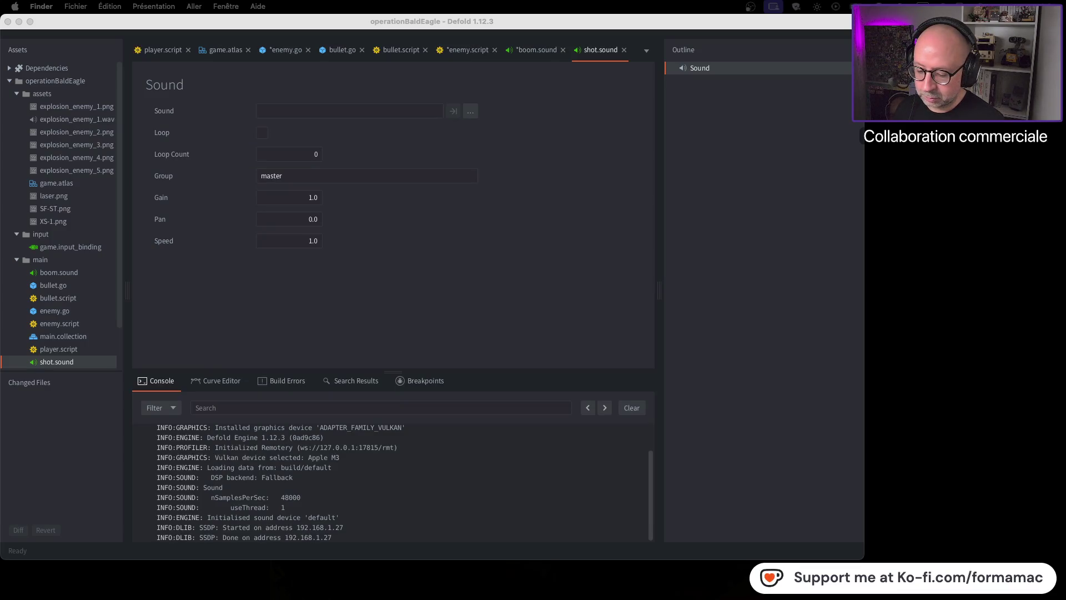
pyautogui.press('super+n')
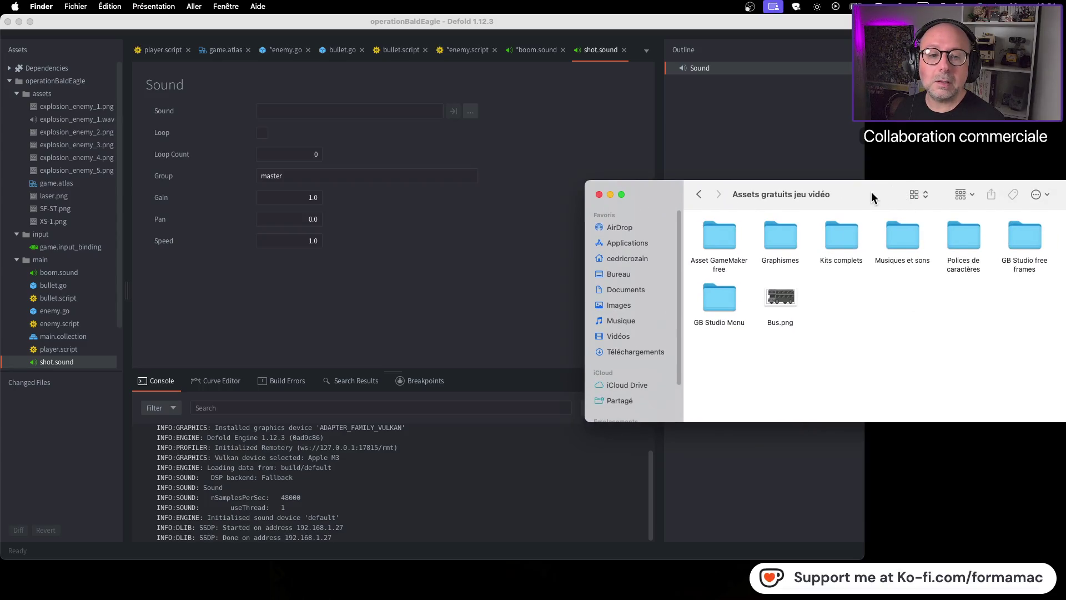
# Step: Search Musiques et sons for 'shot' and preview 02_ONE_SHOT_FANFARE.wav
pyautogui.doubleClick(824, 246)
pyautogui.click(1008, 189)
pyautogui.write('shot')
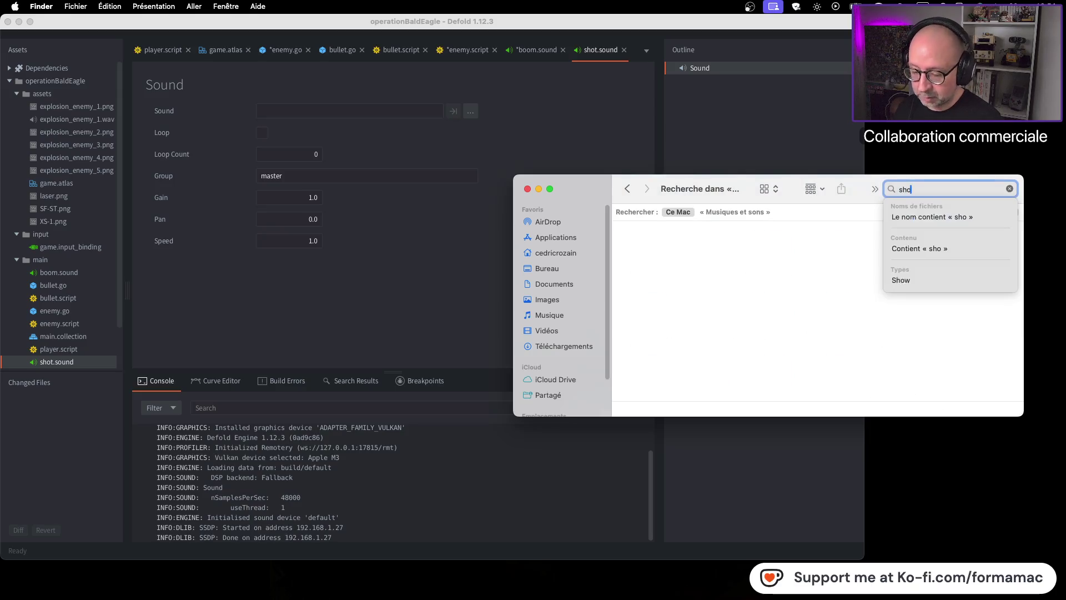
pyautogui.click(748, 212)
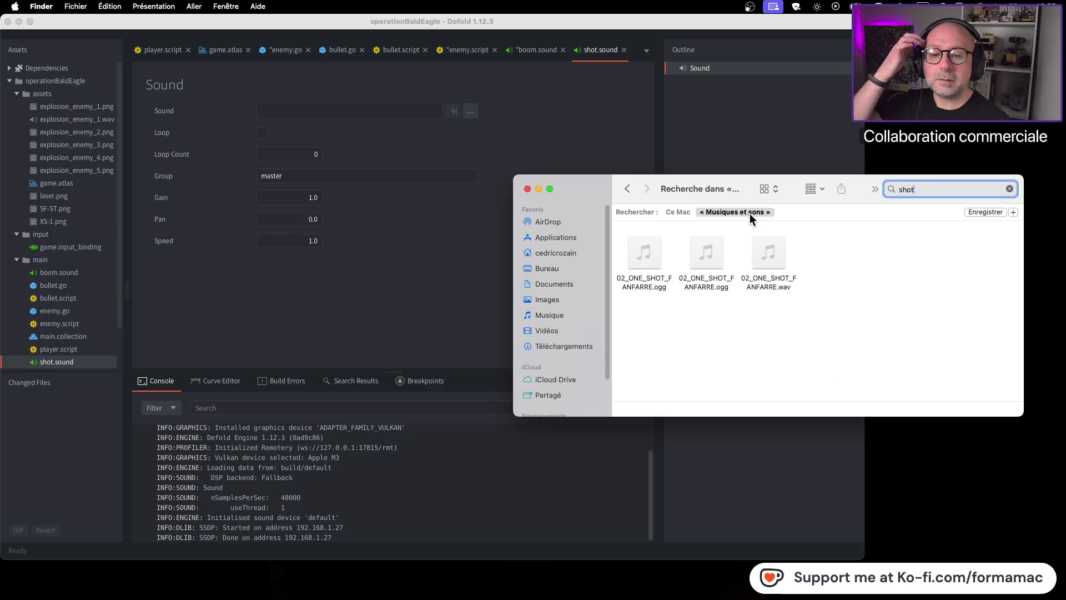
pyautogui.click(781, 264)
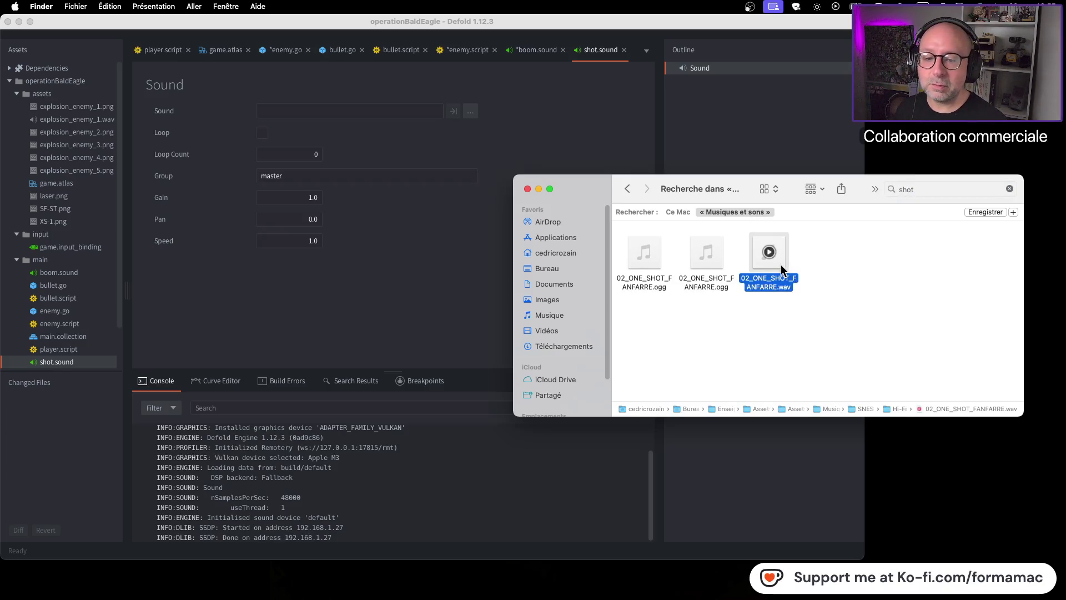
pyautogui.press('space')
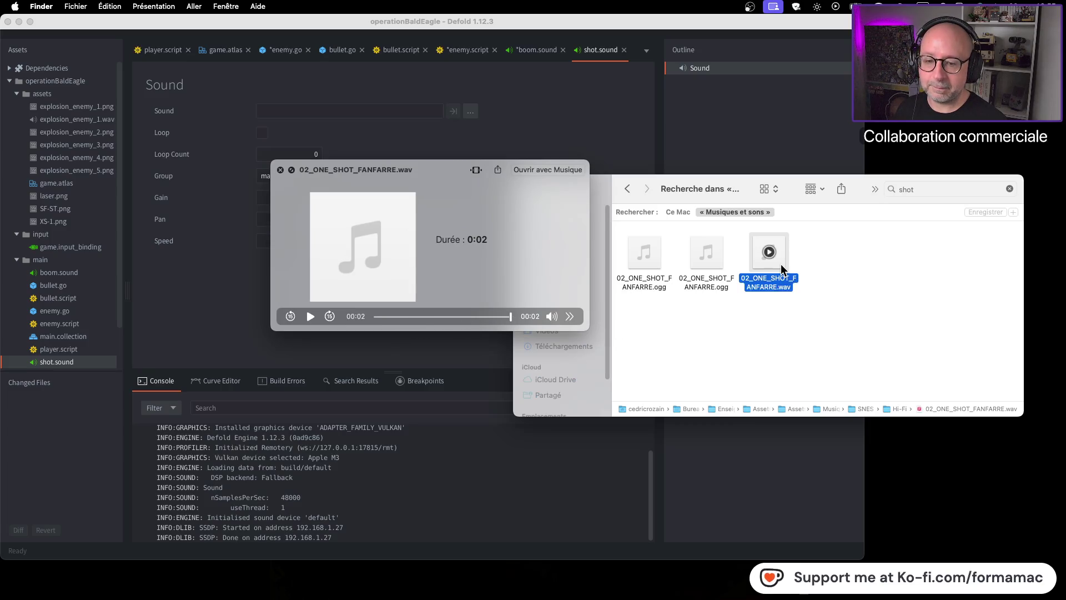
pyautogui.press('space')
# Step: Search for 'bullet', then clear the search and return to Musiques et sons
pyautogui.doubleClick(926, 189)
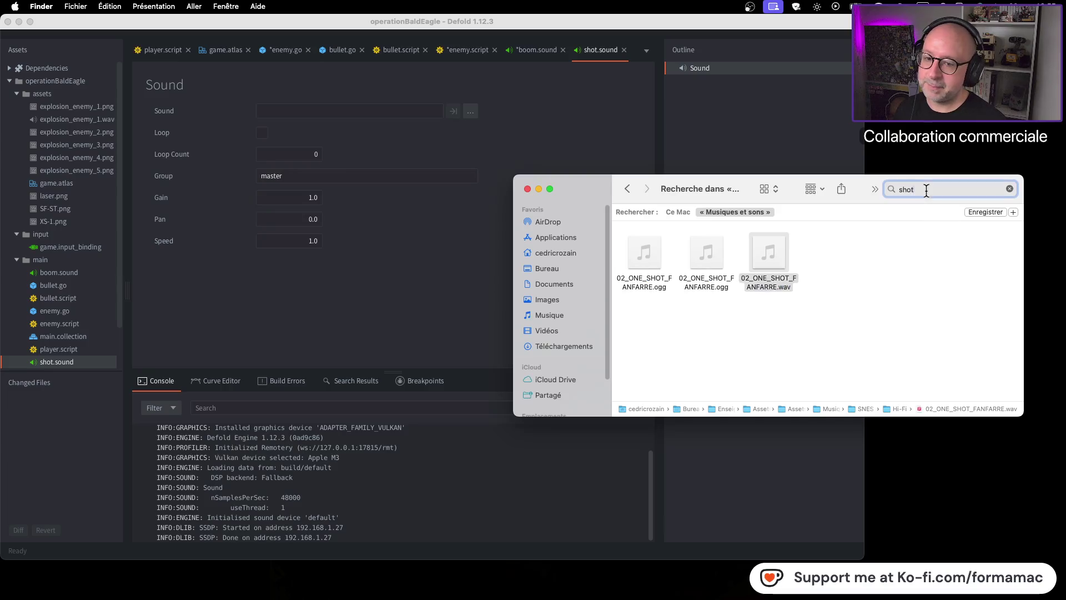
pyautogui.write('bullet')
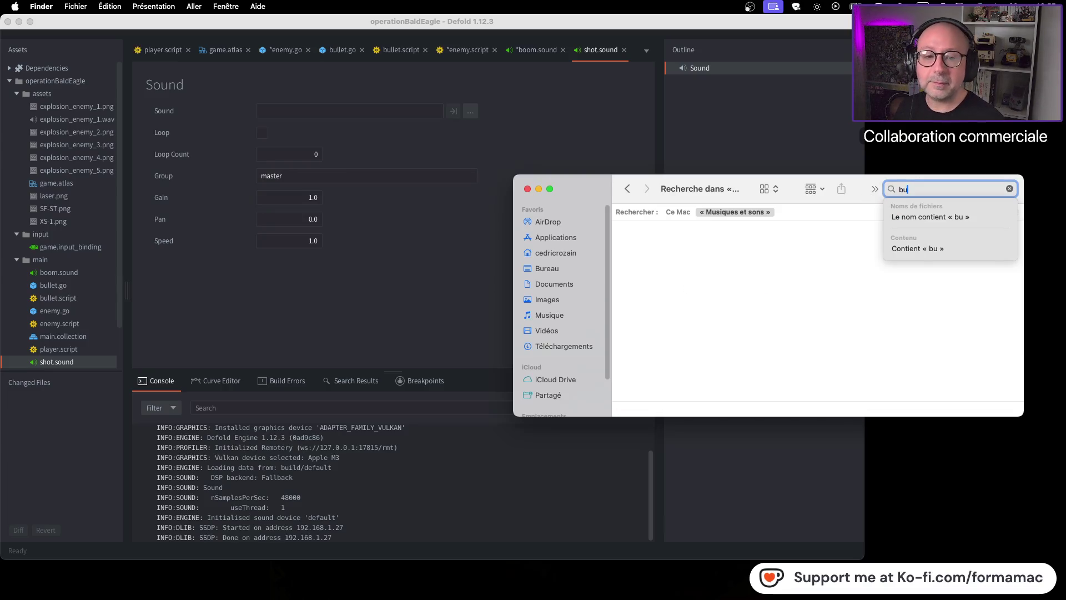
pyautogui.press('Return')
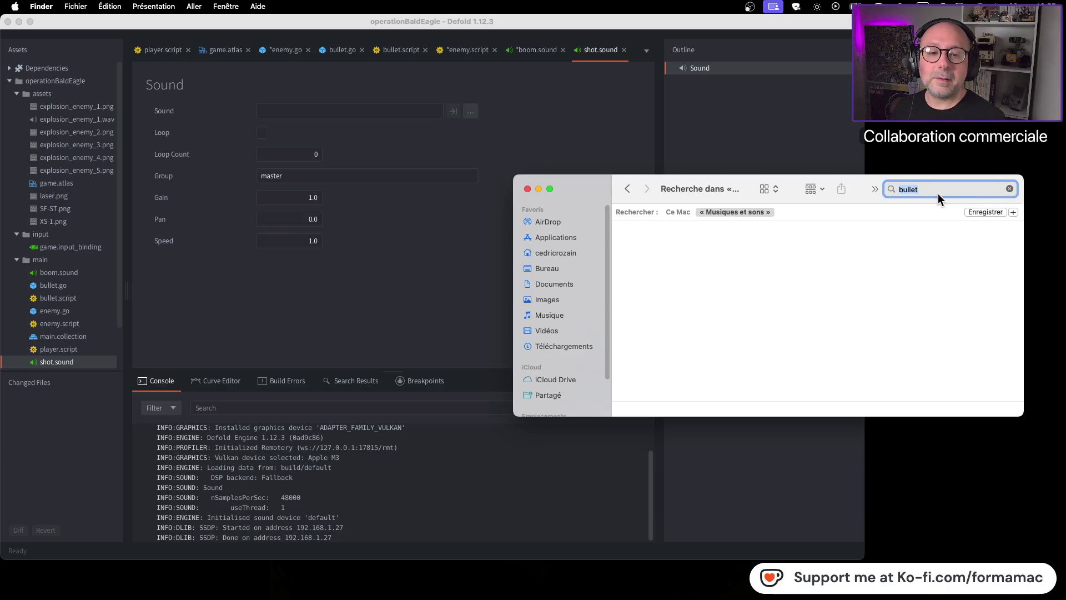
pyautogui.press('BackSpace')
pyautogui.press('BackSpace')
pyautogui.press('BackSpace')
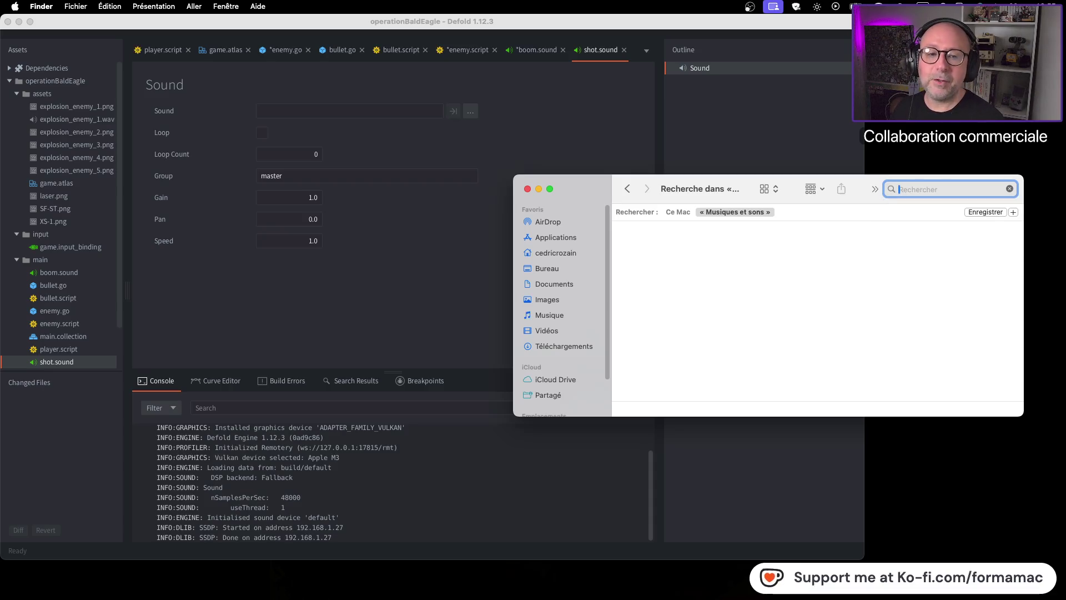
pyautogui.click(761, 275)
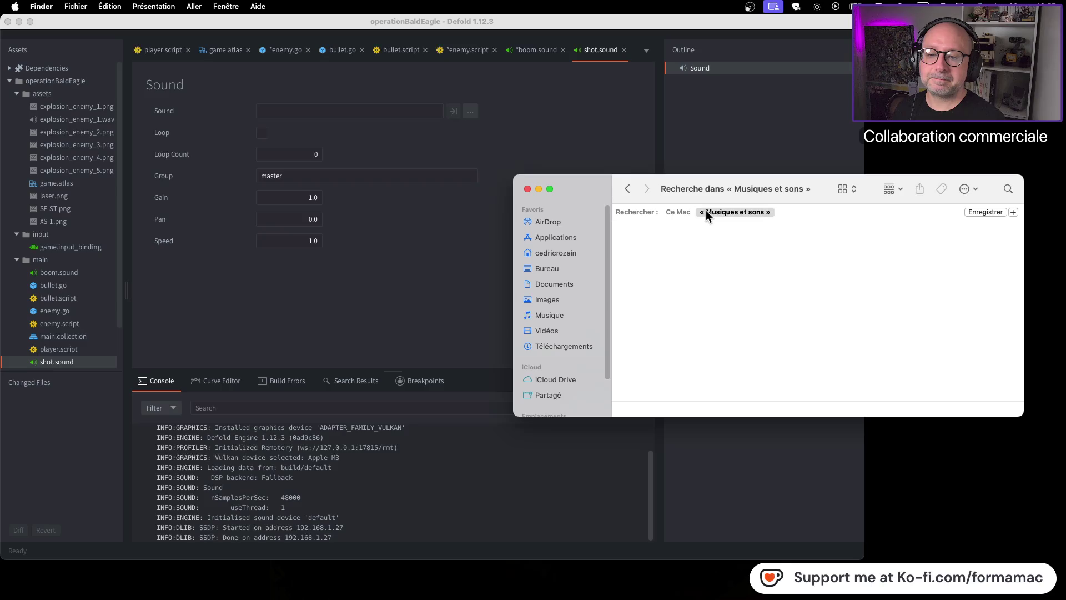
pyautogui.click(628, 189)
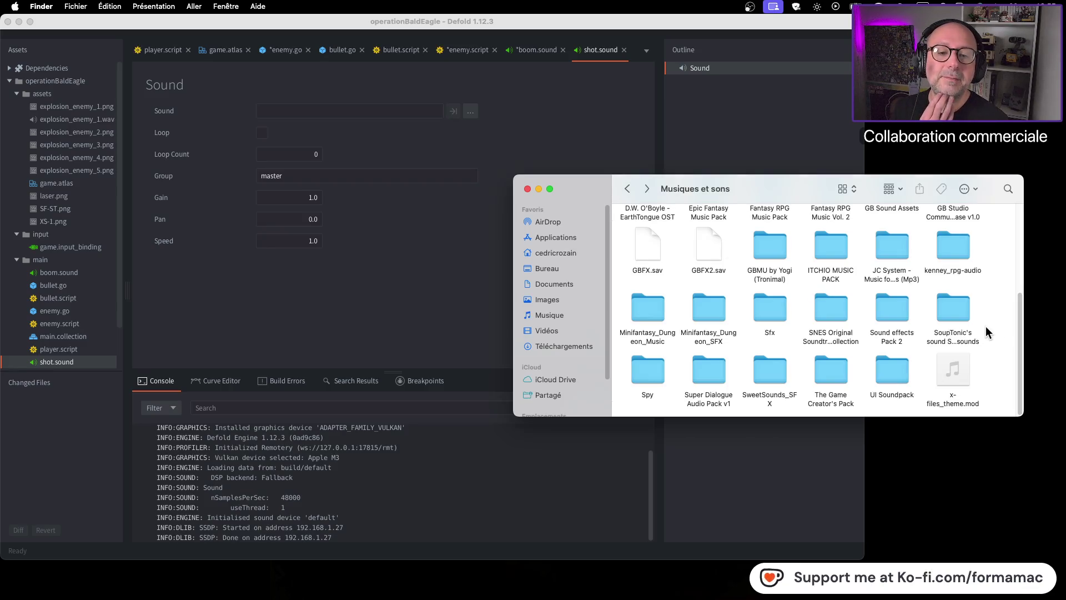
# Step: Preview FX120.wav and FX001.mp3 in the 500 Sound Effects by Jalastram folder
pyautogui.scroll(2, 985, 325)
pyautogui.scroll(1, 985, 328)
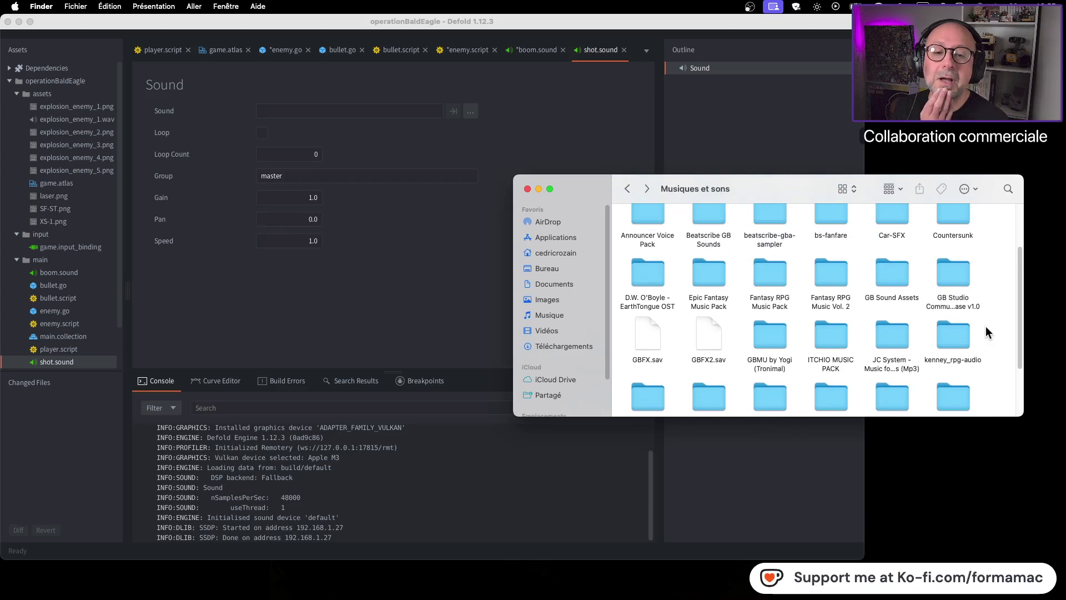
pyautogui.scroll(2, 985, 328)
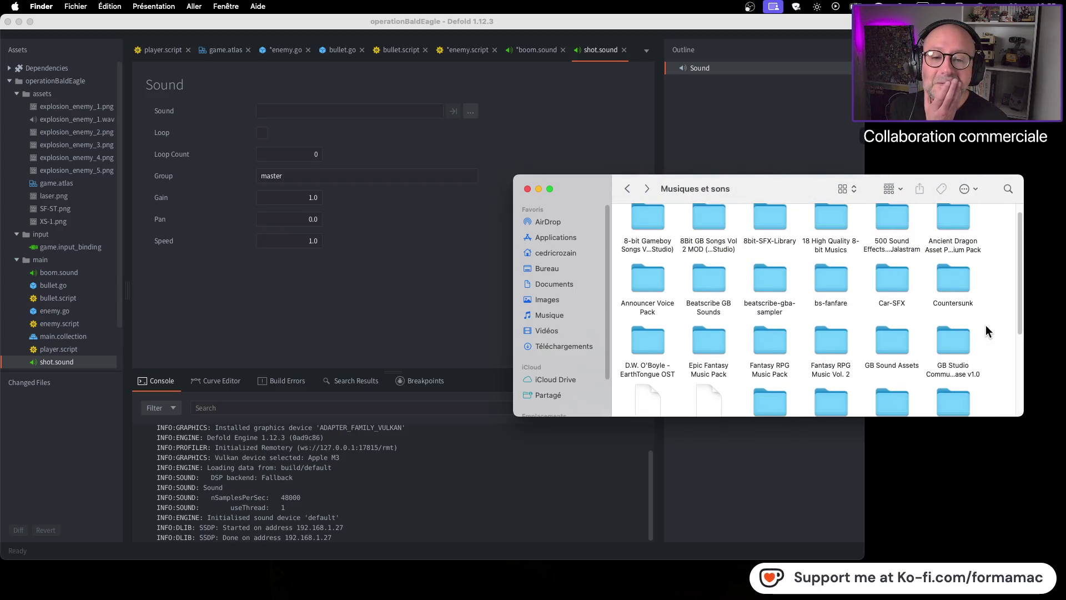
pyautogui.scroll(1, 985, 332)
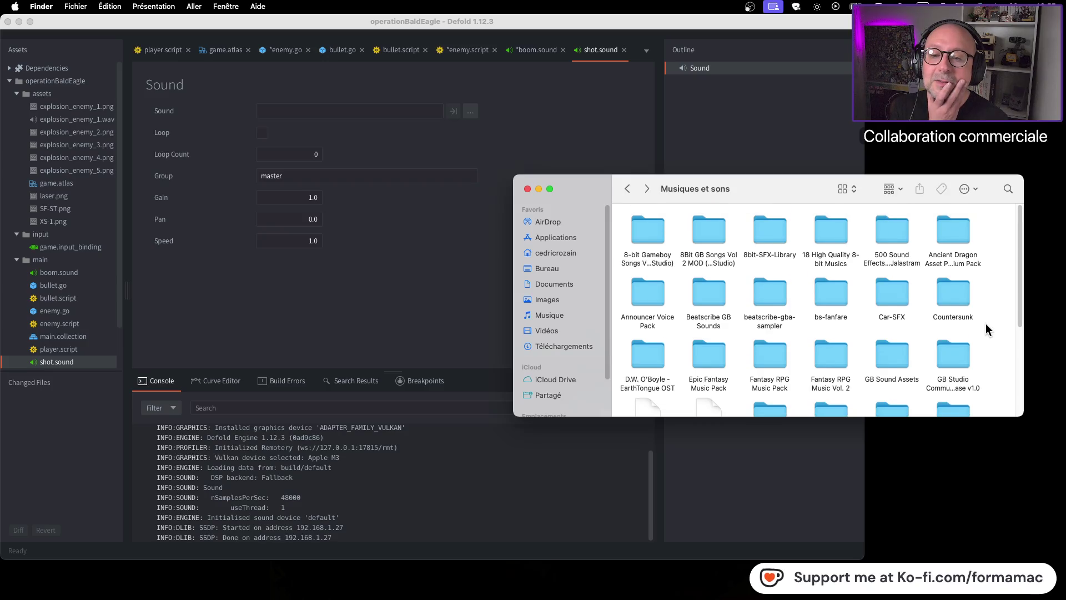
pyautogui.doubleClick(891, 234)
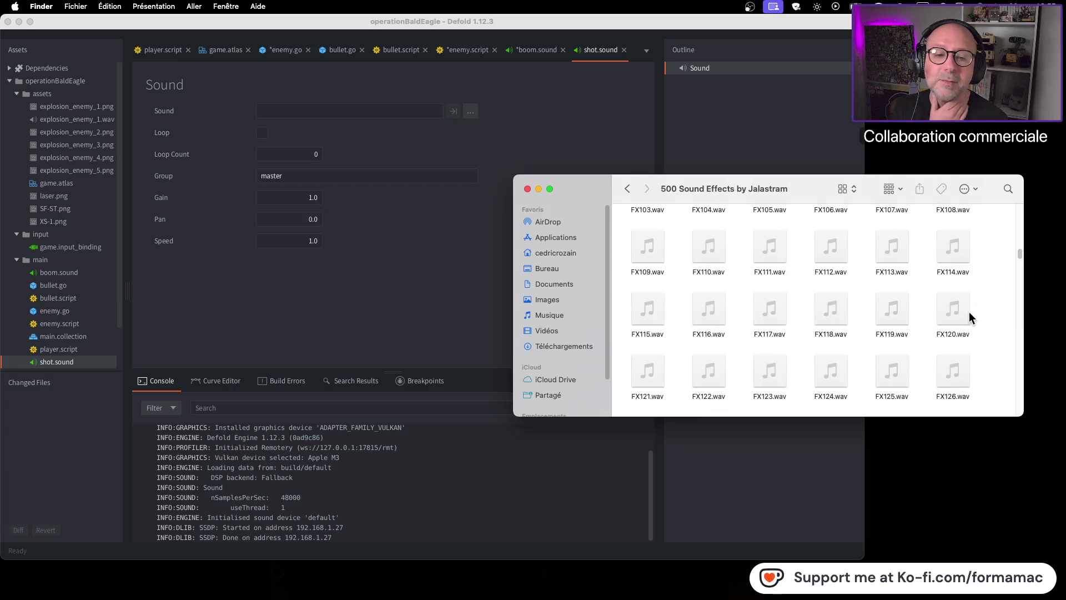
pyautogui.click(964, 309)
pyautogui.press('space')
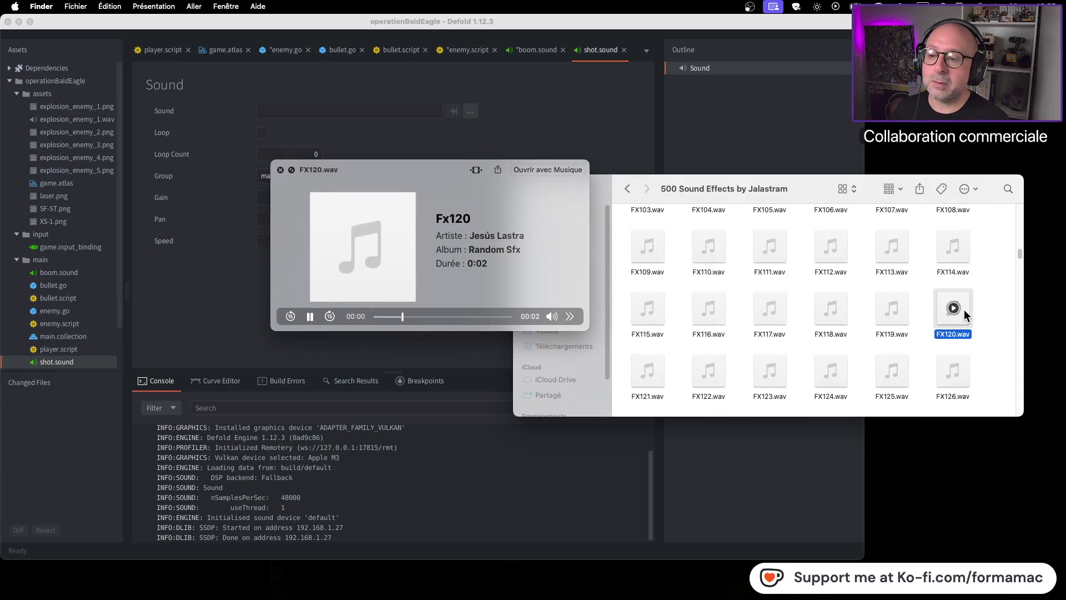
pyautogui.press('space')
pyautogui.scroll(10, 938, 333)
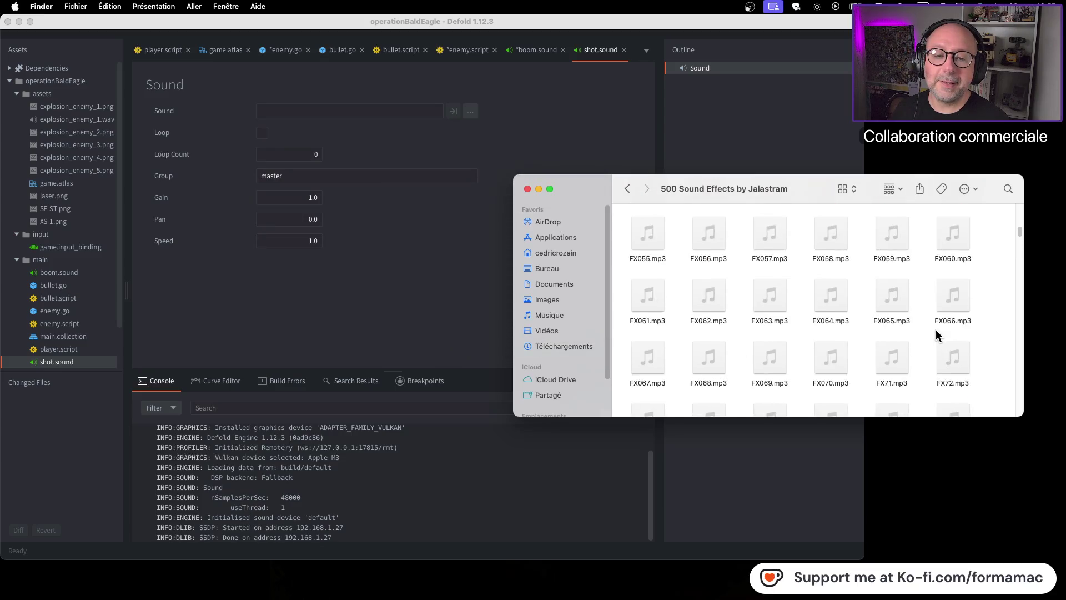
pyautogui.scroll(5, 936, 333)
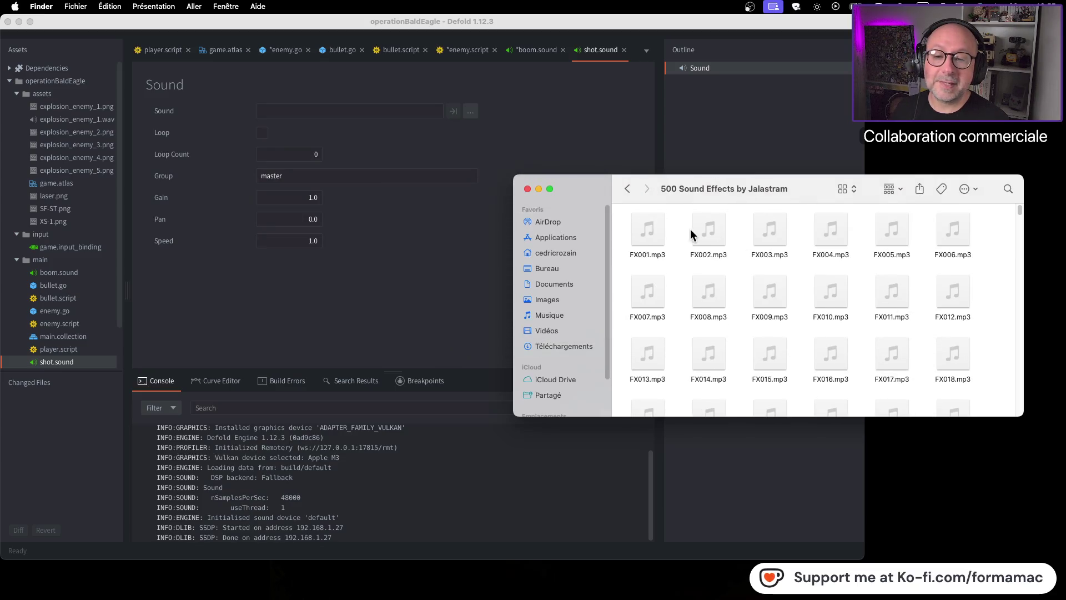
pyautogui.press('space')
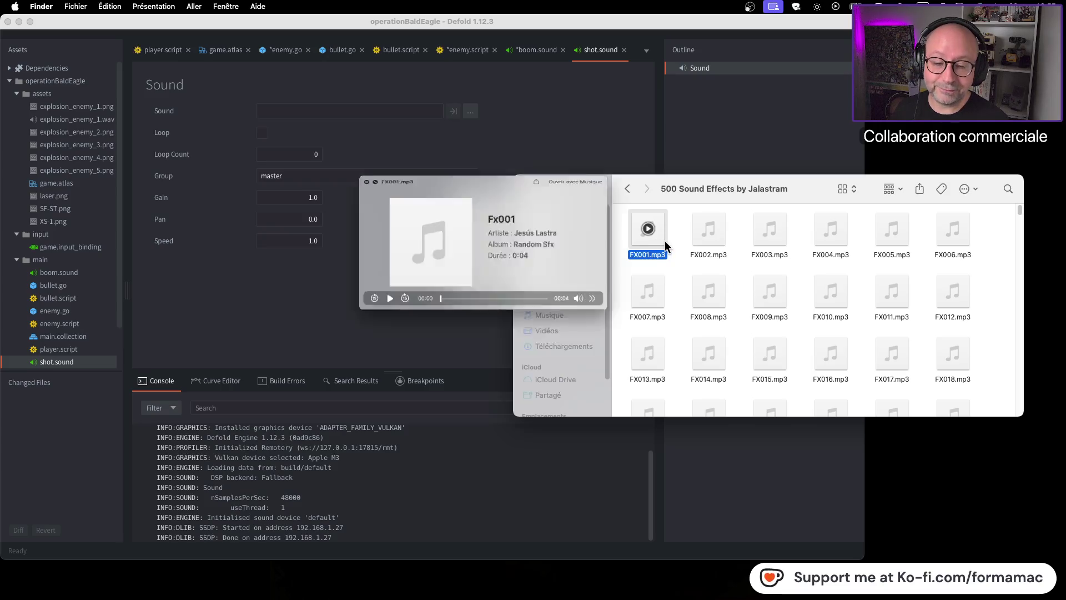
pyautogui.press('space')
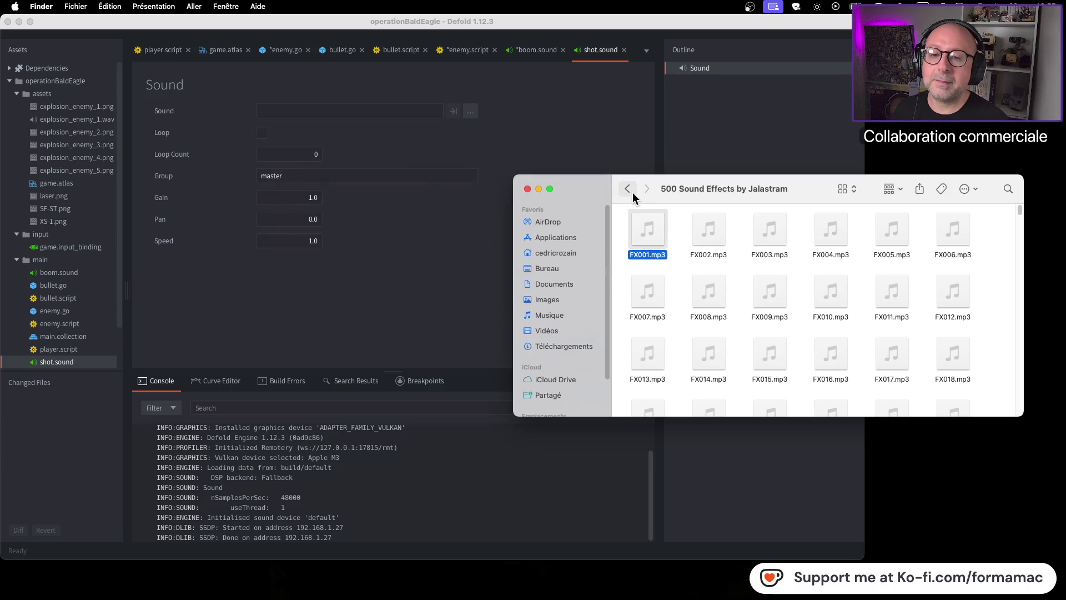
# Step: Go back to Musiques et sons and open the Announcer Voice Pack folder
pyautogui.click(628, 189)
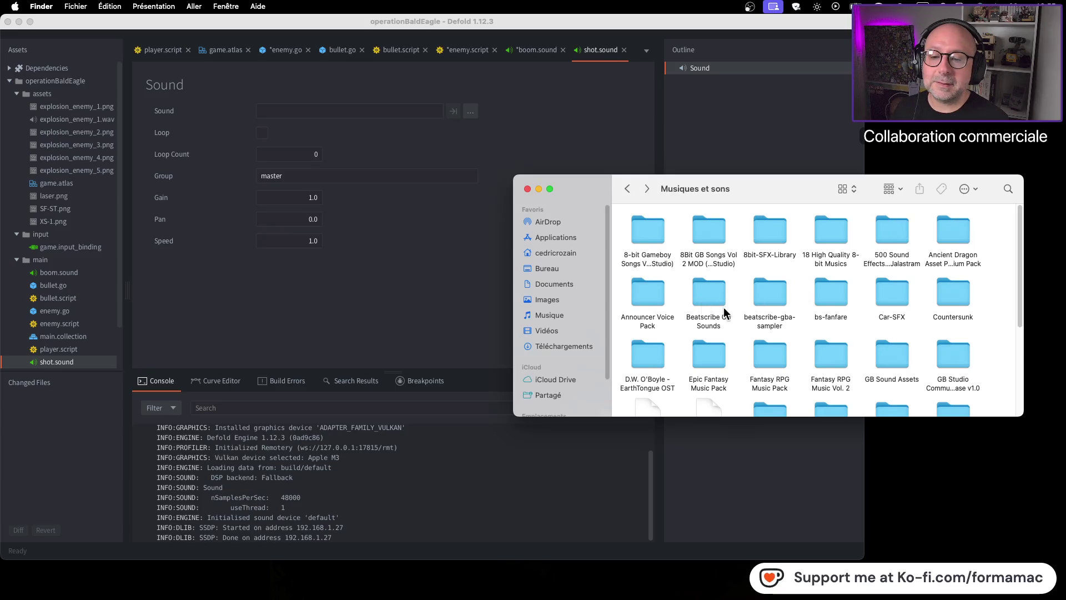
pyautogui.scroll(-1, 722, 309)
pyautogui.doubleClick(672, 265)
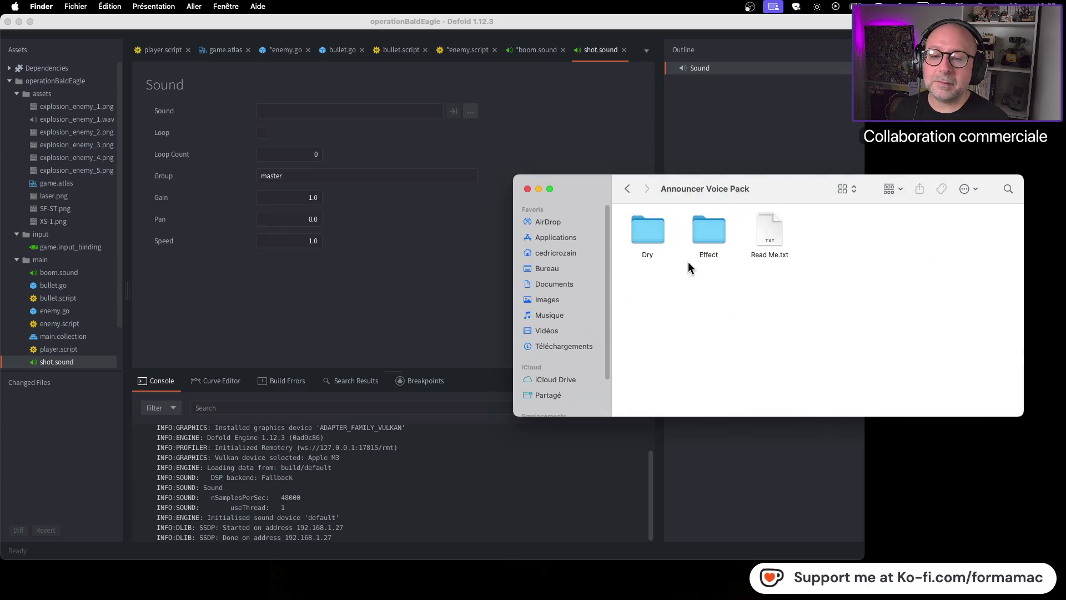
# Step: Open the Dry folder and preview 1st.wav and Incredible.wav
pyautogui.doubleClick(655, 231)
pyautogui.click(658, 231)
pyautogui.click(716, 247)
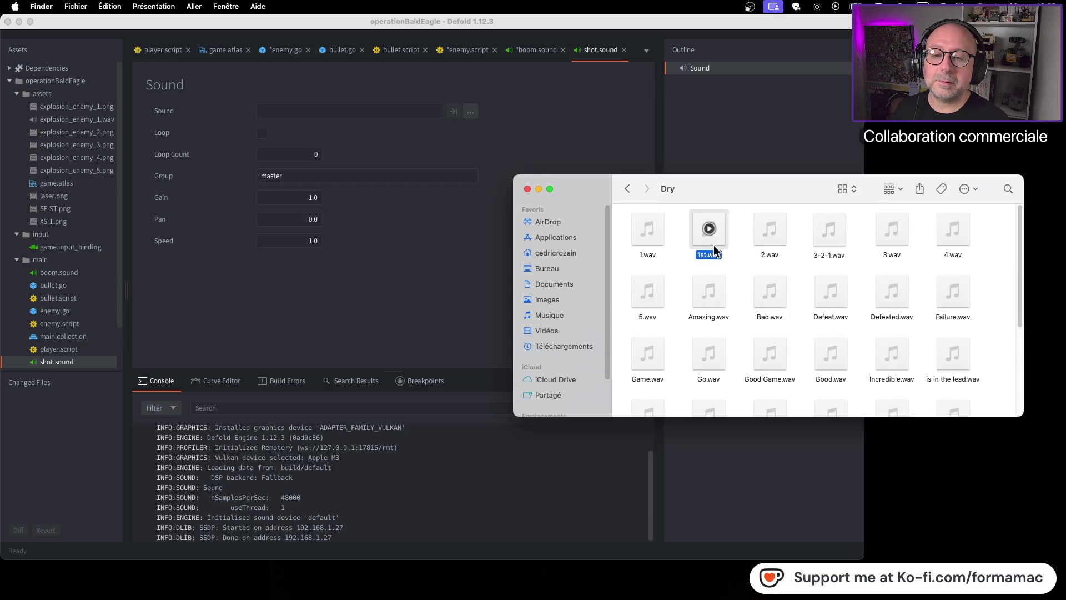
pyautogui.press('space')
pyautogui.press('space')
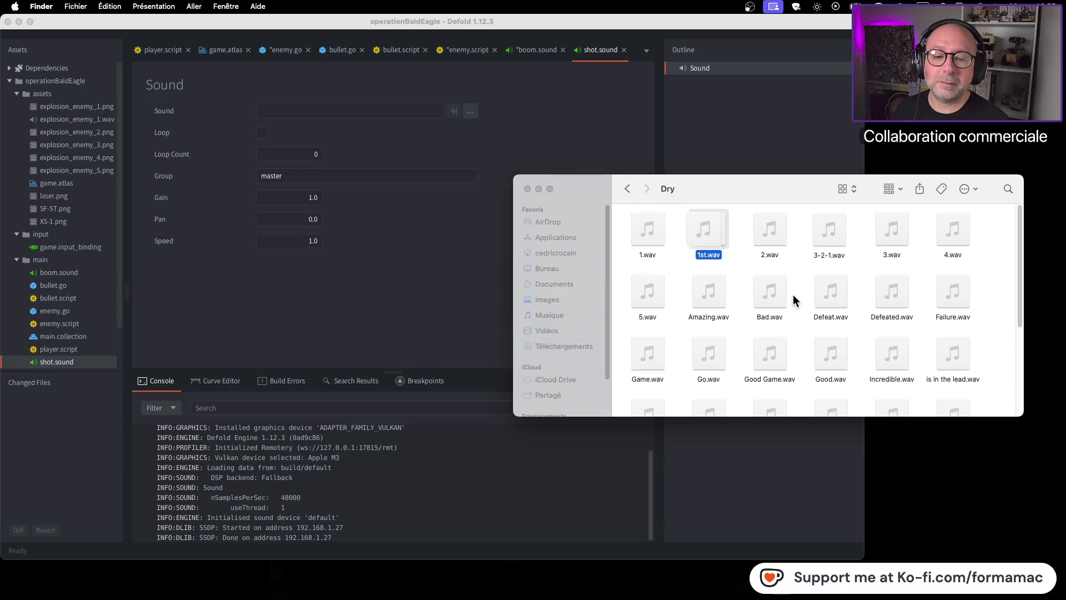
pyautogui.click(905, 377)
pyautogui.press('space')
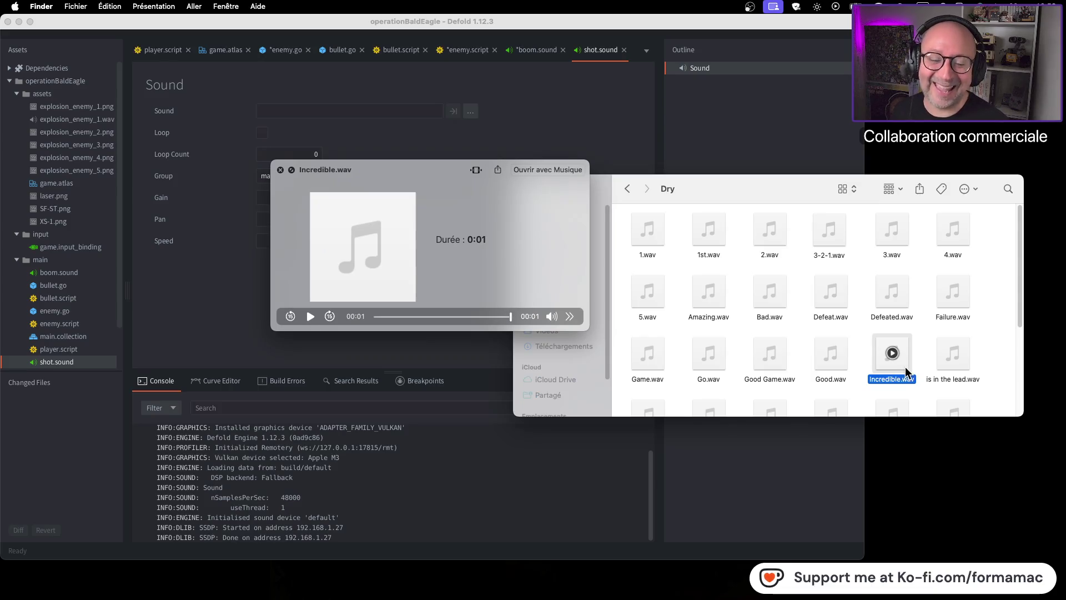
pyautogui.press('space')
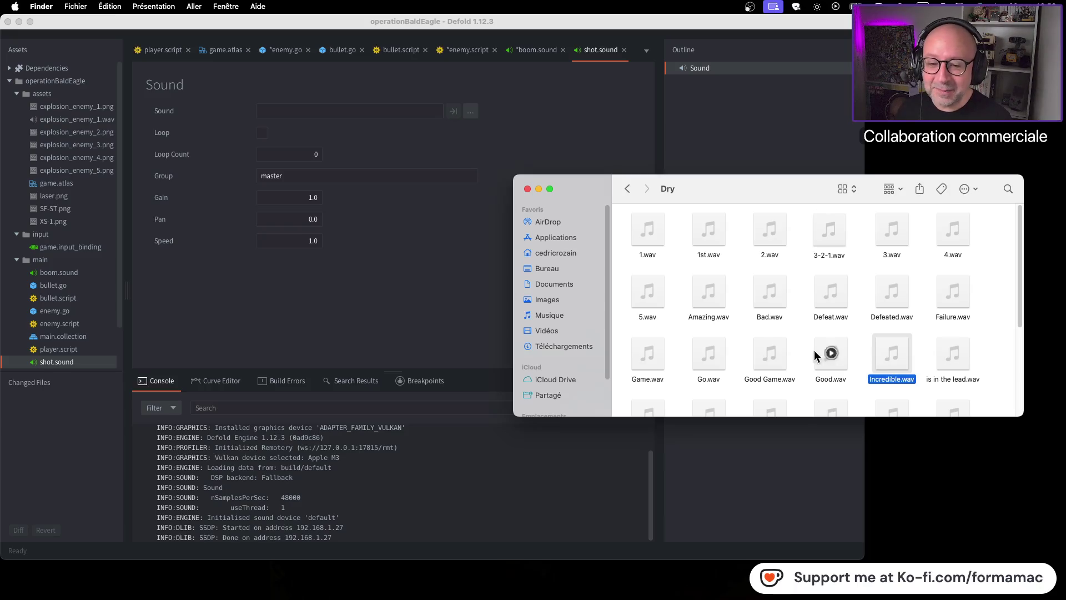
# Step: Preview the Go.wav and Power UP.wav announcer clips
pyautogui.click(716, 366)
pyautogui.press('space')
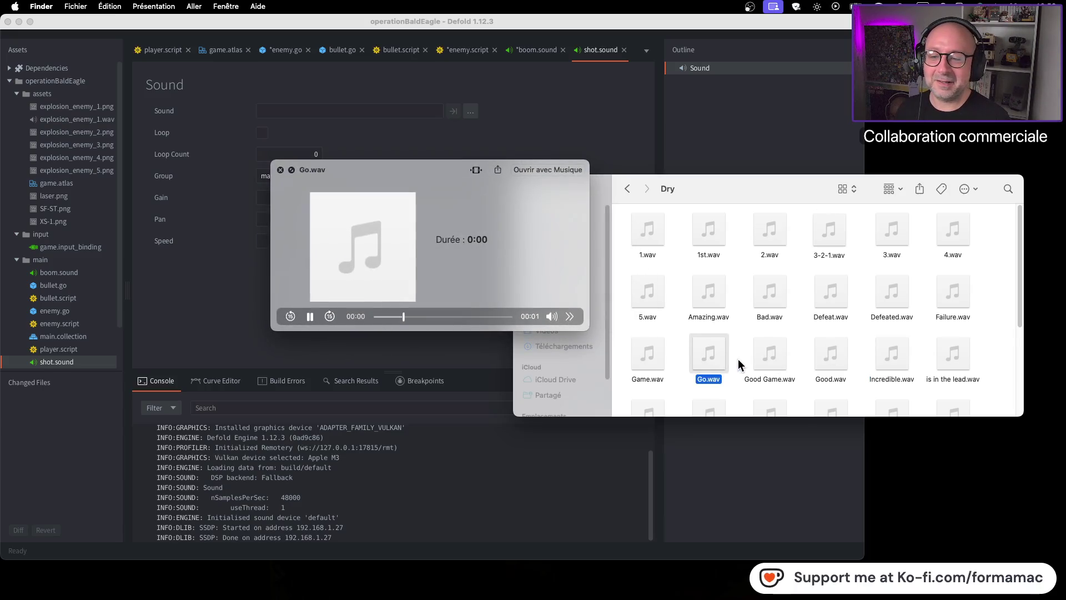
pyautogui.press('space')
pyautogui.scroll(-5, 744, 369)
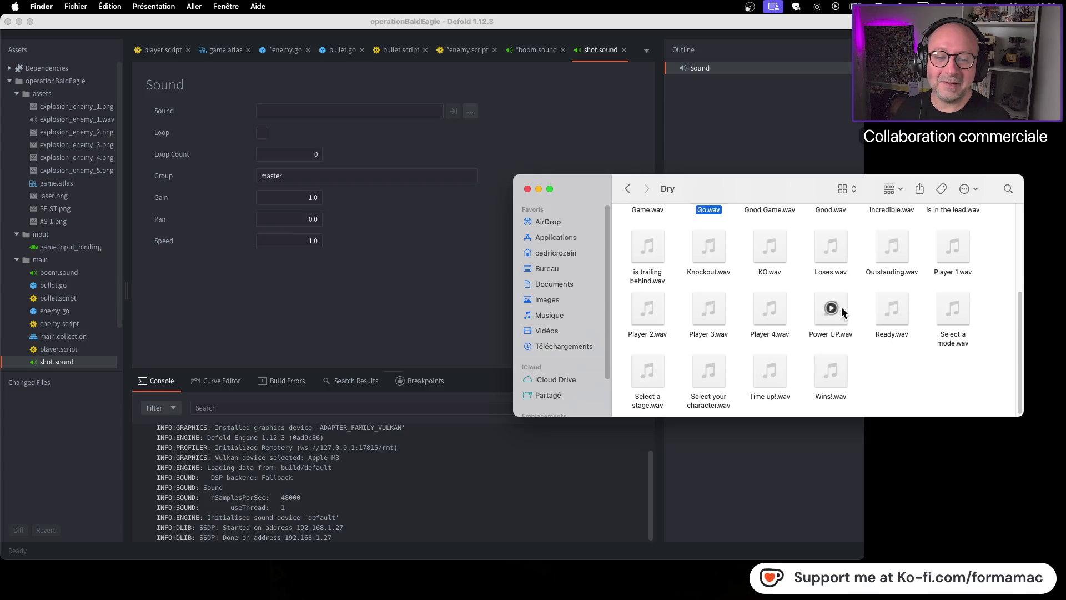
pyautogui.click(841, 313)
pyautogui.press('space')
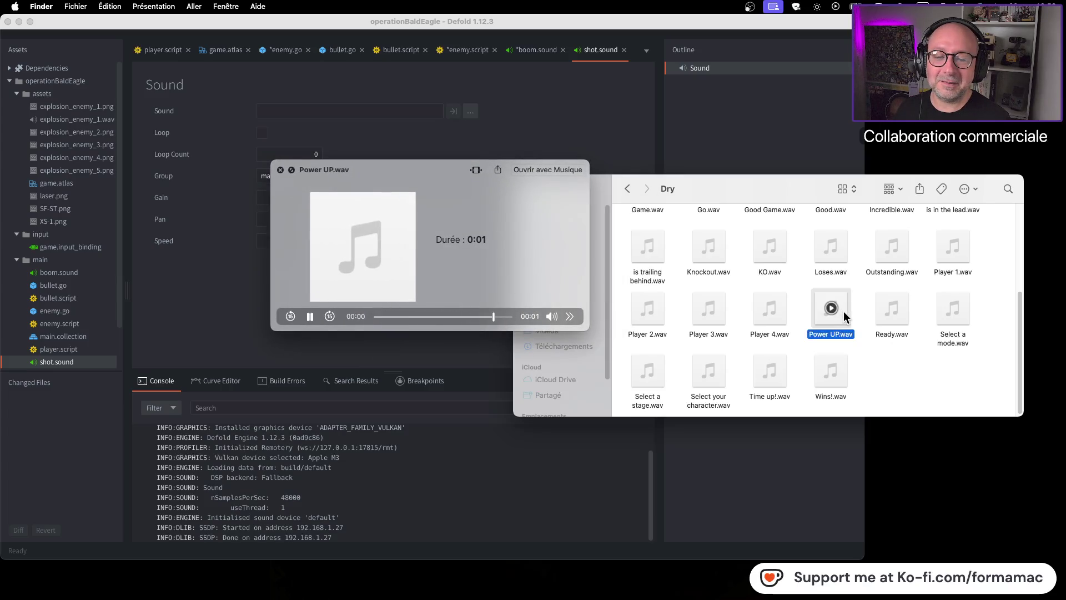
# Step: Preview Select your character, Select a stage, Select a mode and Ready clips, then go back
pyautogui.click(712, 393)
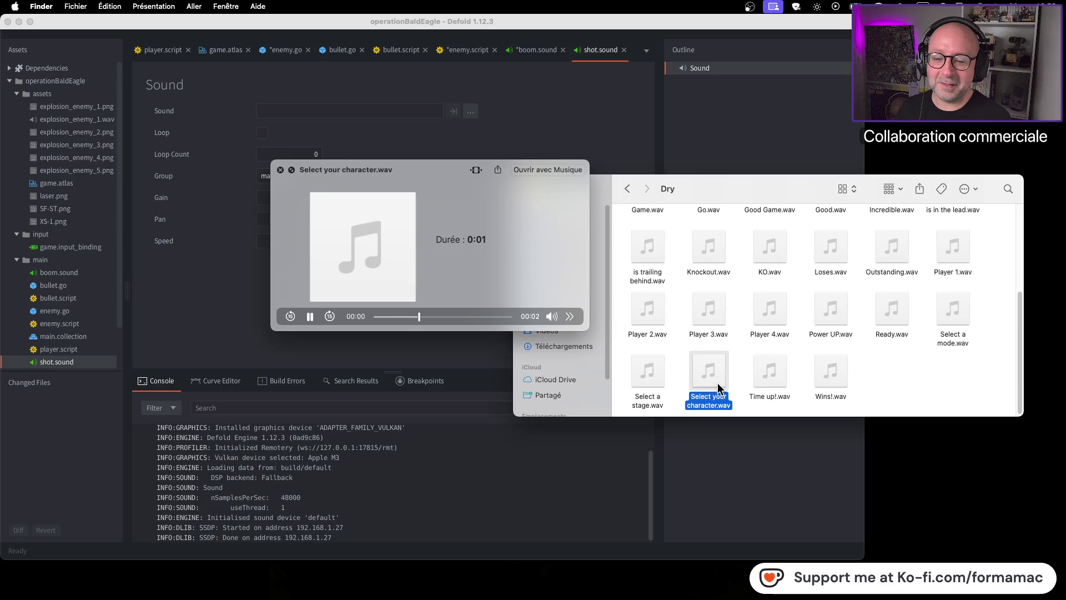
pyautogui.click(661, 387)
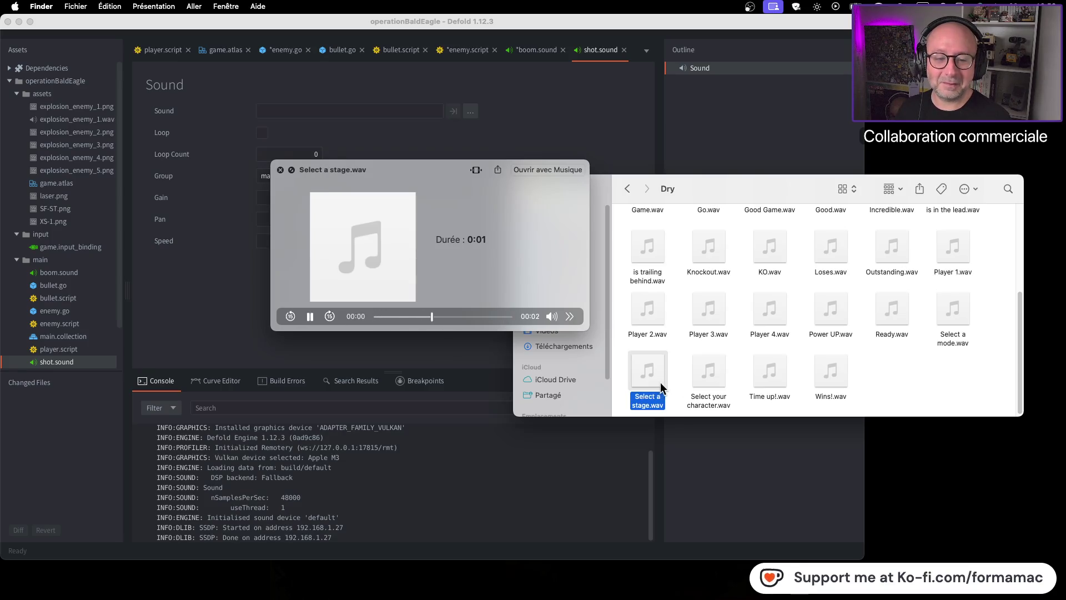
pyautogui.click(948, 320)
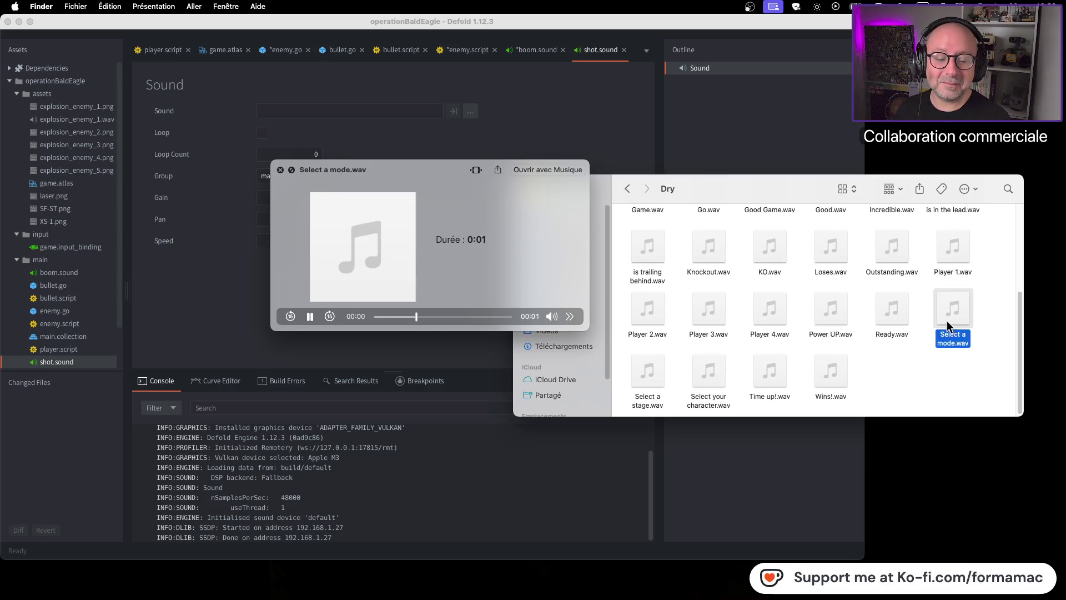
pyautogui.click(900, 318)
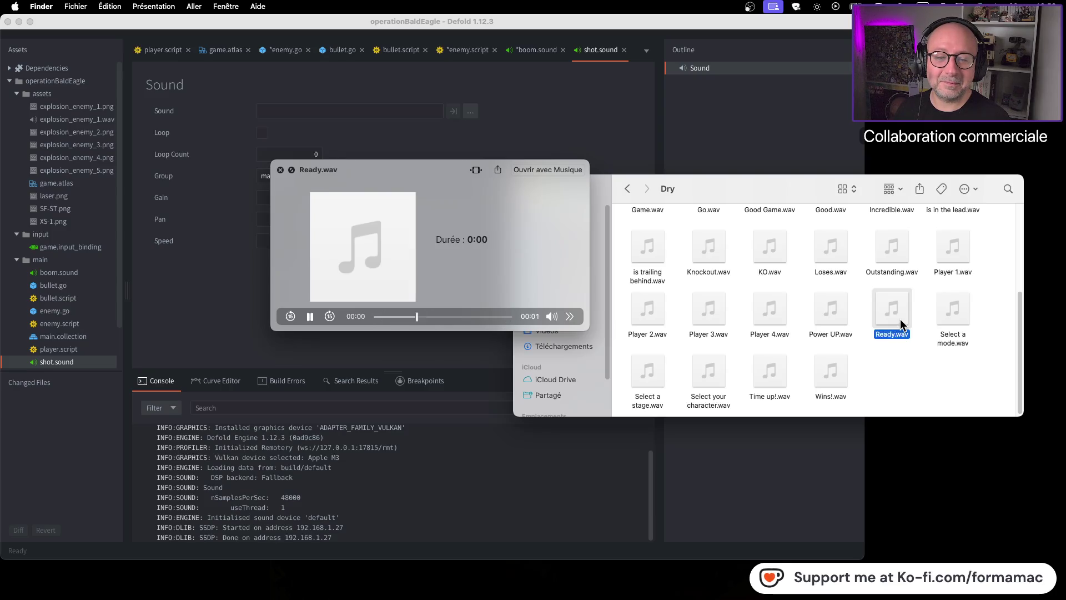
pyautogui.press('space')
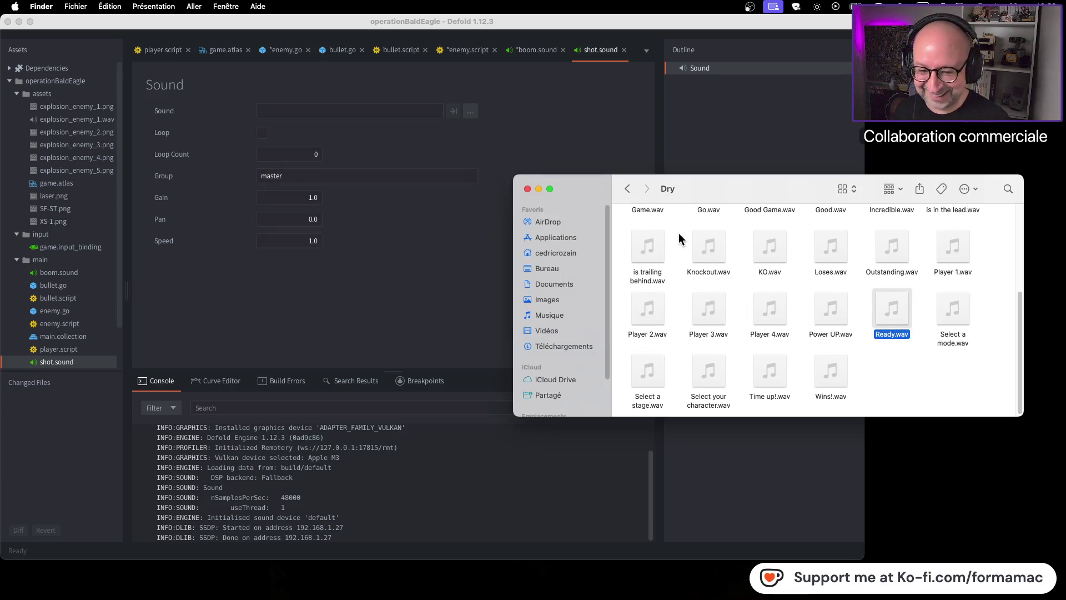
pyautogui.moveTo(902, 324)
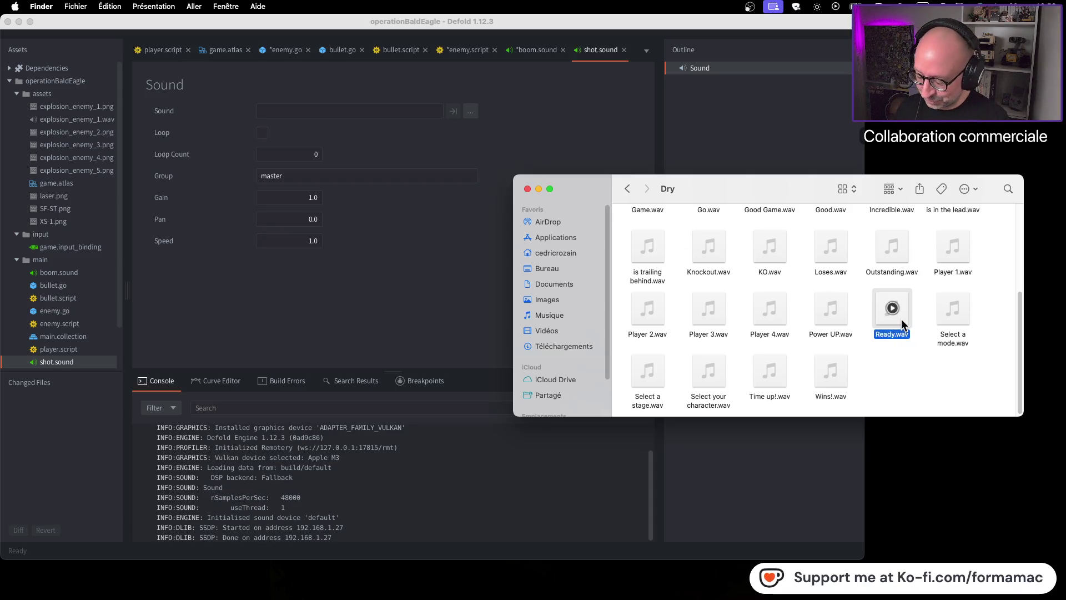
pyautogui.click(888, 162)
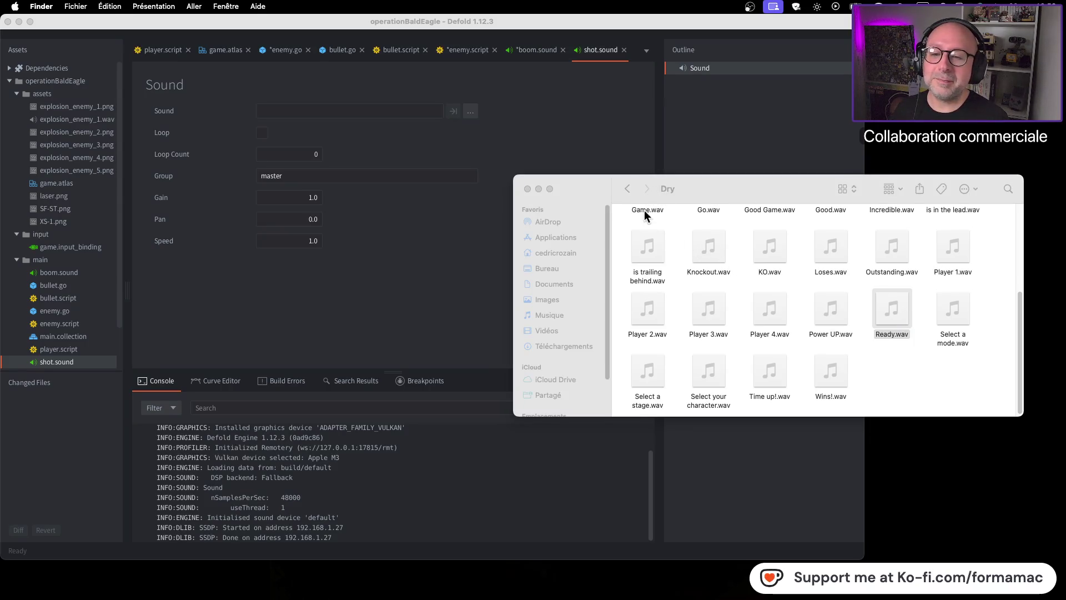
pyautogui.click(630, 188)
# Step: Browse the Beatscribe GB Sounds pack's gbdk-freesfx folder, then return to Musiques et sons
pyautogui.click(629, 189)
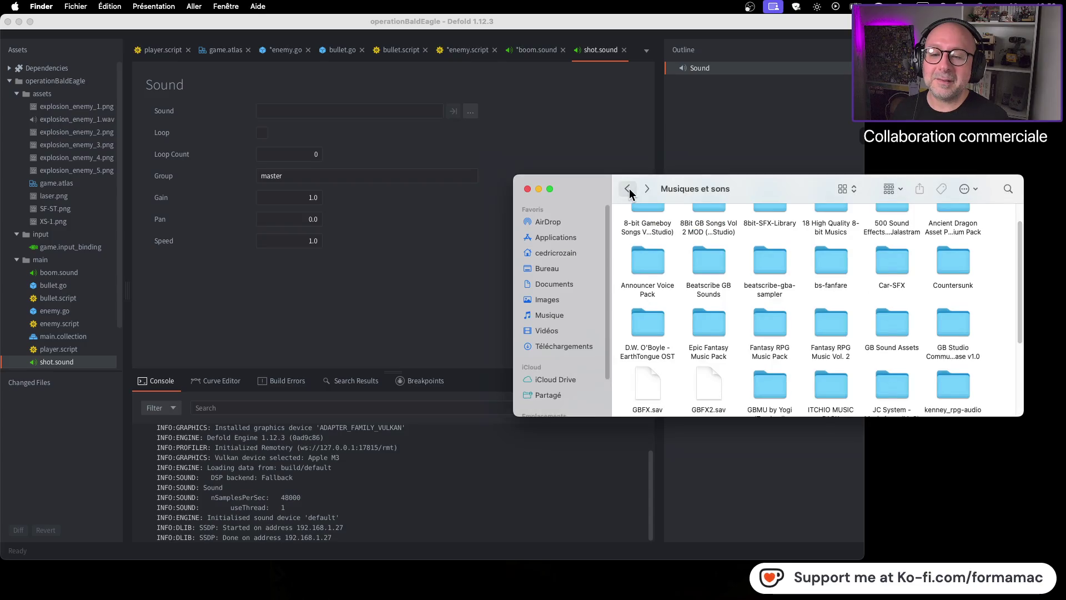
pyautogui.doubleClick(709, 256)
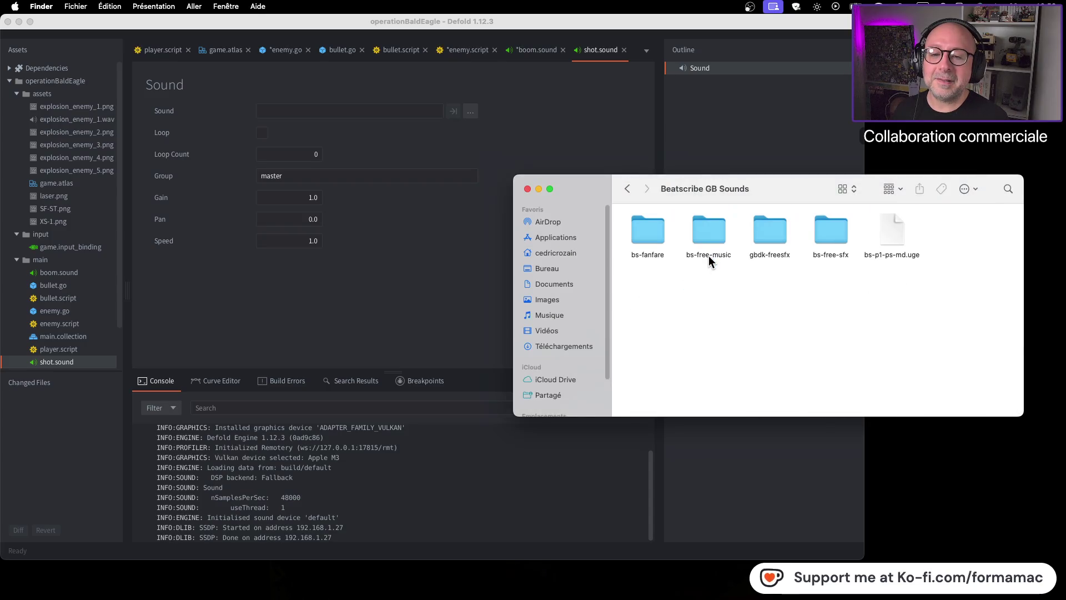
pyautogui.click(769, 228)
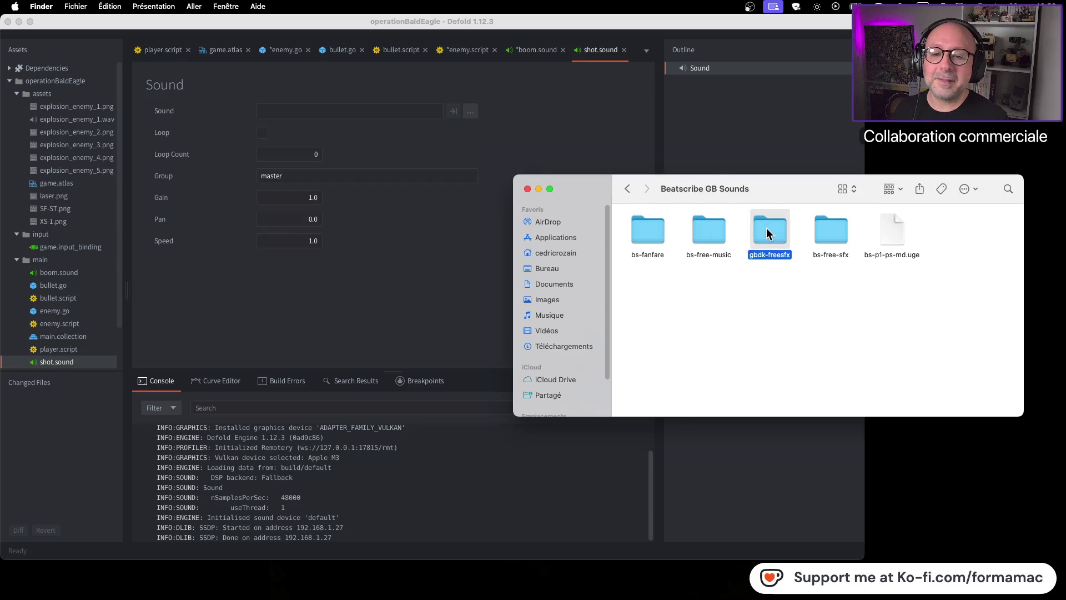
pyautogui.doubleClick(767, 227)
pyautogui.scroll(-5, 755, 245)
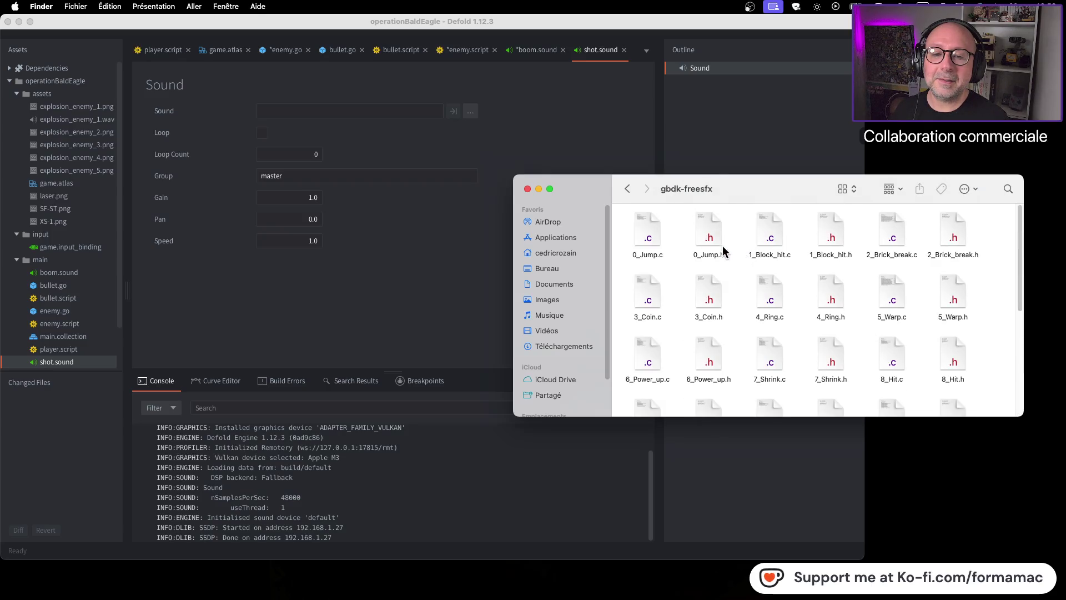
pyautogui.click(627, 189)
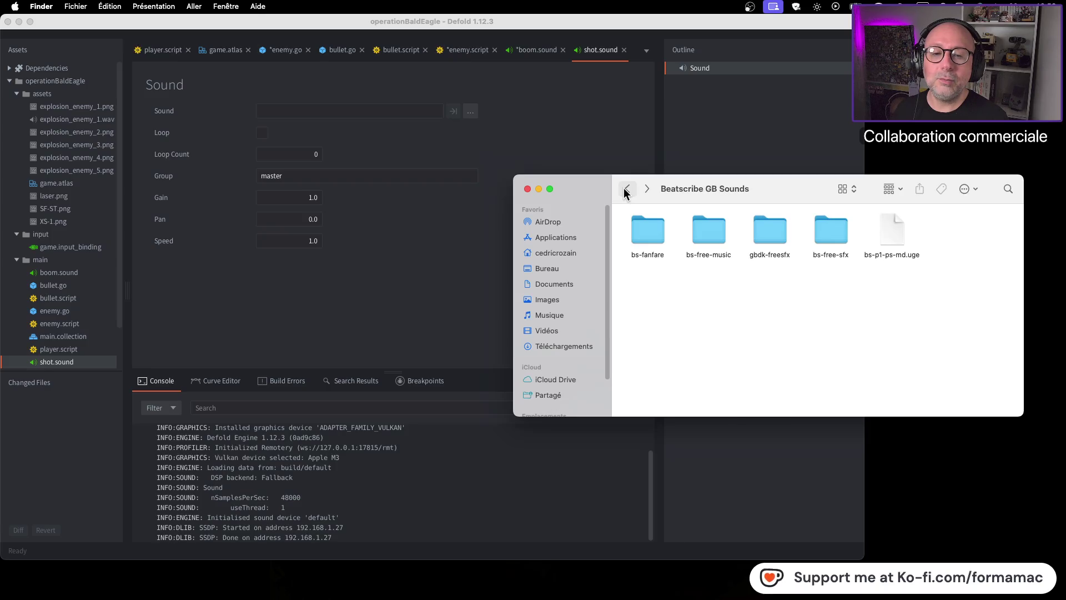
pyautogui.click(626, 191)
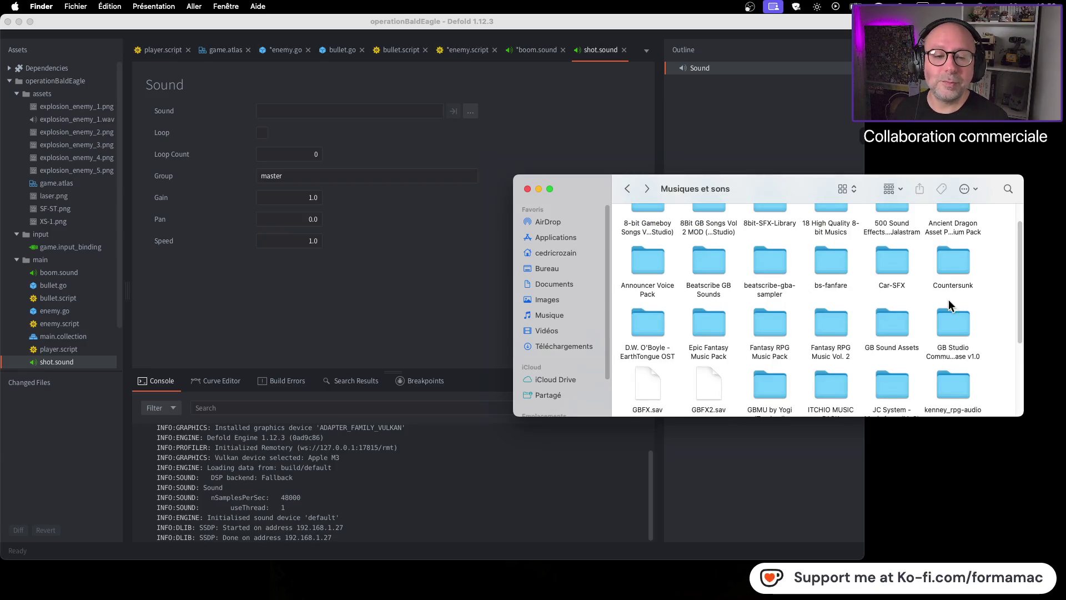
# Step: Preview the second mp3 in the JC System music folder, then go back and open Sfx
pyautogui.scroll(-1, 968, 304)
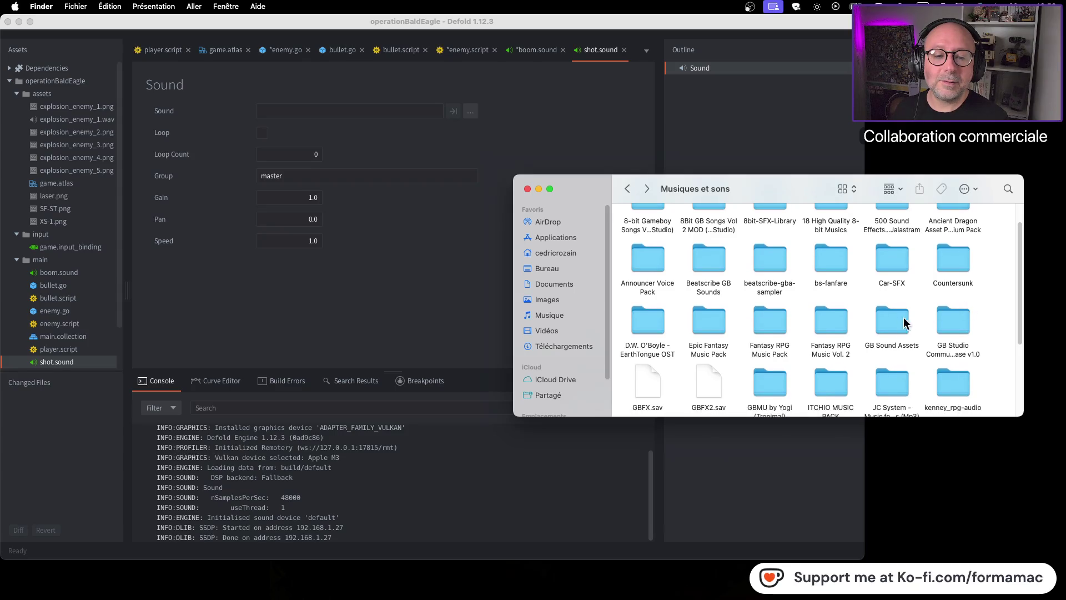
pyautogui.scroll(-3, 980, 312)
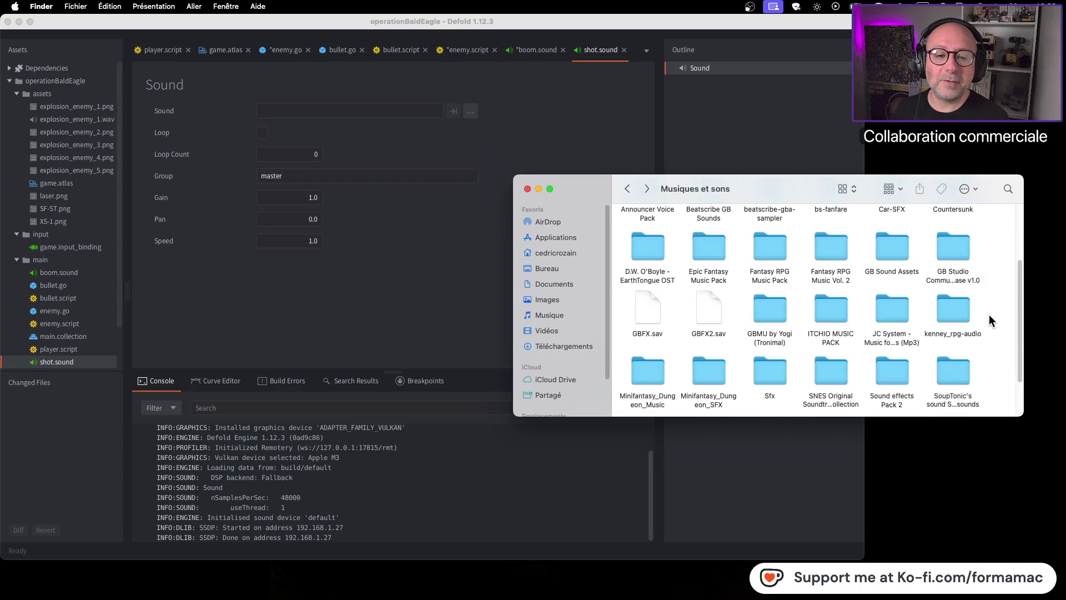
pyautogui.doubleClick(895, 310)
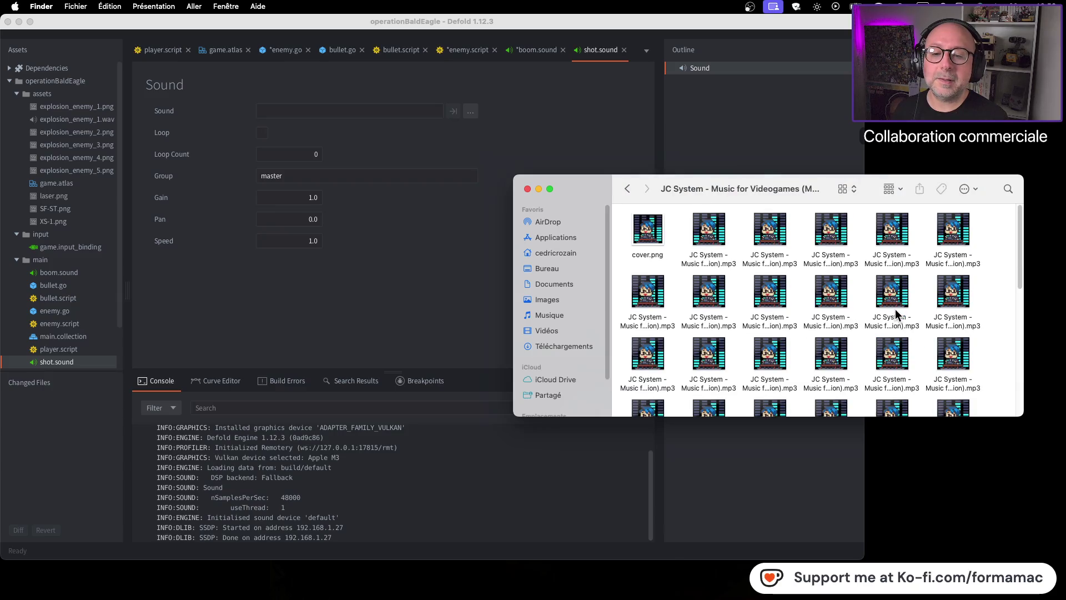
pyautogui.click(724, 242)
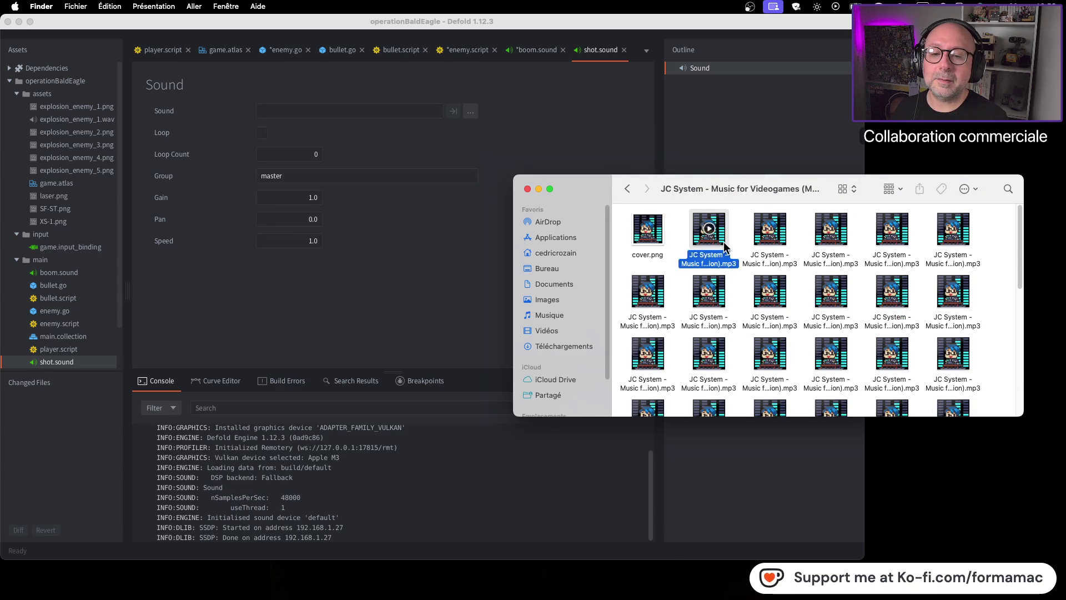
pyautogui.press('space')
pyautogui.press('space')
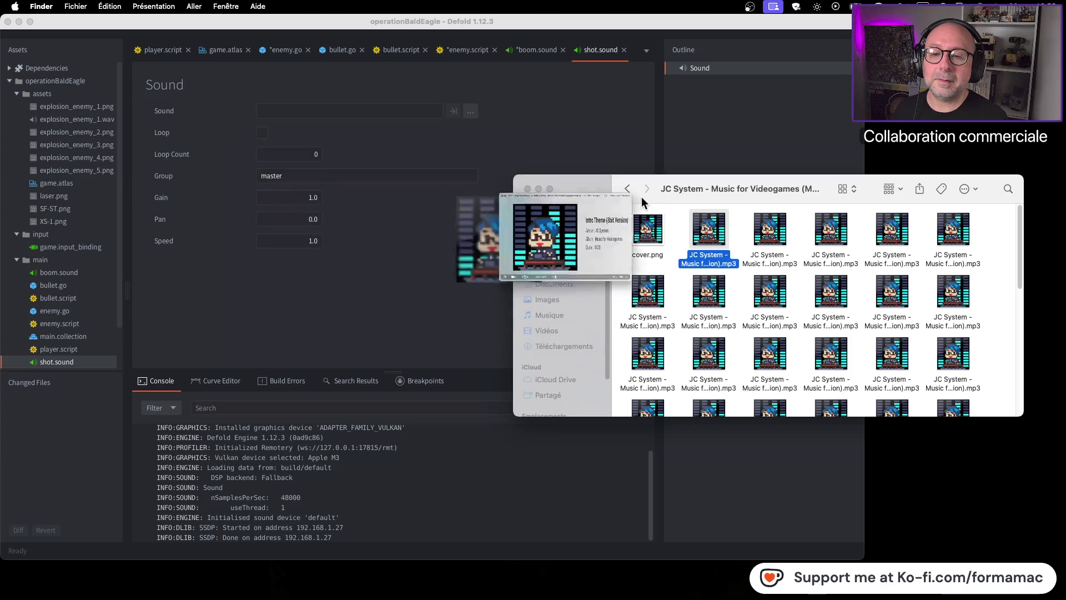
pyautogui.click(628, 190)
pyautogui.scroll(-3, 737, 271)
pyautogui.doubleClick(768, 301)
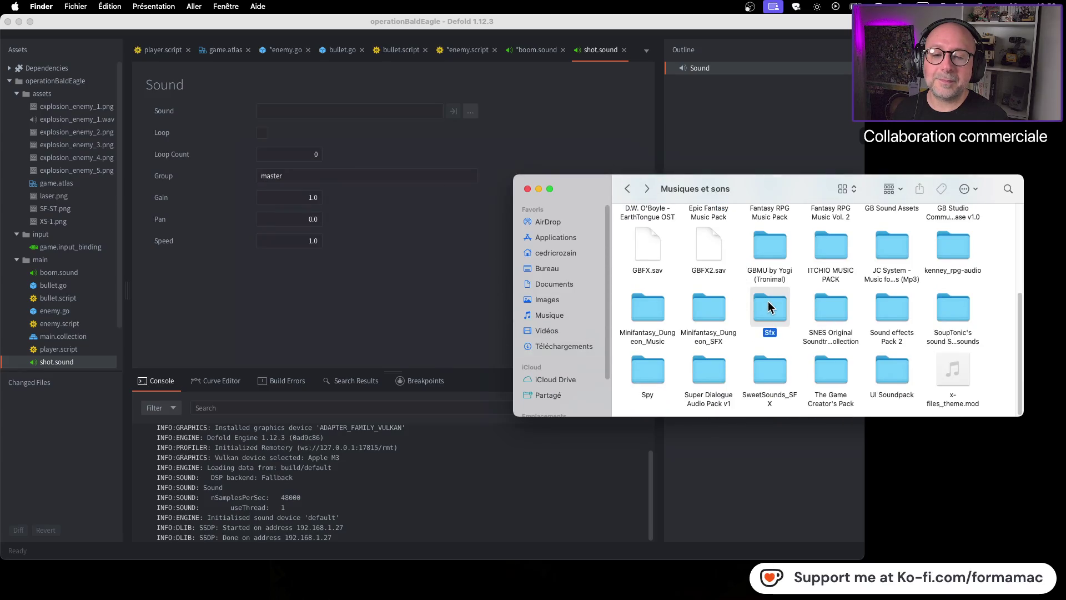
# Step: Listen to Explosion_003.wav in the Explosion folder, then return to Sfx
pyautogui.doubleClick(713, 238)
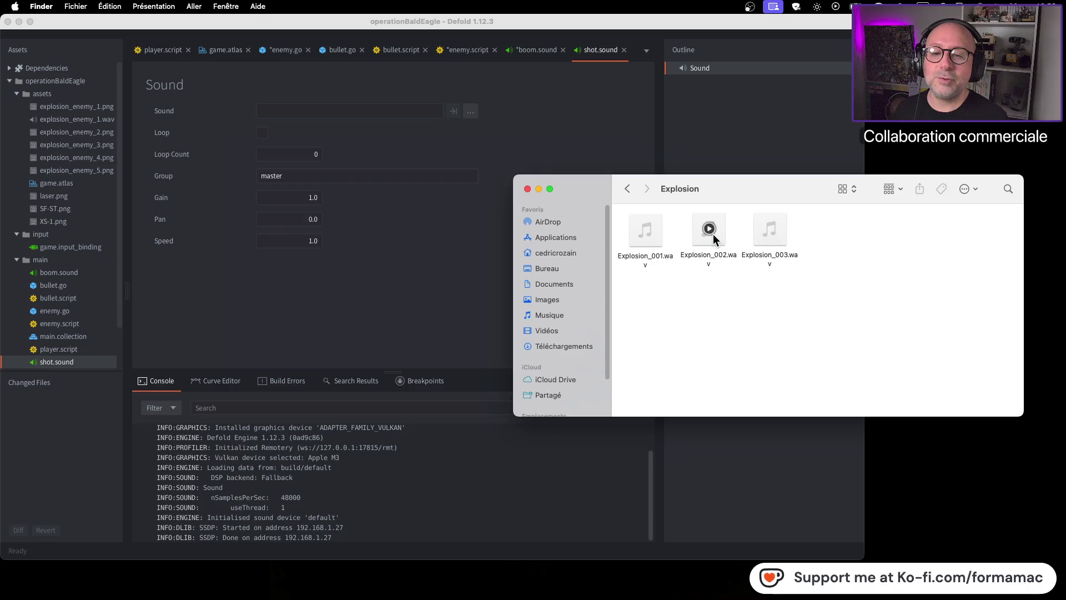
pyautogui.click(775, 241)
pyautogui.press('space')
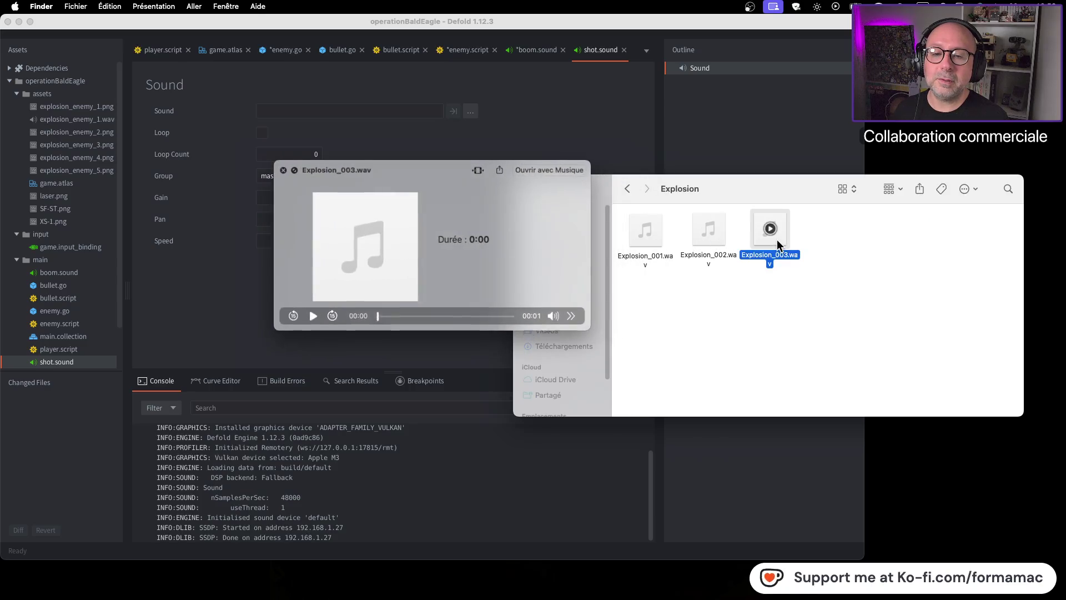
pyautogui.press('space')
pyautogui.click(626, 189)
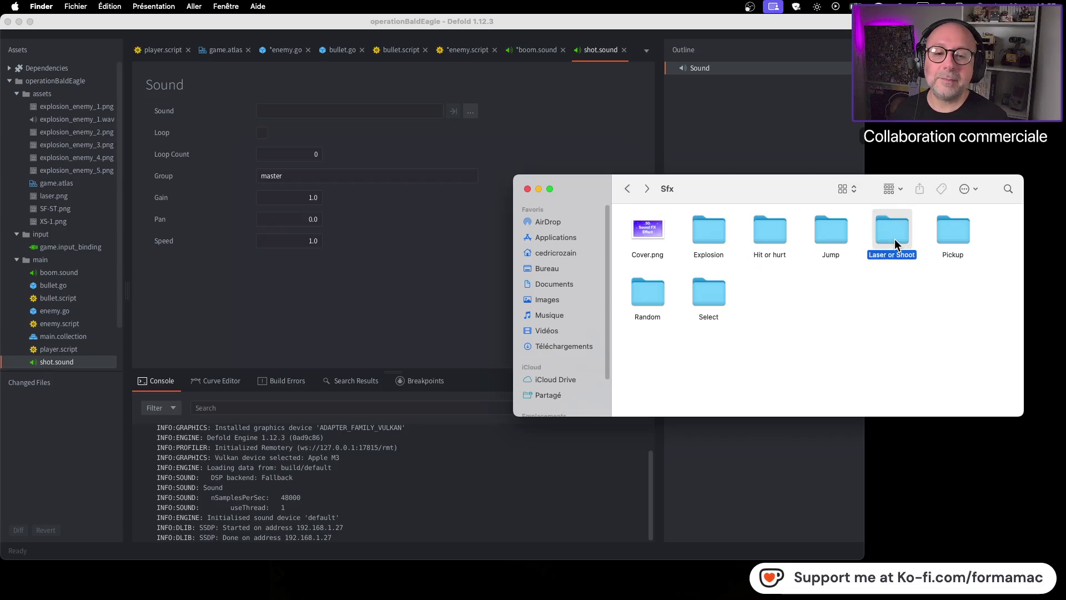
# Step: In the Laser or Shoot folder, preview Laser_001.wav, Laser_002.wav and Shoot_004.wav
pyautogui.doubleClick(894, 239)
pyautogui.click(663, 238)
pyautogui.press('space')
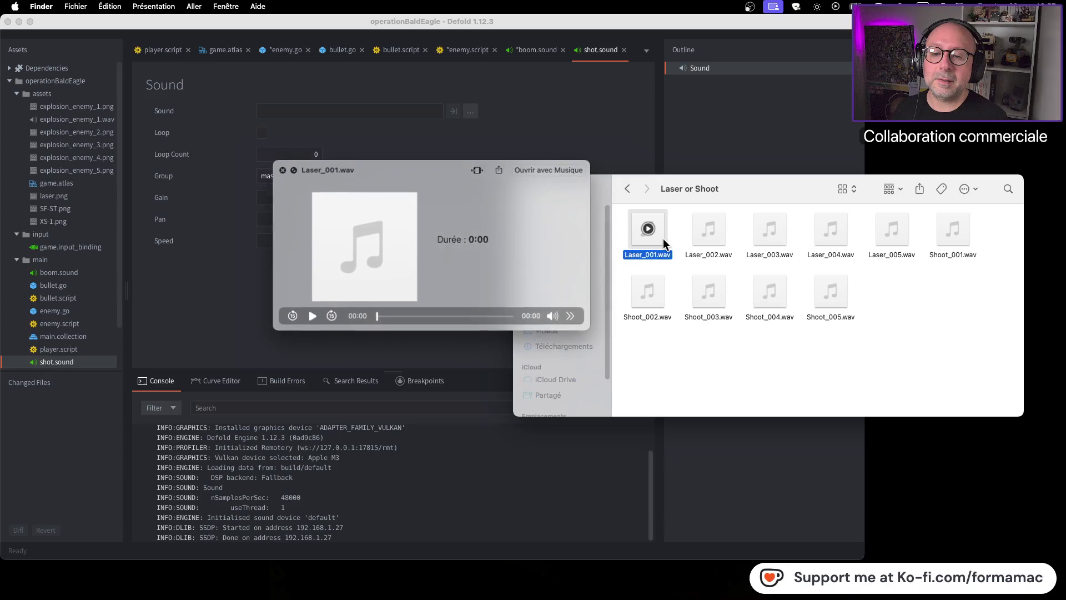
pyautogui.press('space')
pyautogui.click(722, 241)
pyautogui.press('space')
pyautogui.press('space')
pyautogui.click(780, 298)
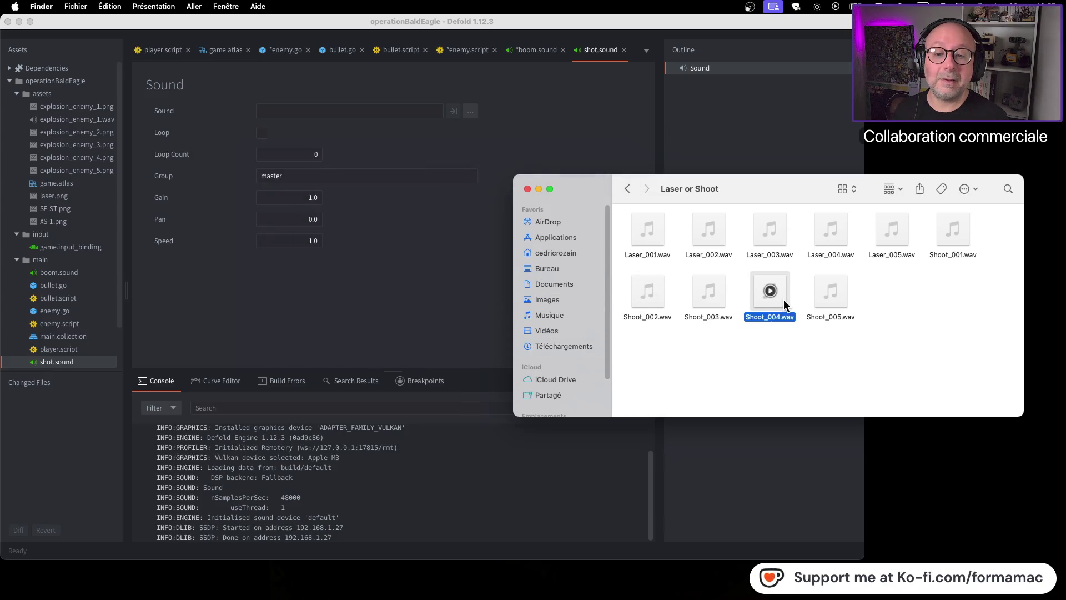
pyautogui.press('space')
# Step: Compare Shoot_003, Shoot_002, Shoot_005, Shoot_001 and Laser_003, settling on Laser_002.wav
pyautogui.click(723, 306)
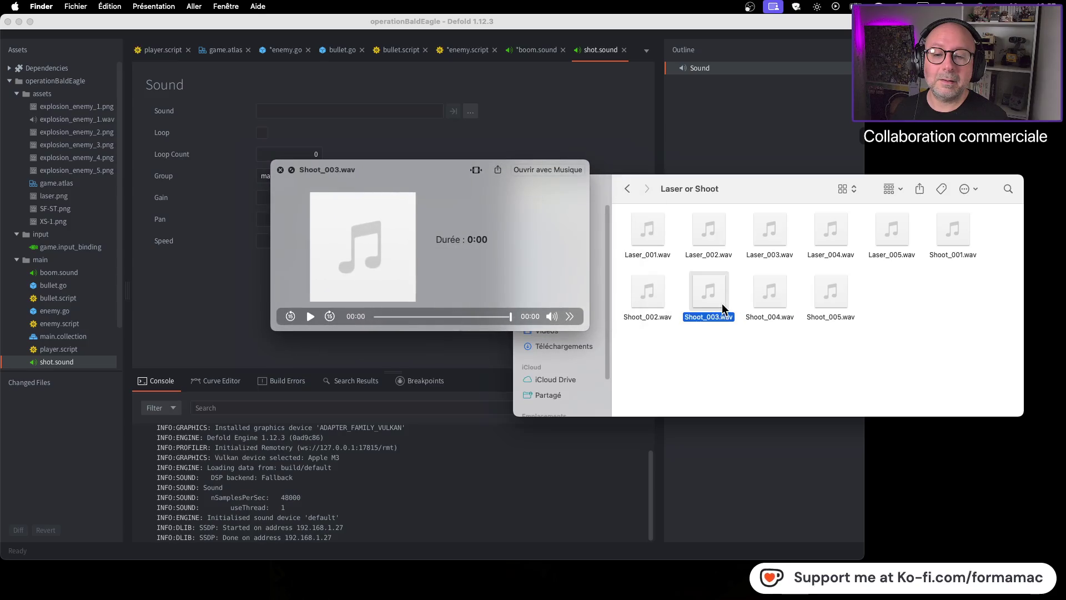
pyautogui.click(662, 297)
pyautogui.click(830, 306)
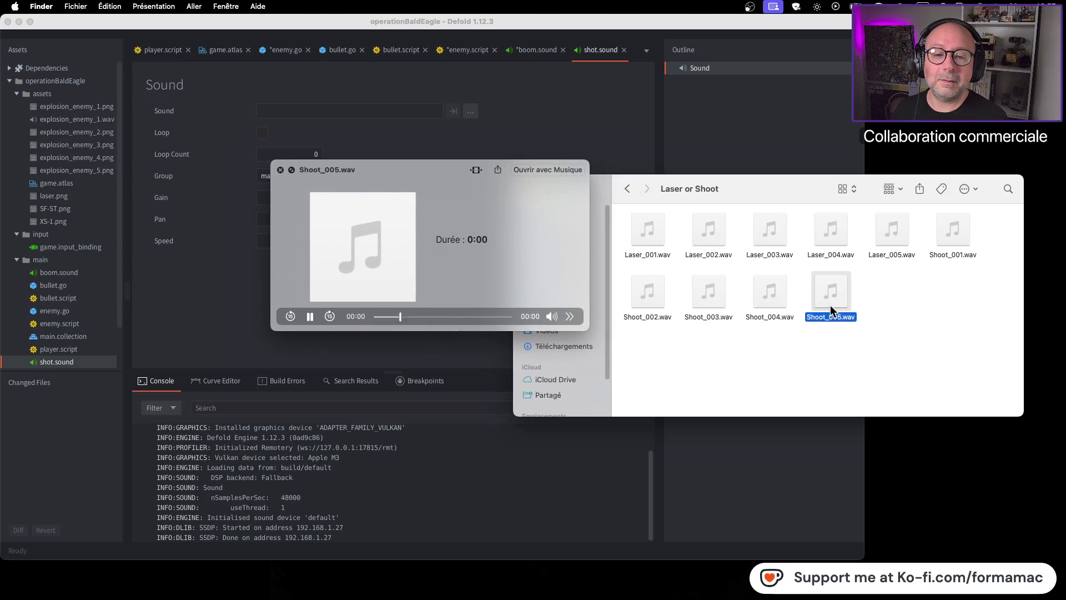
pyautogui.click(964, 243)
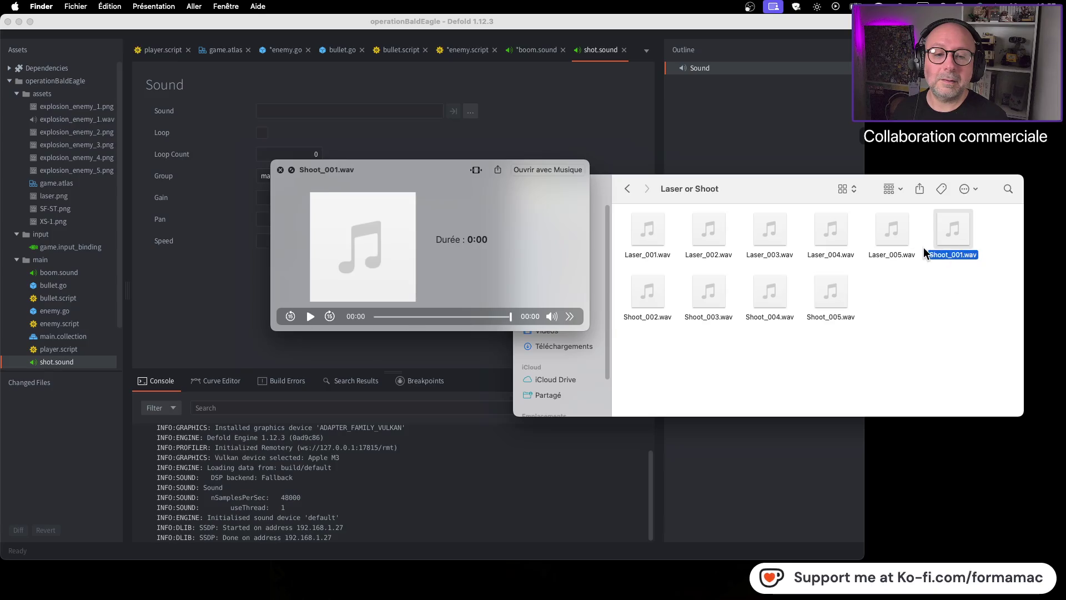
pyautogui.click(718, 241)
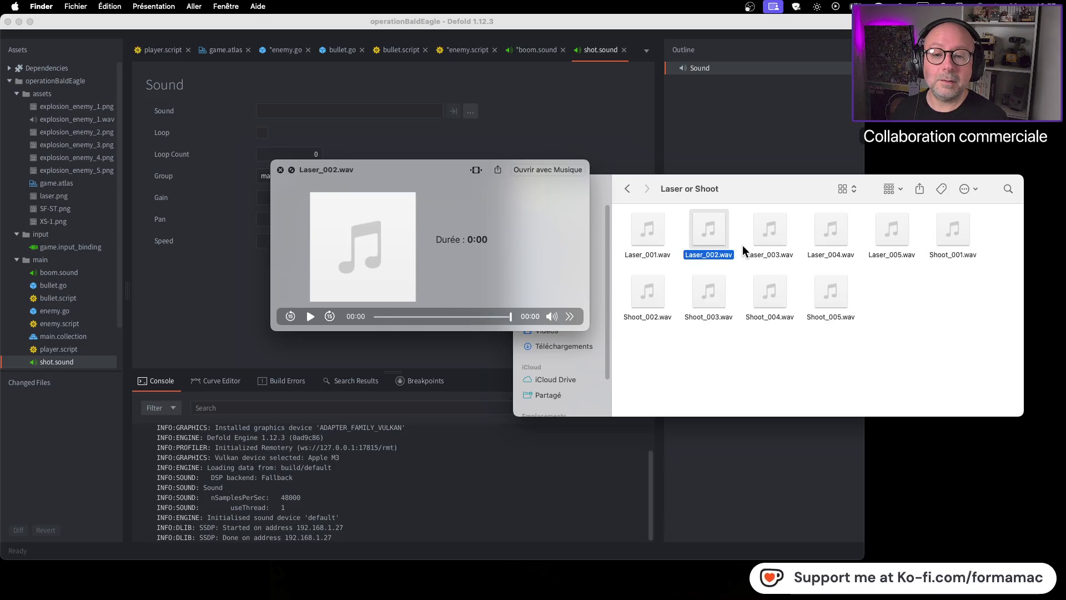
pyautogui.click(756, 248)
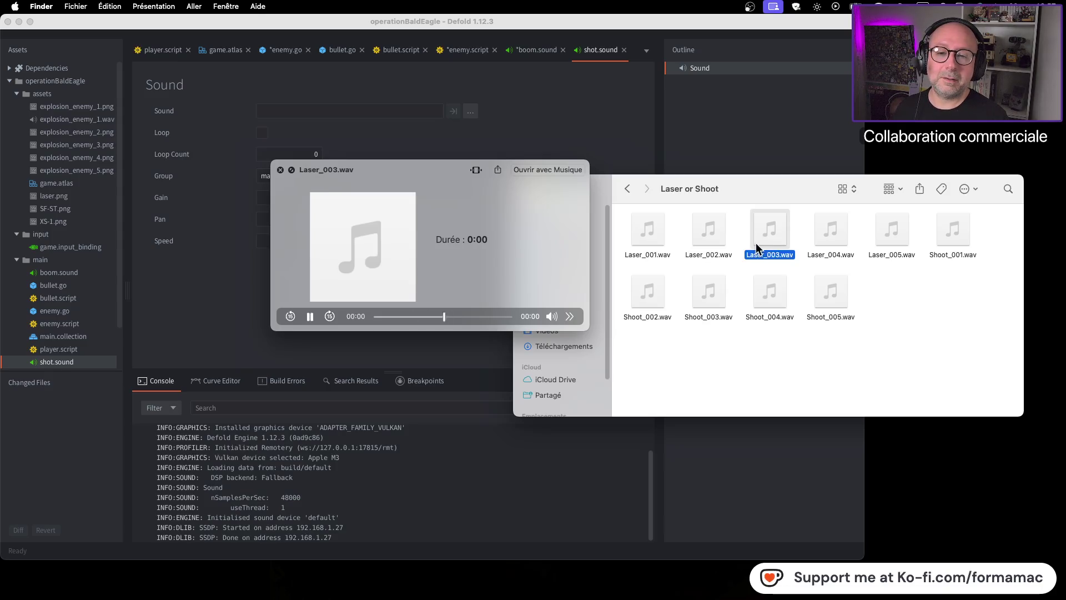
pyautogui.click(721, 243)
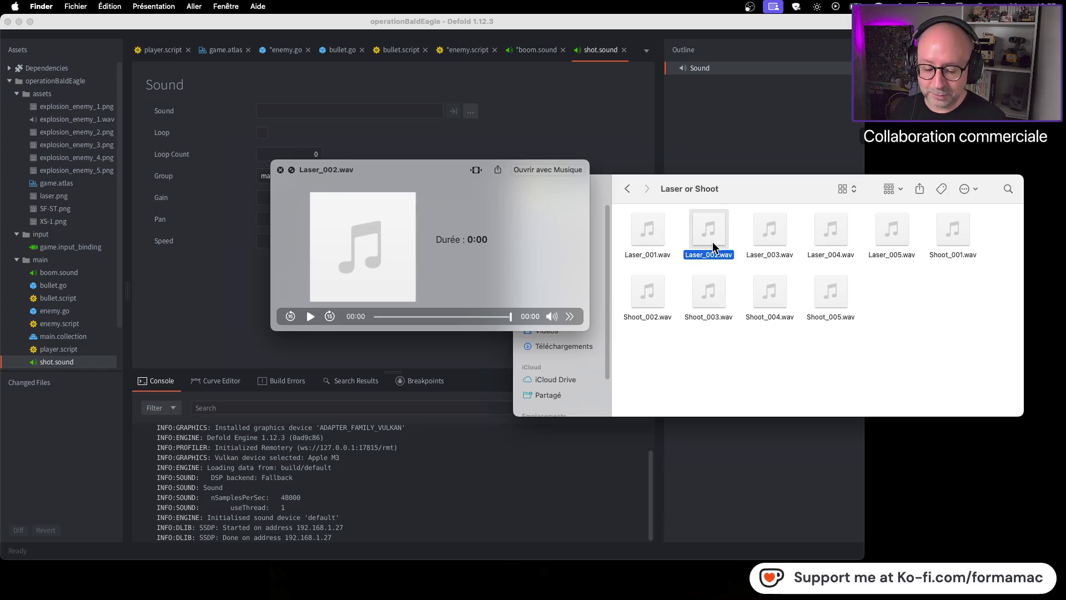
# Step: Copy Laser_002.wav and paste it onto the desktop
pyautogui.press('space')
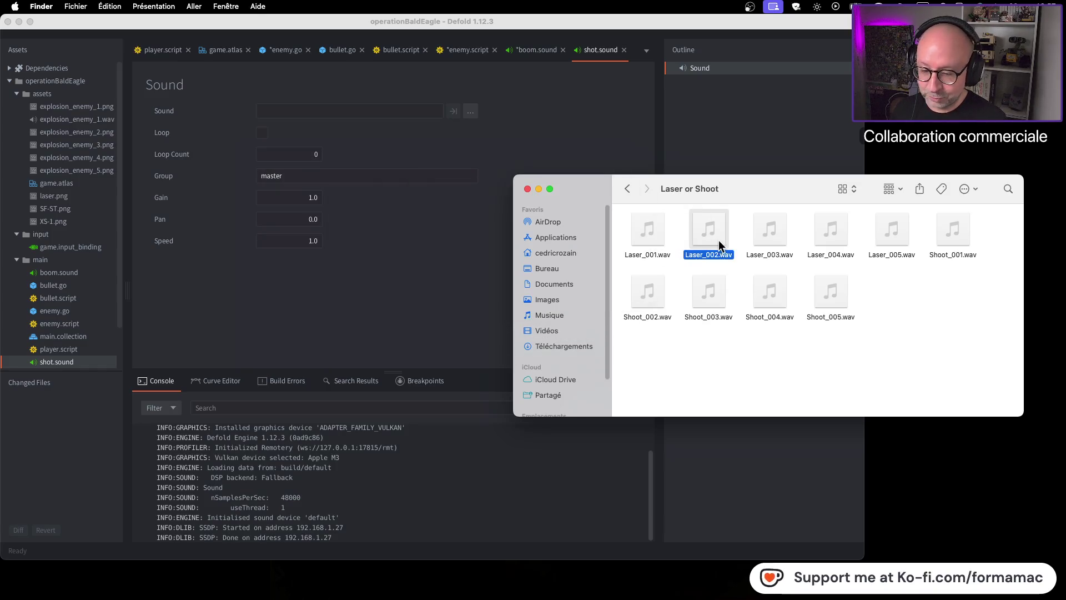
pyautogui.press('super+c')
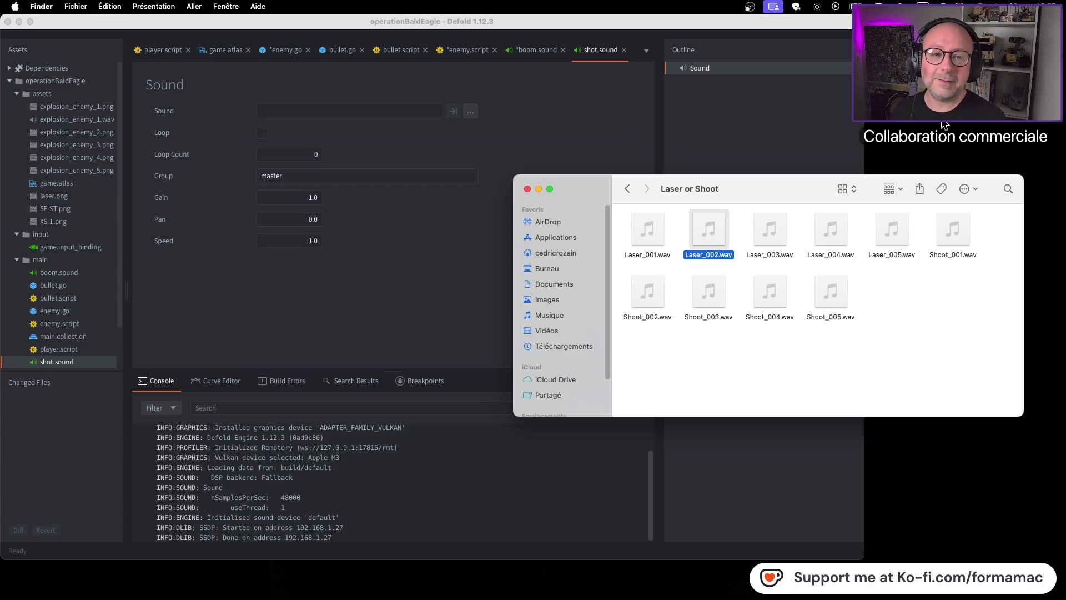
pyautogui.click(945, 125)
pyautogui.press('super+v')
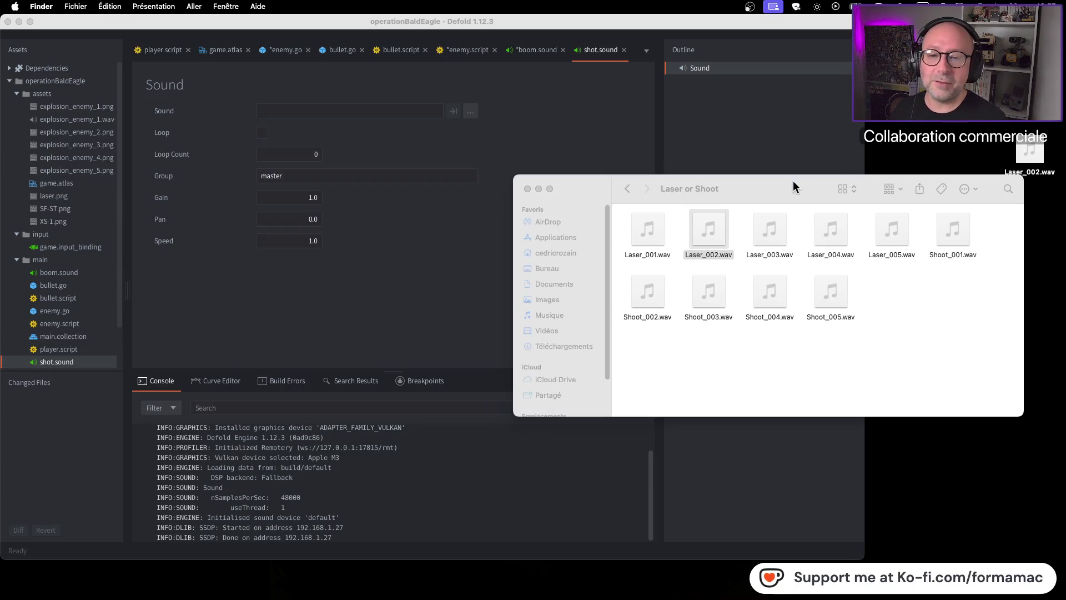
# Step: Navigate back to the Sfx folder and preview the Cover.png image
pyautogui.click(750, 188)
pyautogui.click(629, 189)
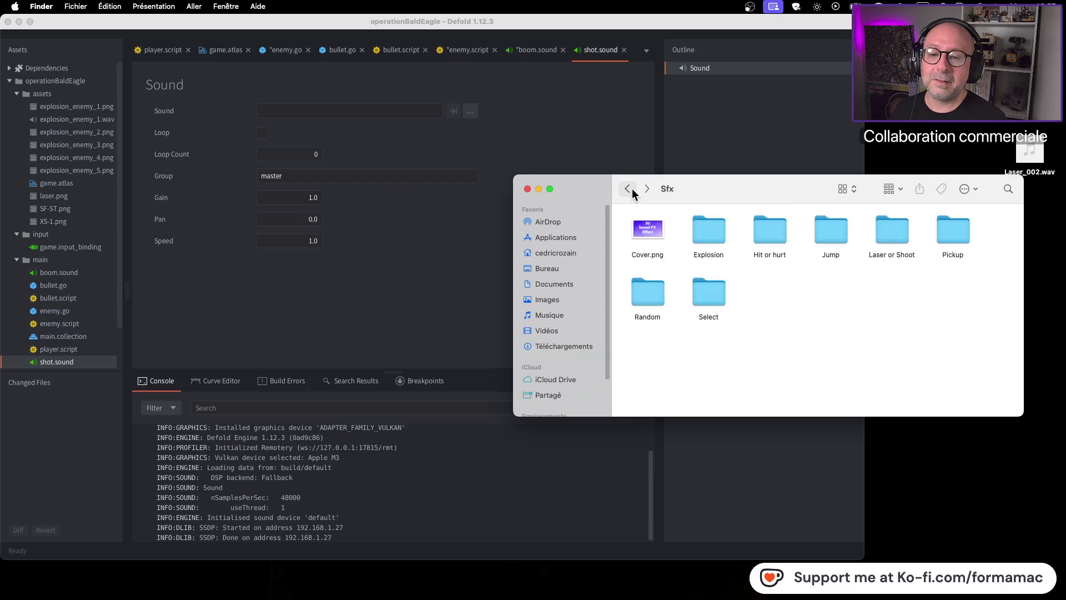
pyautogui.click(632, 188)
pyautogui.click(649, 187)
pyautogui.click(655, 231)
pyautogui.press('space')
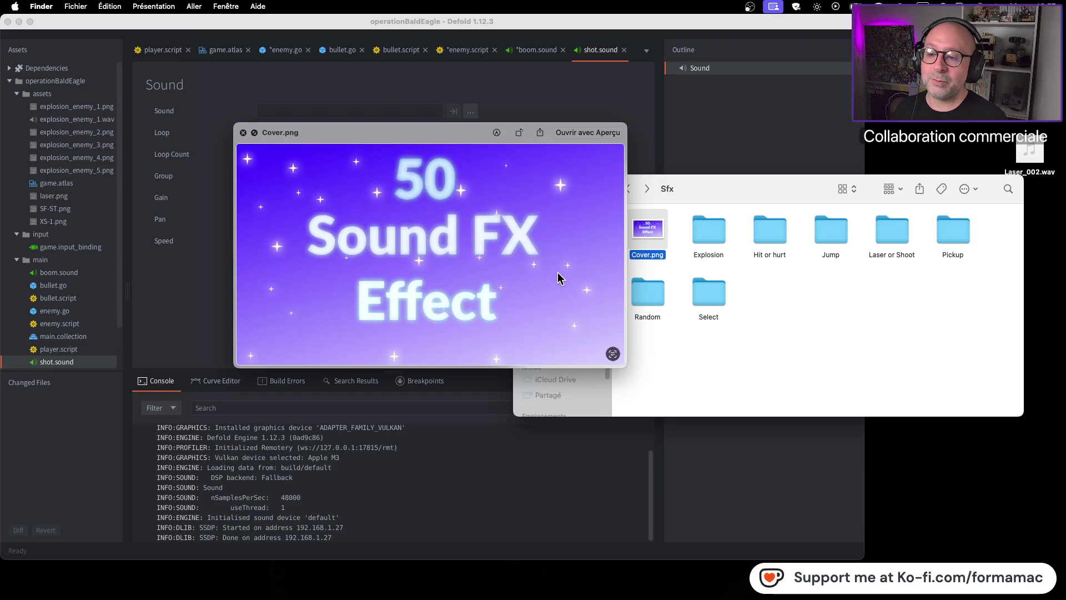
pyautogui.press('space')
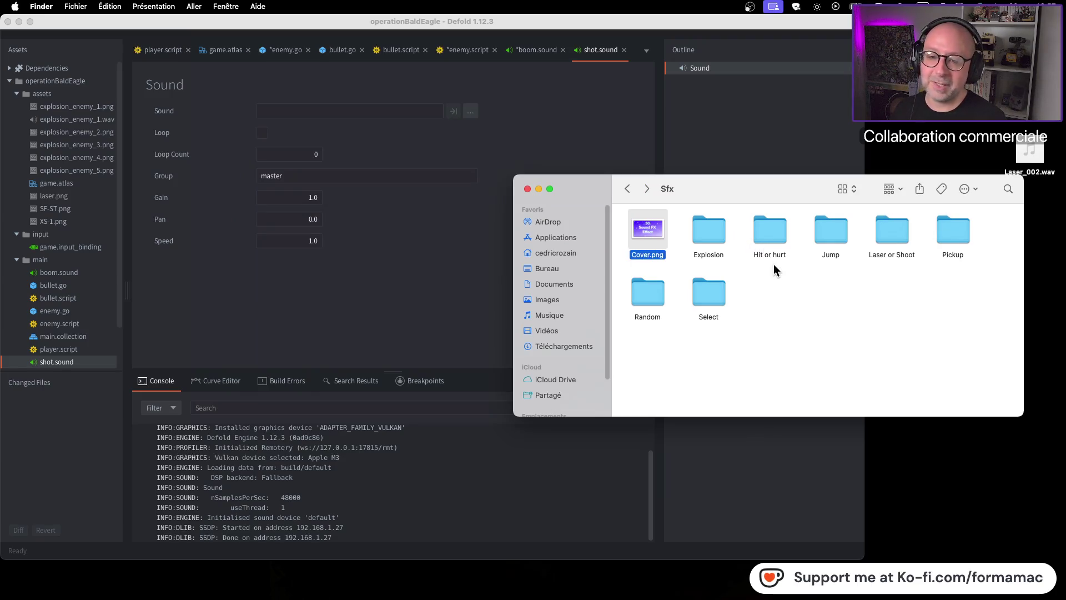
# Step: Preview the Laser or Shoot folder, close its info window, and switch back to the browser
pyautogui.click(884, 232)
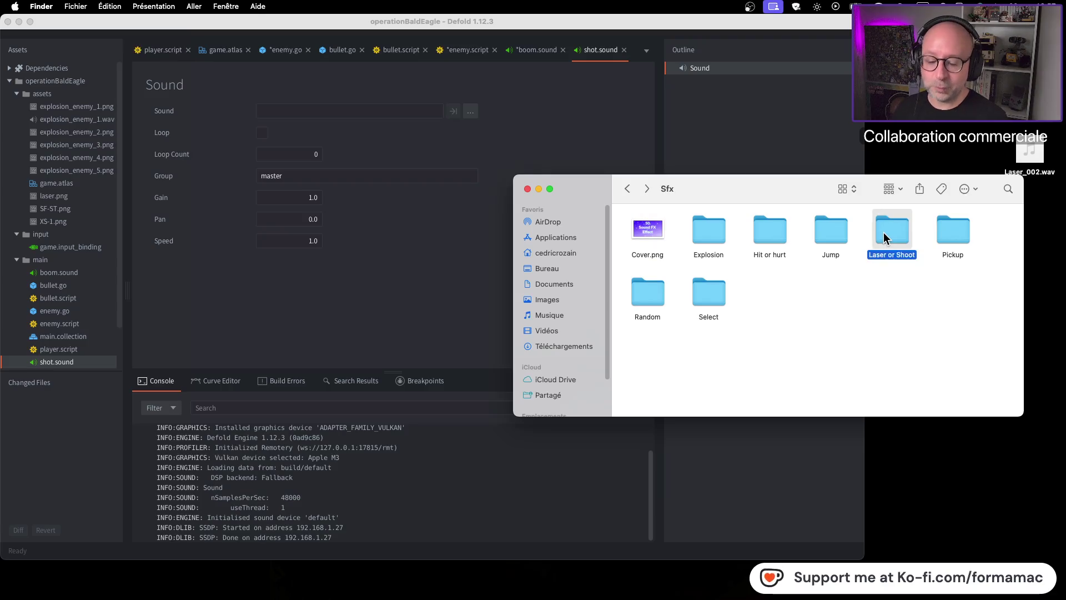
pyautogui.press('space')
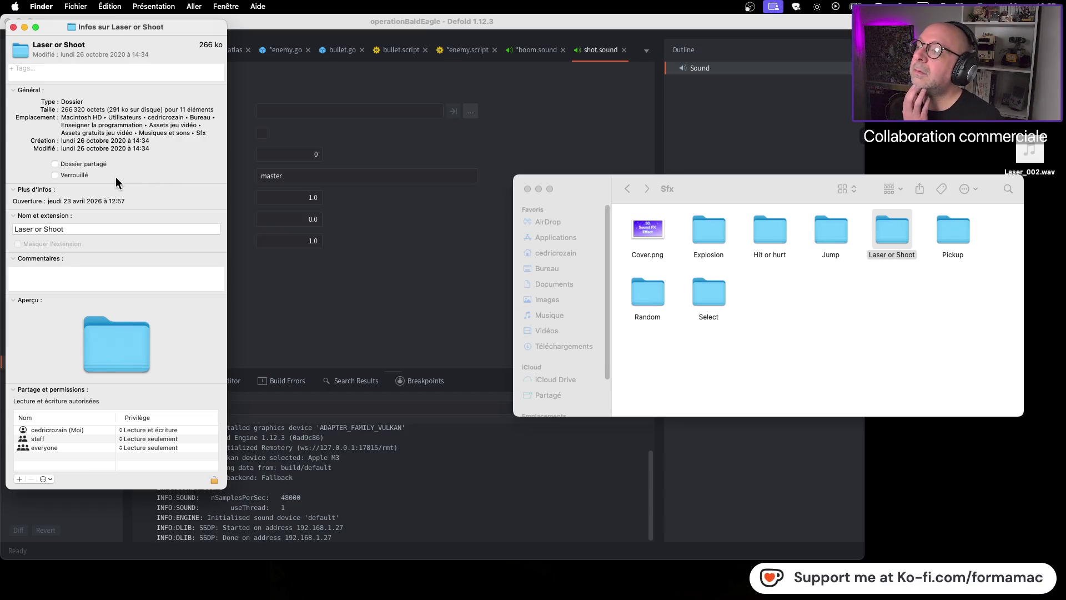
pyautogui.click(13, 27)
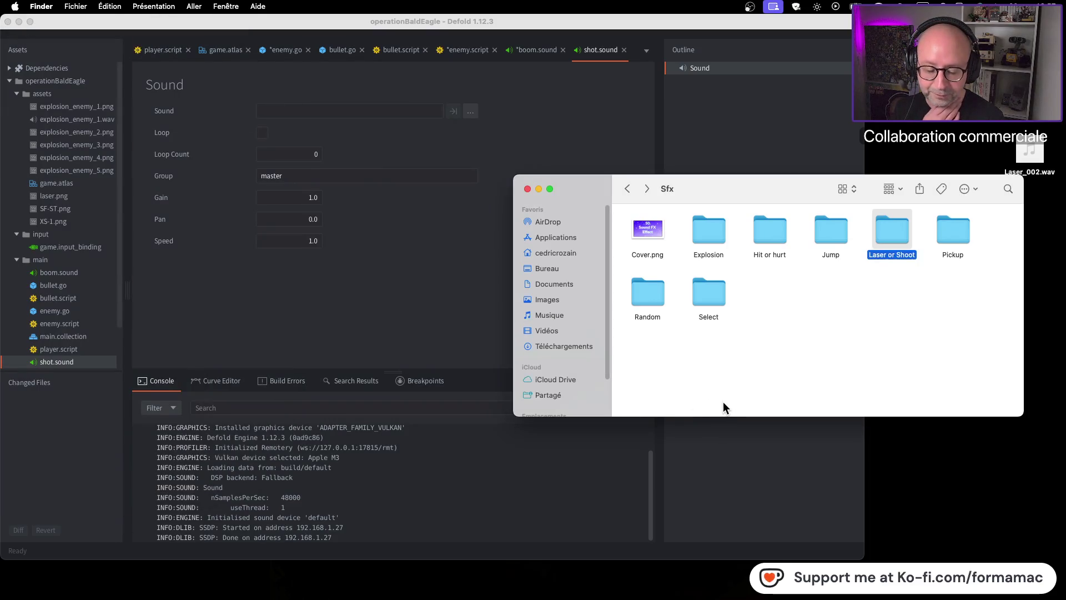
pyautogui.click(726, 387)
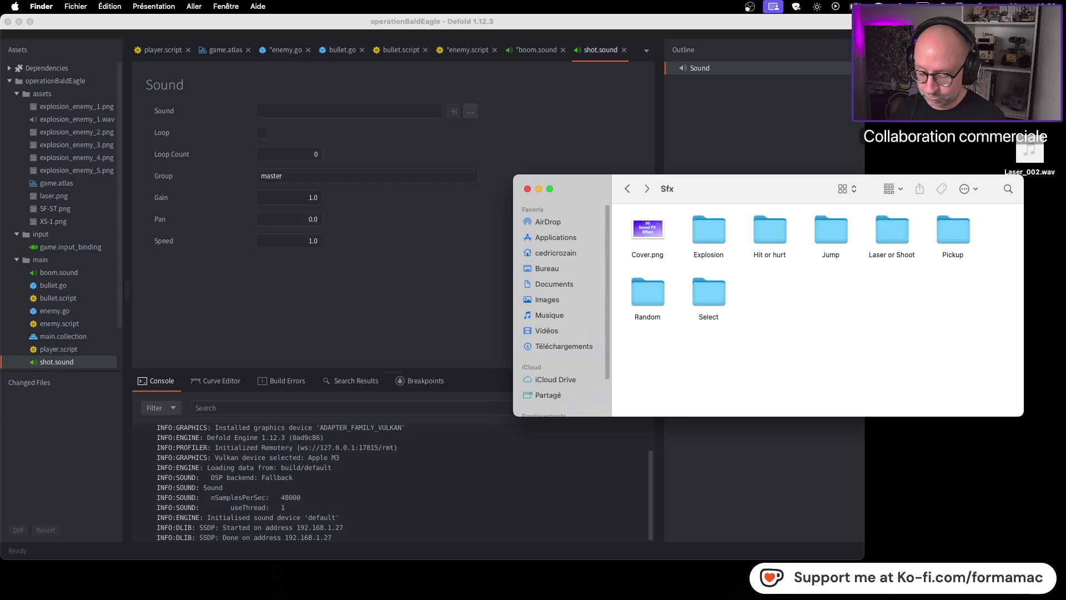
pyautogui.press('super+Tab')
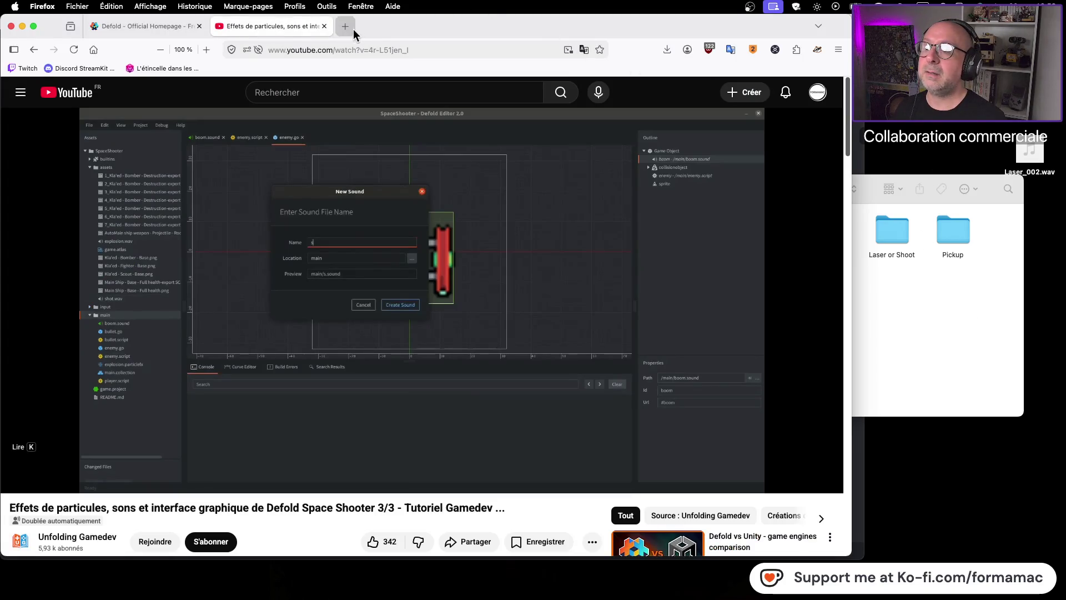
# Step: Load pickncraft.com in a new Firefox tab and scroll its homepage
pyautogui.click(345, 26)
pyautogui.click(404, 50)
pyautogui.write('pick')
pyautogui.press('Down')
pyautogui.press('Return')
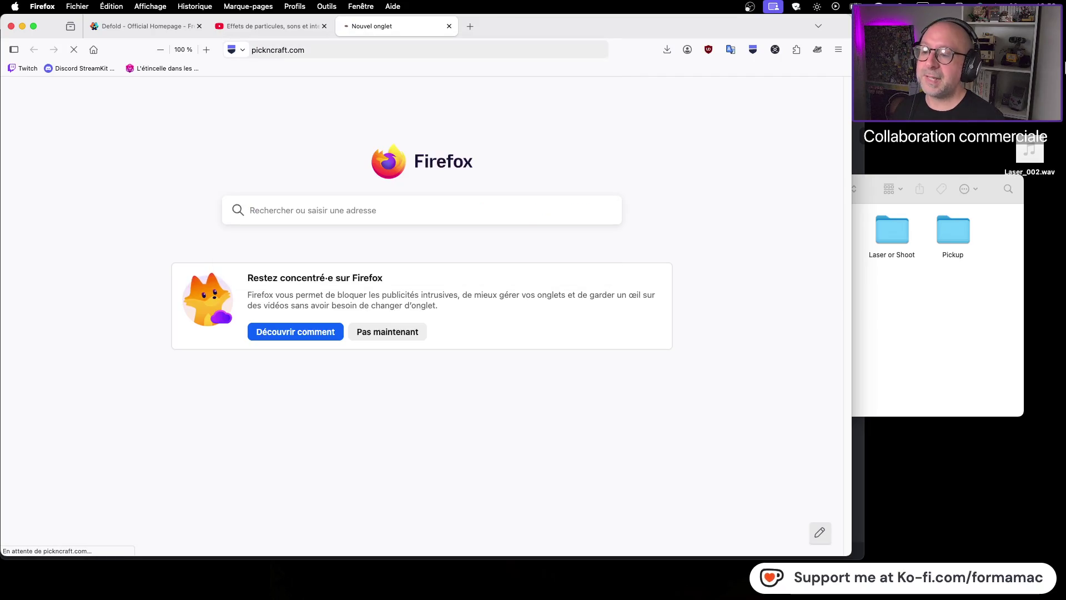
pyautogui.scroll(-2, 419, 278)
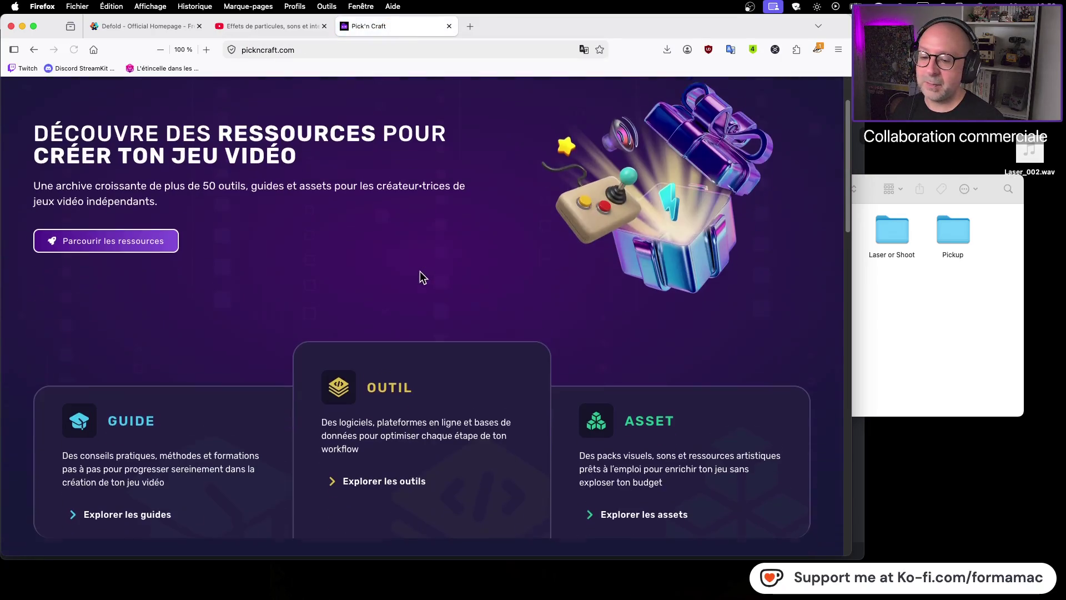
pyautogui.scroll(-4, 428, 281)
# Step: View the site's assets list, return home, copy the pickncraft.com address, and browse the page
pyautogui.click(639, 335)
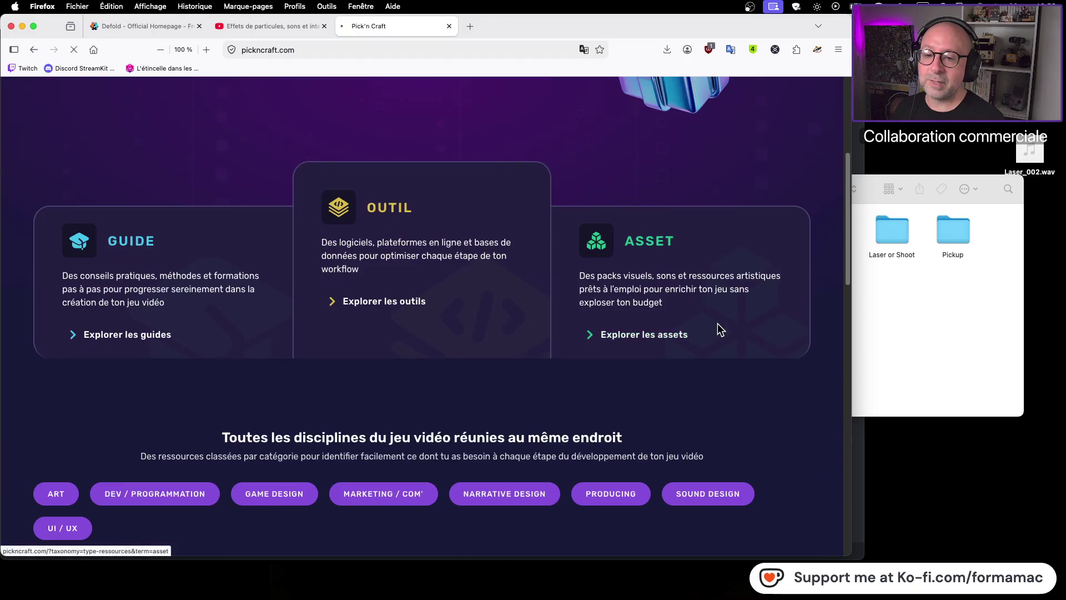
pyautogui.click(32, 52)
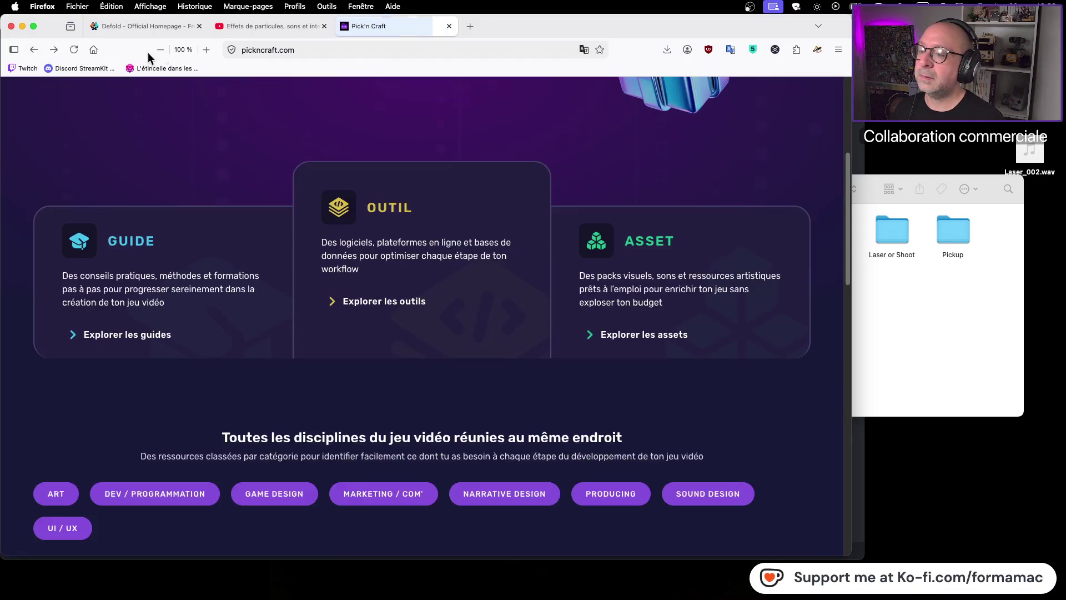
pyautogui.click(376, 49)
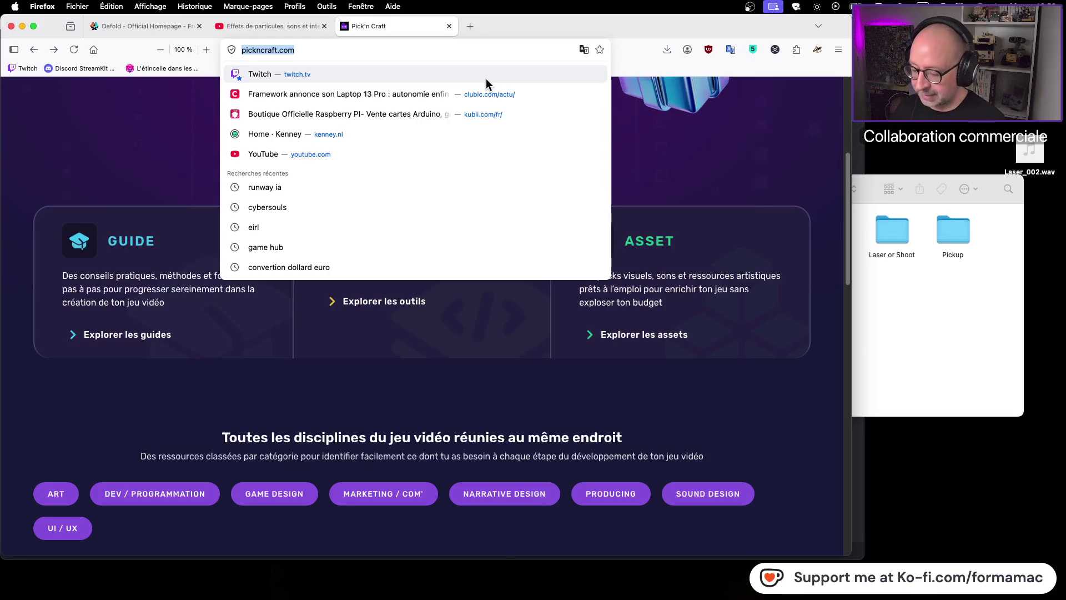
pyautogui.press('super+c')
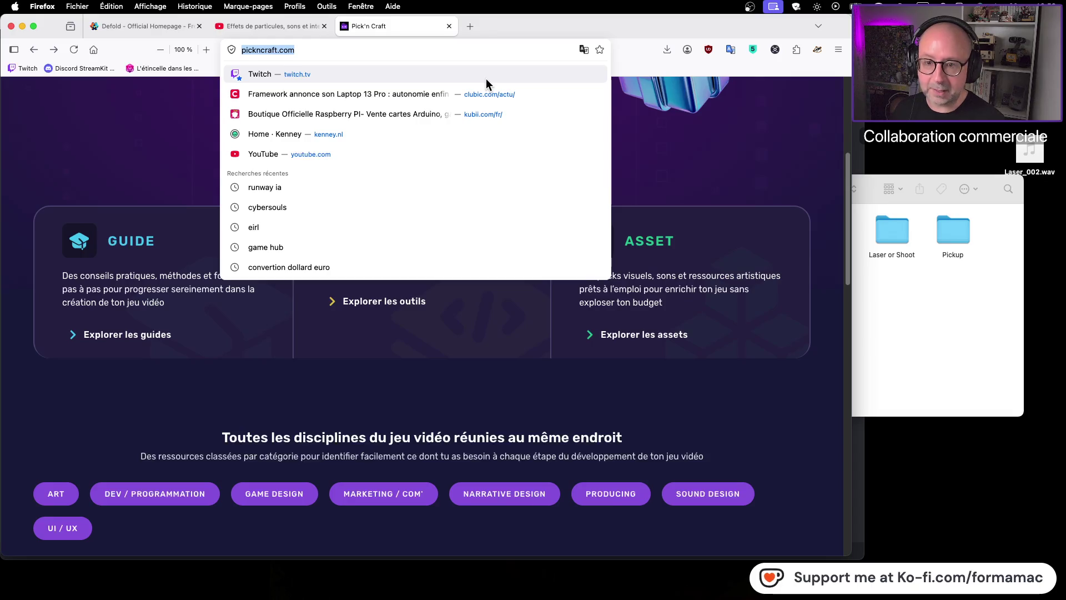
pyautogui.click(721, 152)
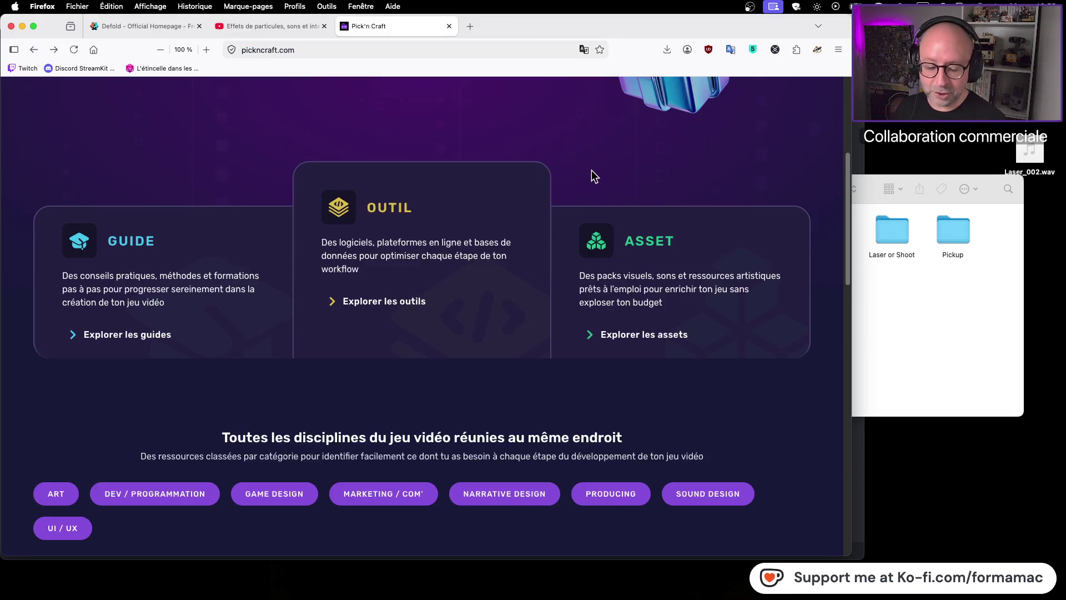
pyautogui.scroll(5, 592, 173)
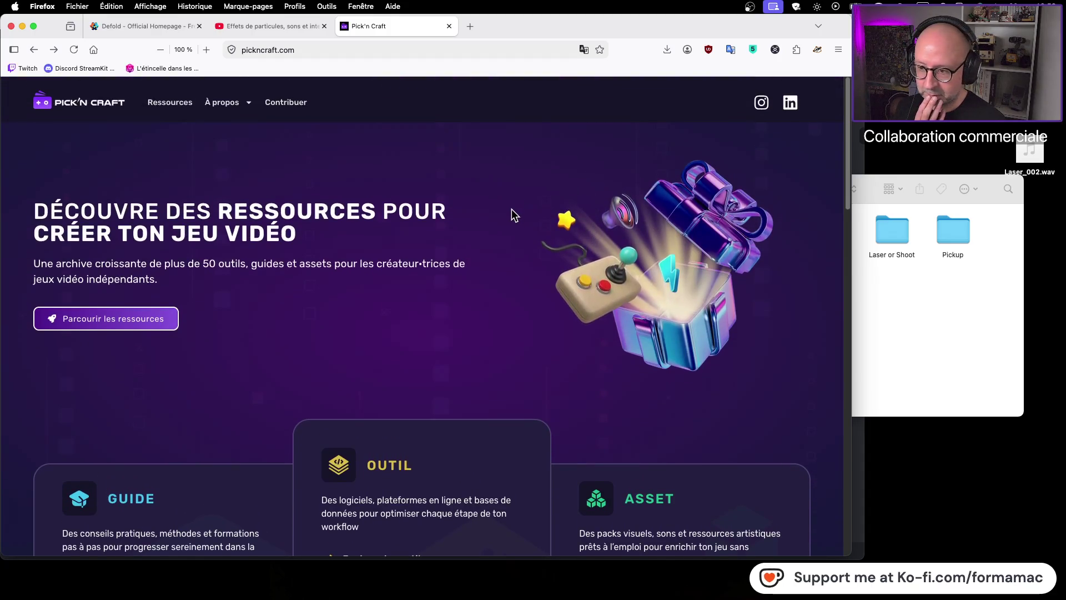
pyautogui.scroll(-2, 511, 209)
pyautogui.scroll(-4, 512, 209)
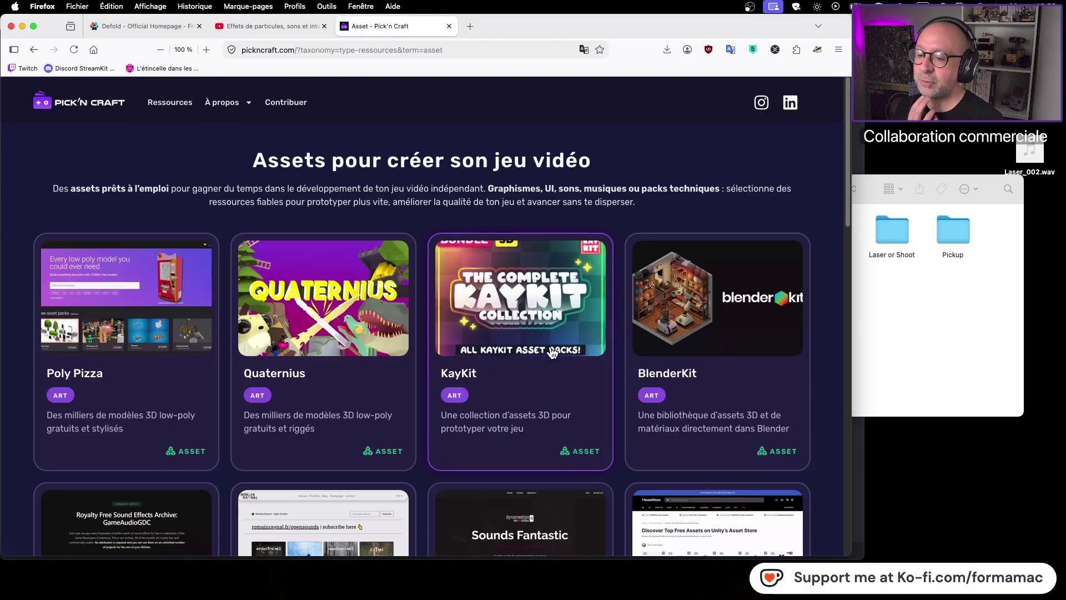
pyautogui.scroll(-13, 118, 306)
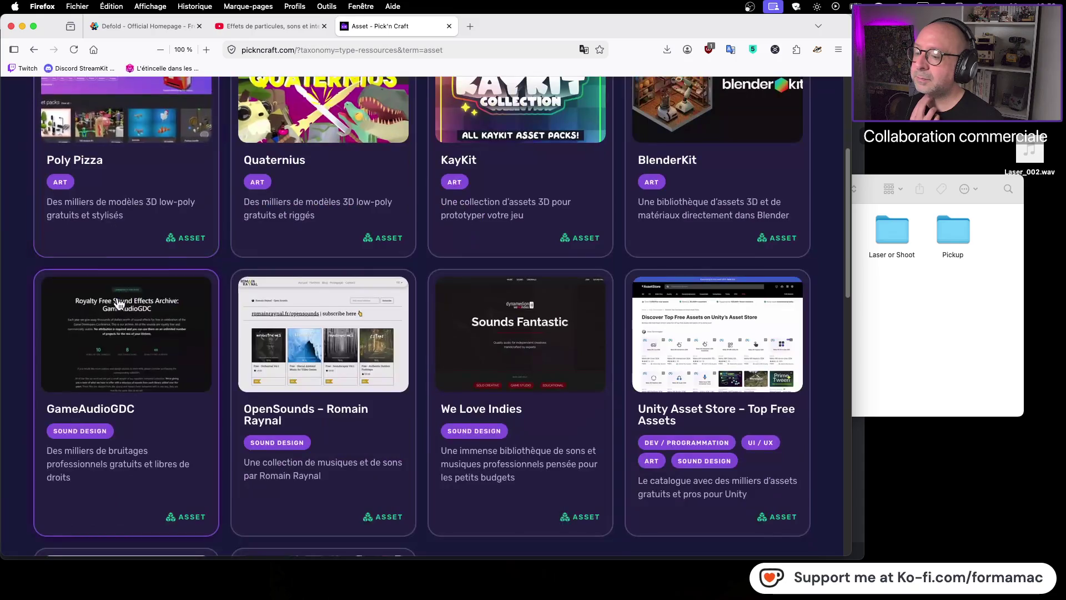
pyautogui.scroll(-3, 118, 306)
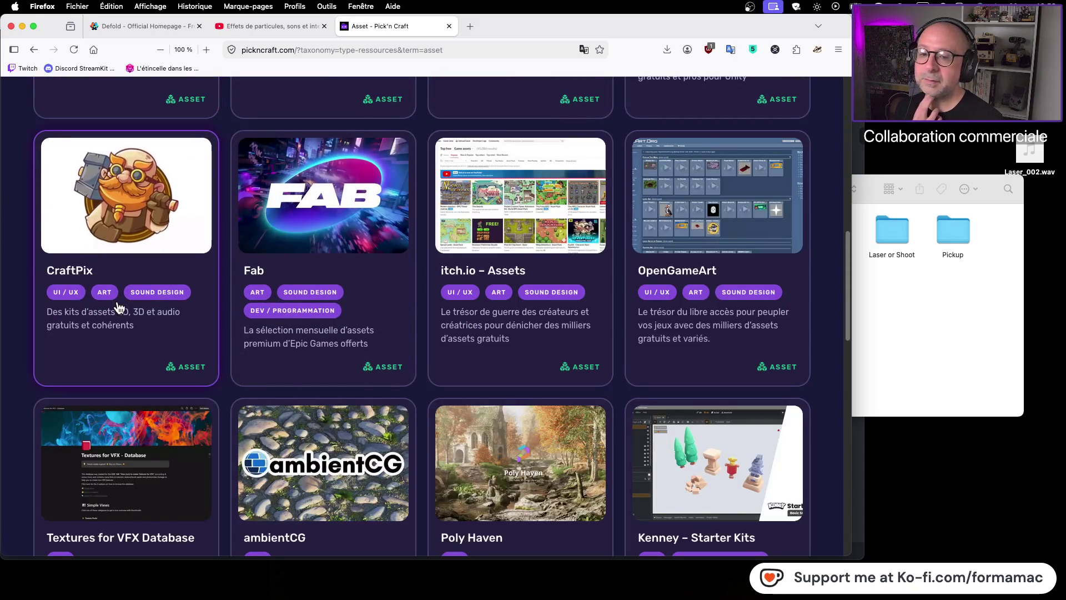
pyautogui.scroll(13, 119, 306)
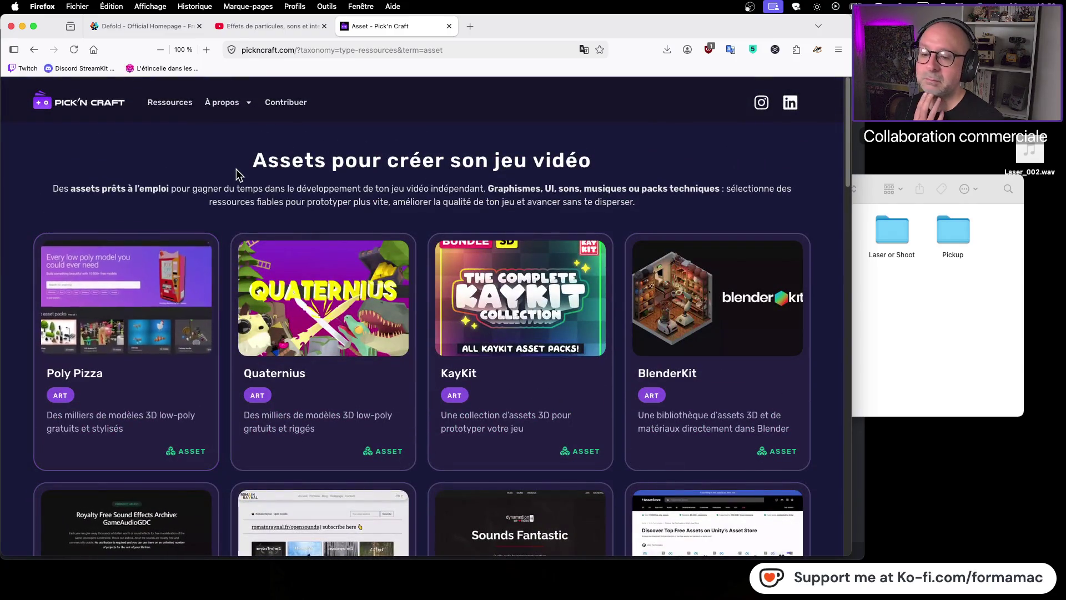
# Step: Scroll through Pick'n Craft's Ressources sound design results, then close the site's tab
pyautogui.click(173, 108)
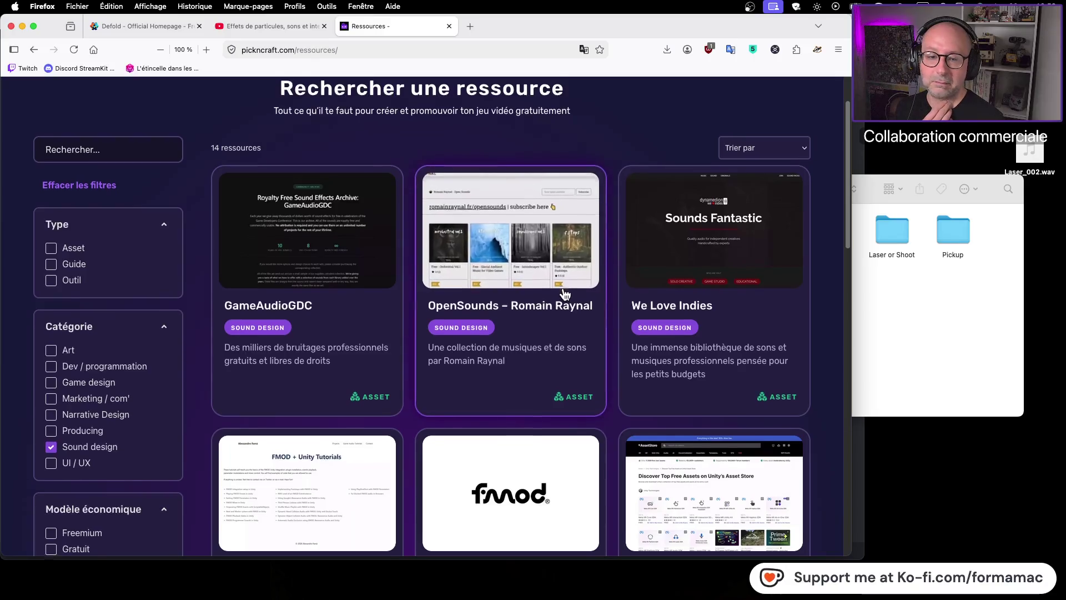
pyautogui.scroll(-6, 563, 297)
pyautogui.scroll(-9, 561, 301)
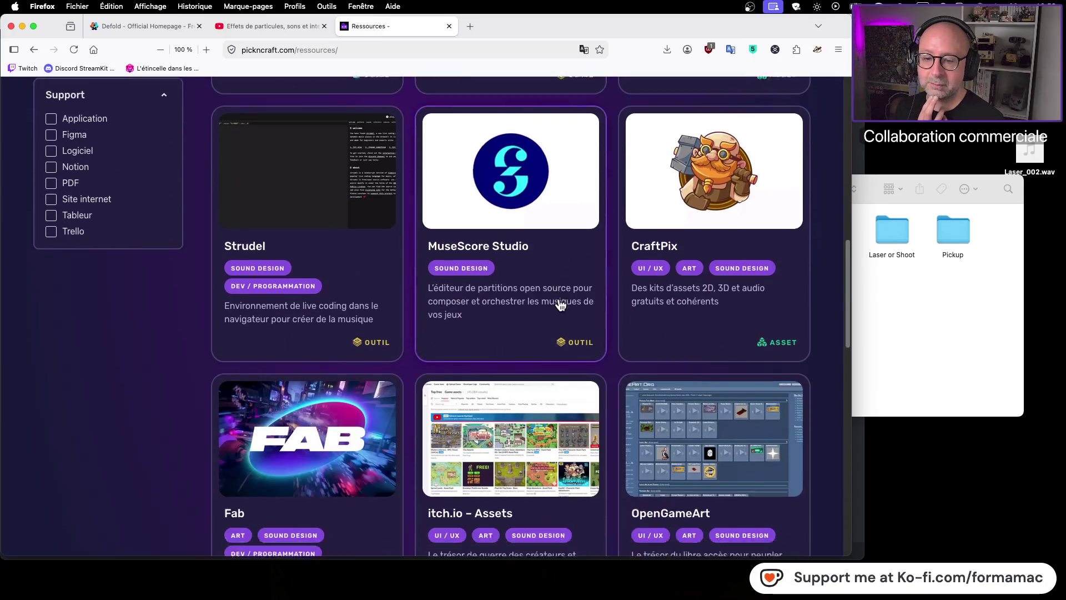
pyautogui.scroll(-3, 560, 302)
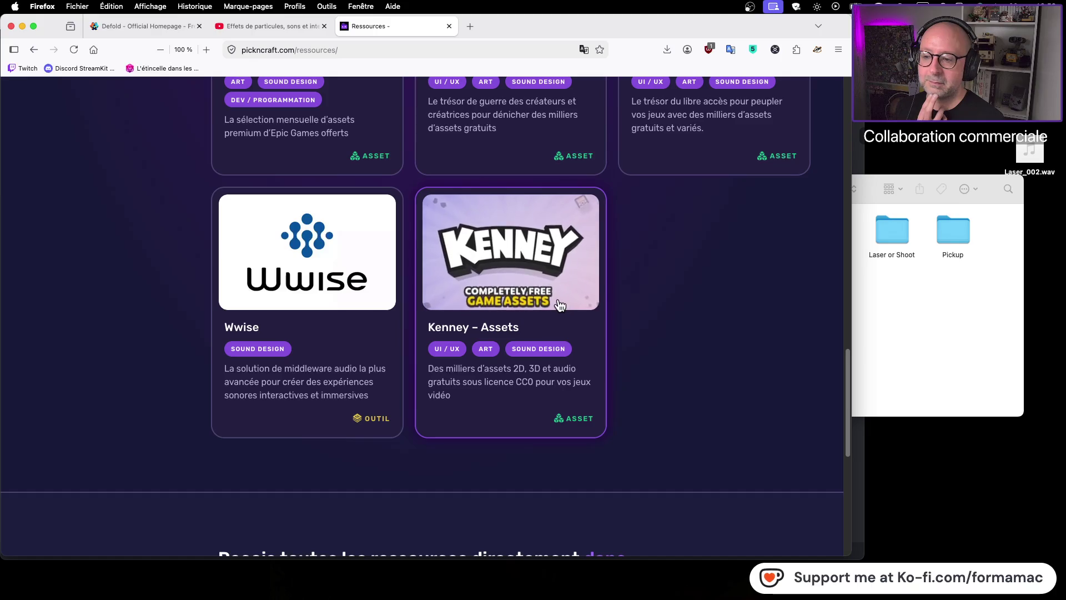
pyautogui.scroll(12, 559, 300)
pyautogui.scroll(10, 558, 299)
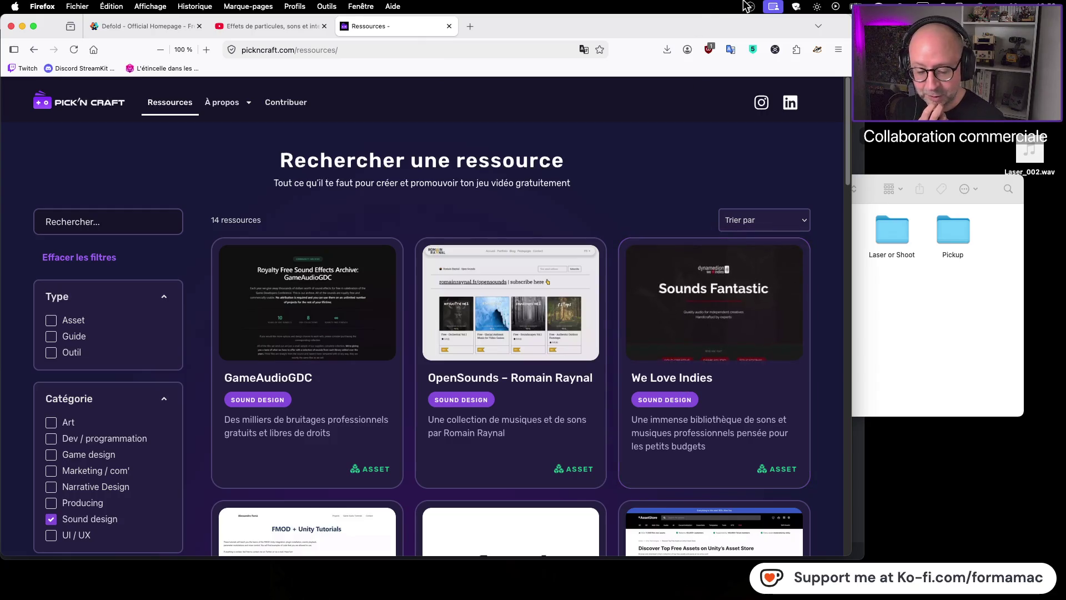
pyautogui.click(449, 27)
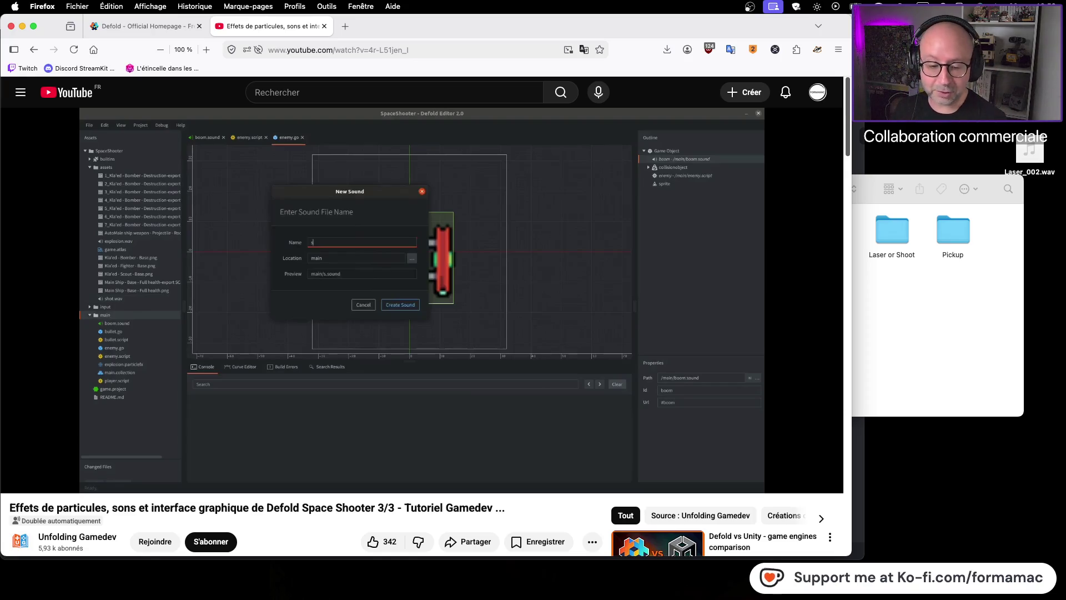
# Step: Reopen Pick'n Craft's homepage from history in a new tab, scroll it, then switch to Safari
pyautogui.click(344, 26)
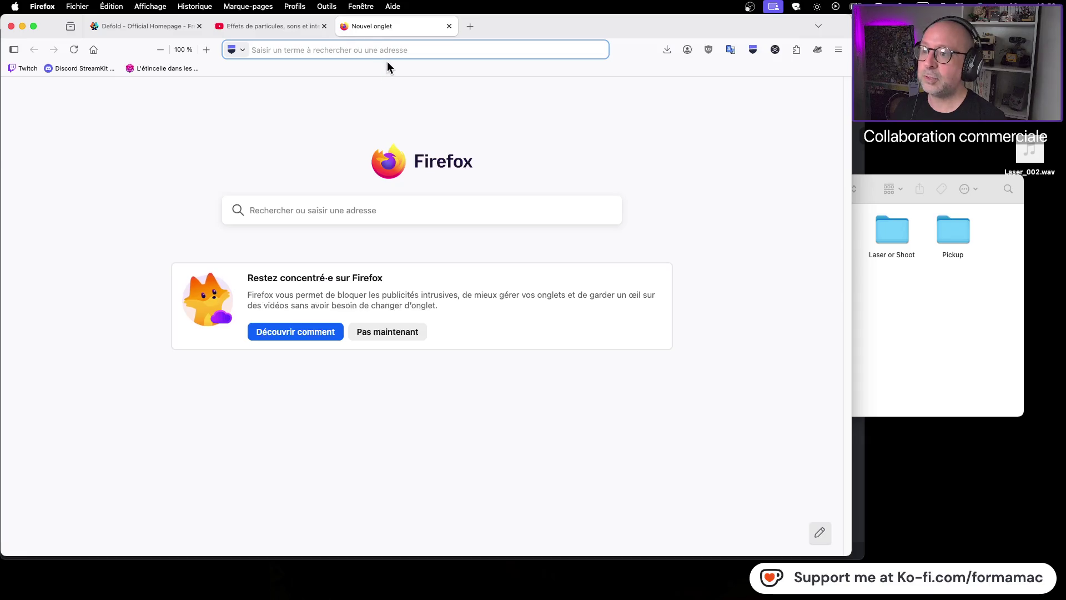
pyautogui.click(209, 10)
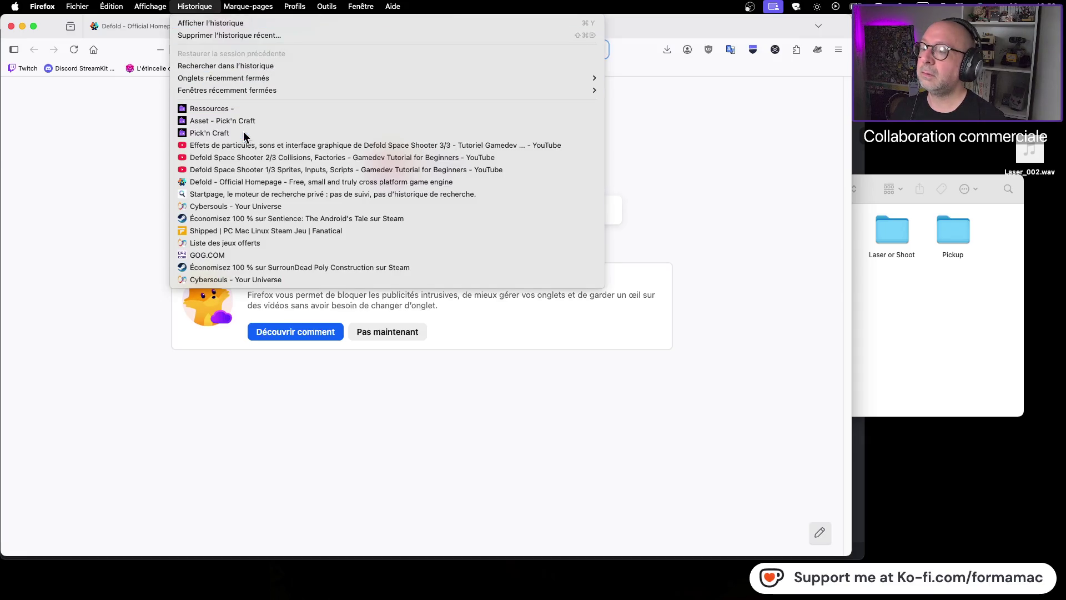
pyautogui.click(243, 132)
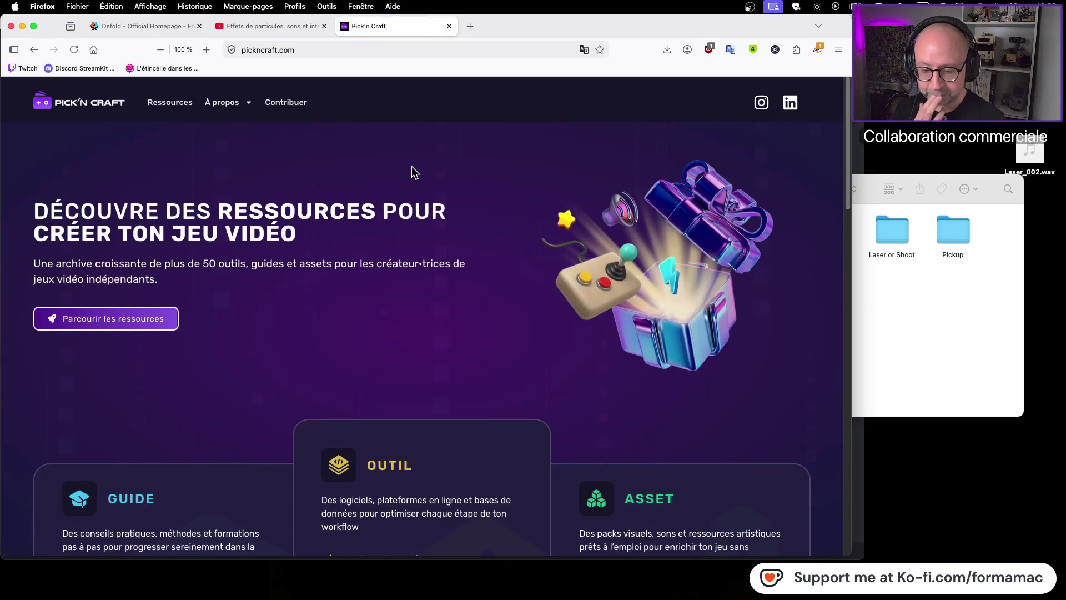
pyautogui.scroll(-10, 412, 166)
pyautogui.scroll(-10, 409, 171)
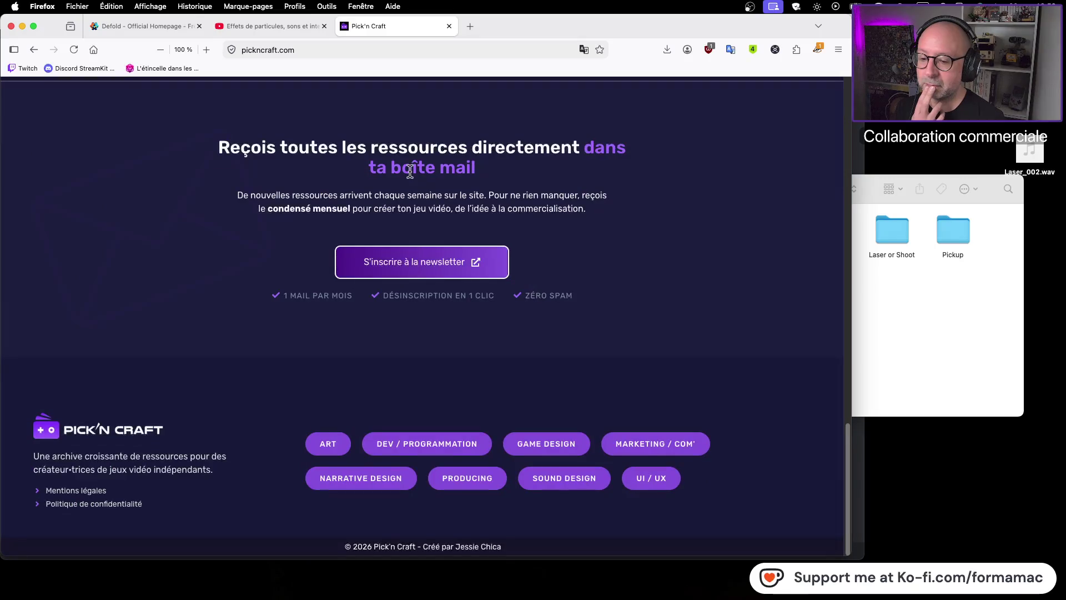
pyautogui.scroll(20, 410, 171)
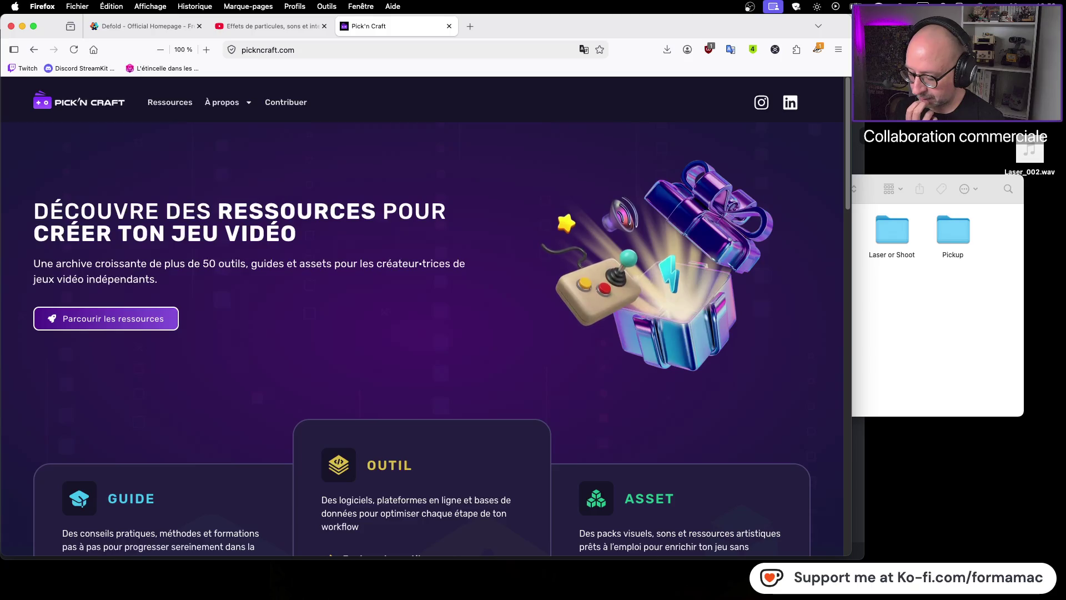
pyautogui.press('super+Tab')
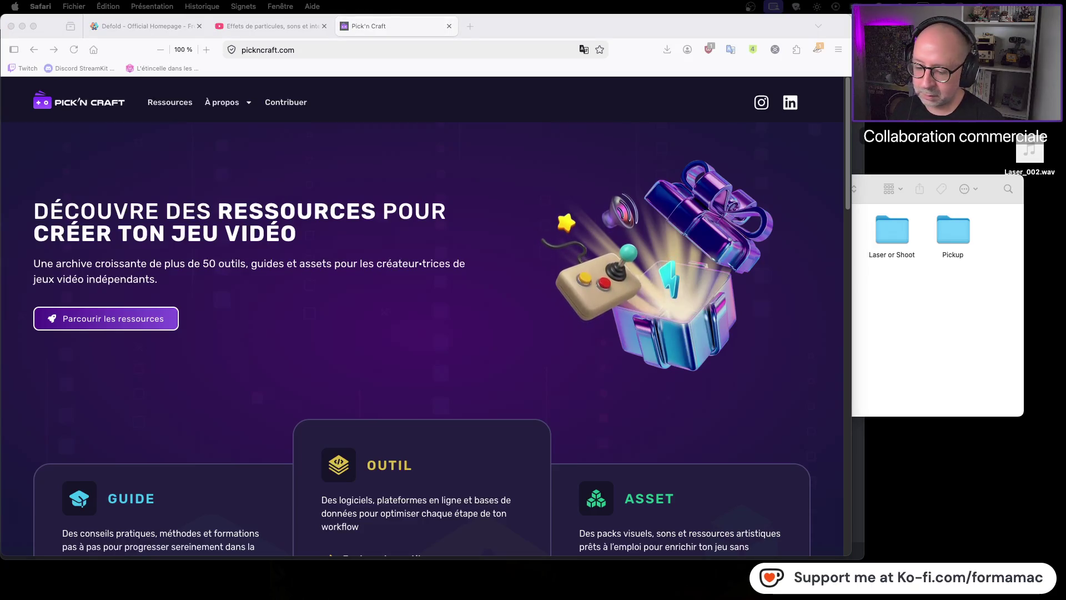
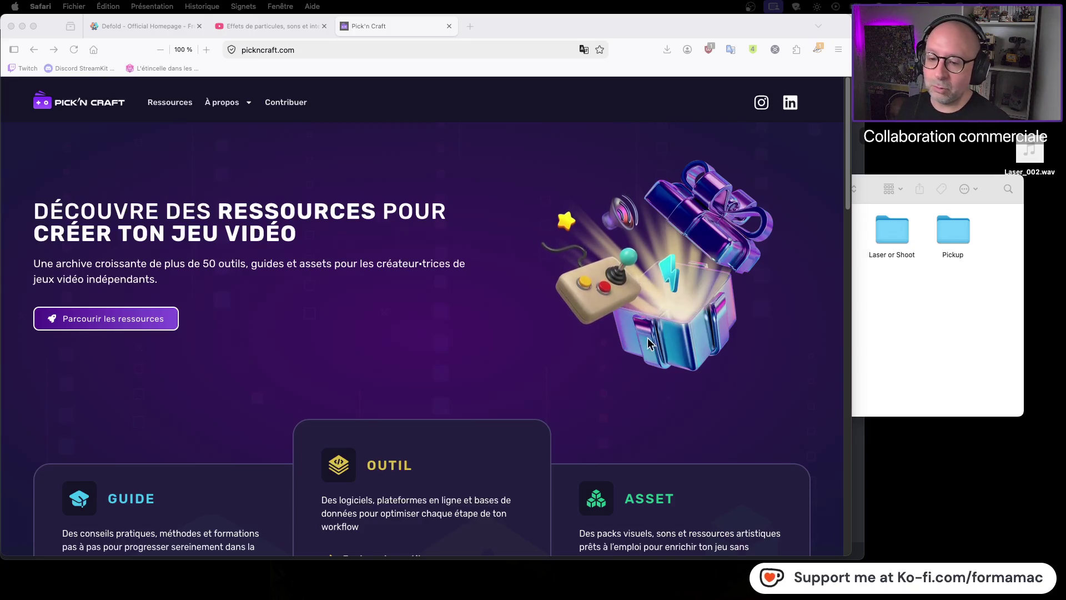
# Step: Scroll through the Pick'n Craft resources home page
pyautogui.scroll(-3, 656, 356)
pyautogui.scroll(-10, 655, 356)
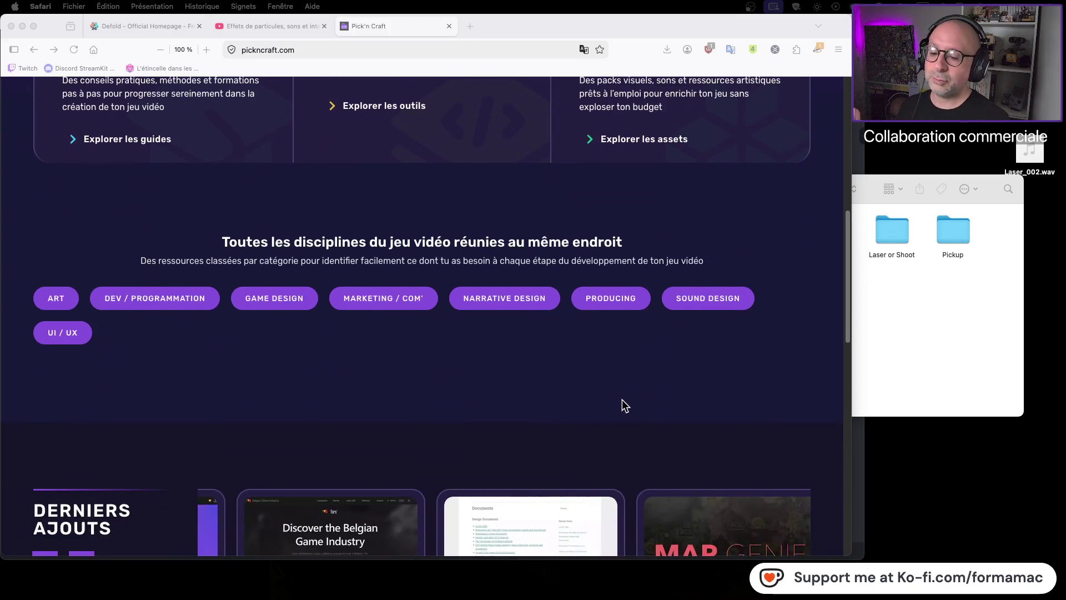
pyautogui.scroll(-5, 768, 341)
pyautogui.scroll(-8, 767, 345)
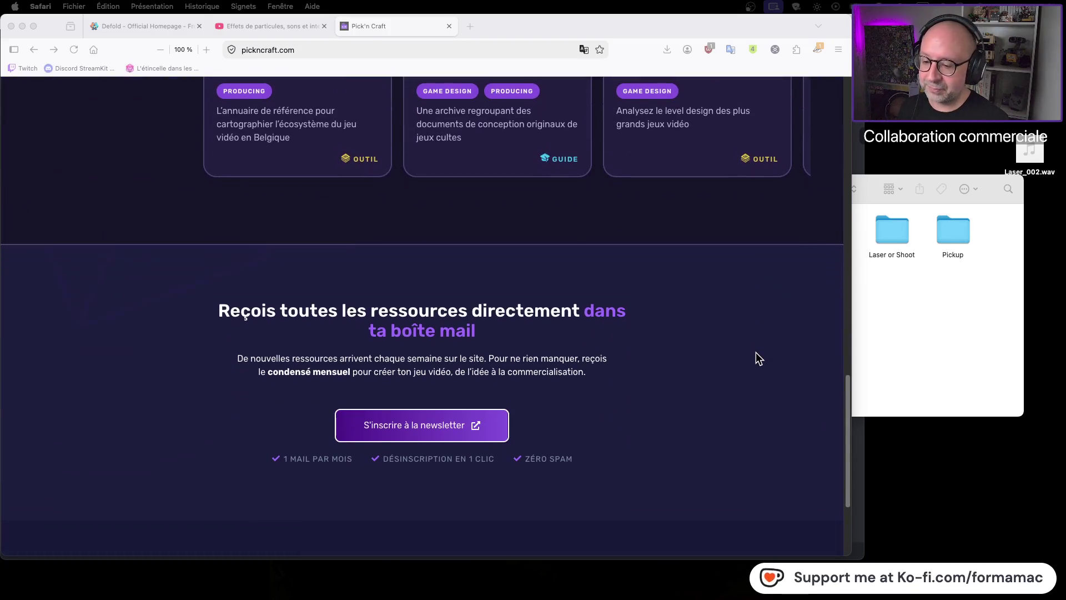
pyautogui.scroll(-2, 756, 351)
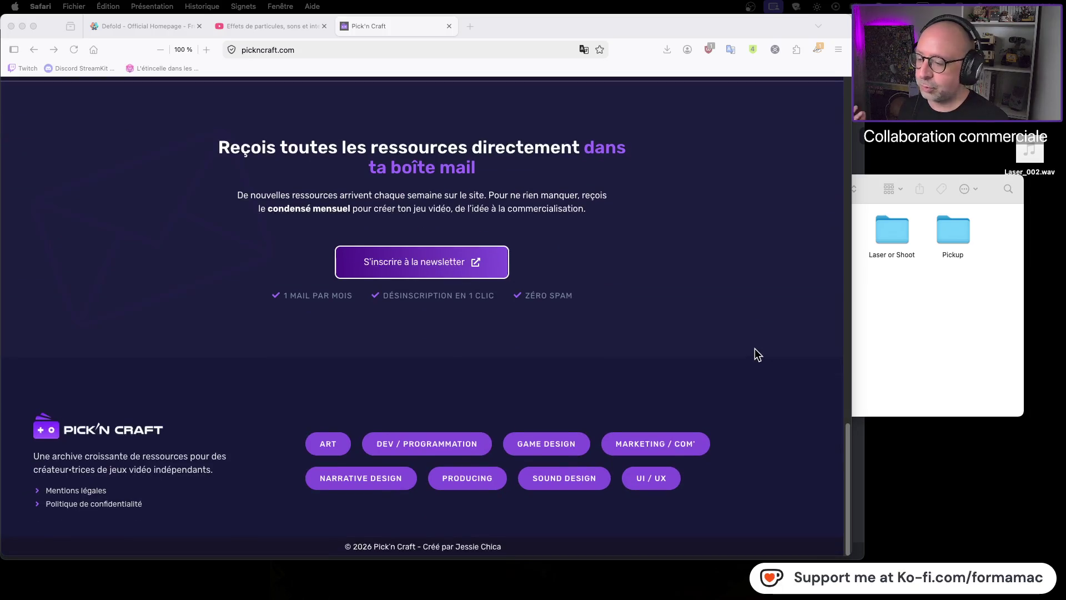
pyautogui.scroll(20, 754, 348)
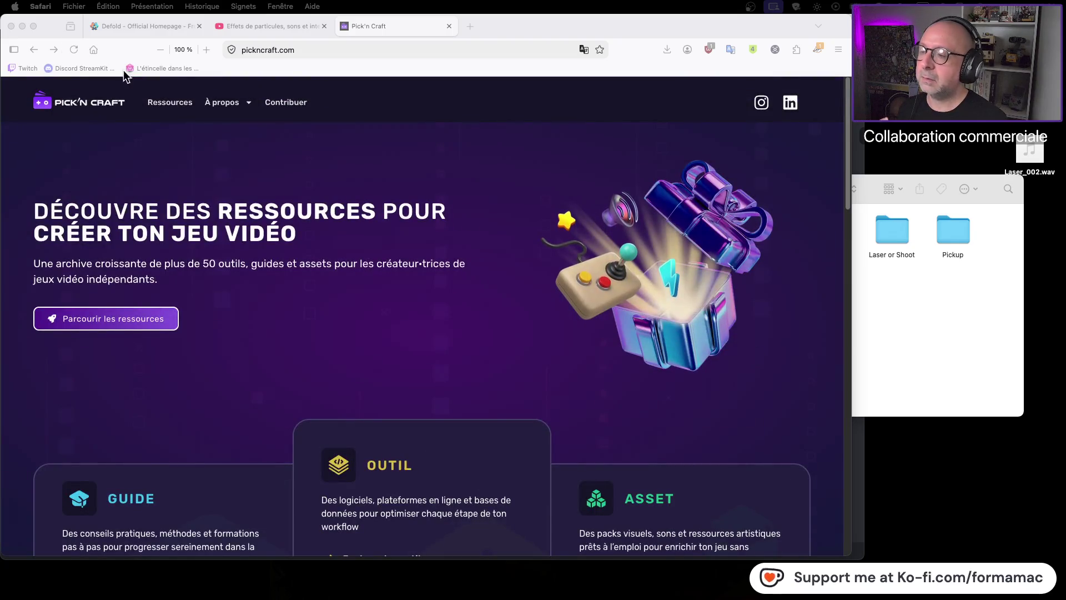
# Step: Read the Contribuer page, then close its tab
pyautogui.click(278, 104)
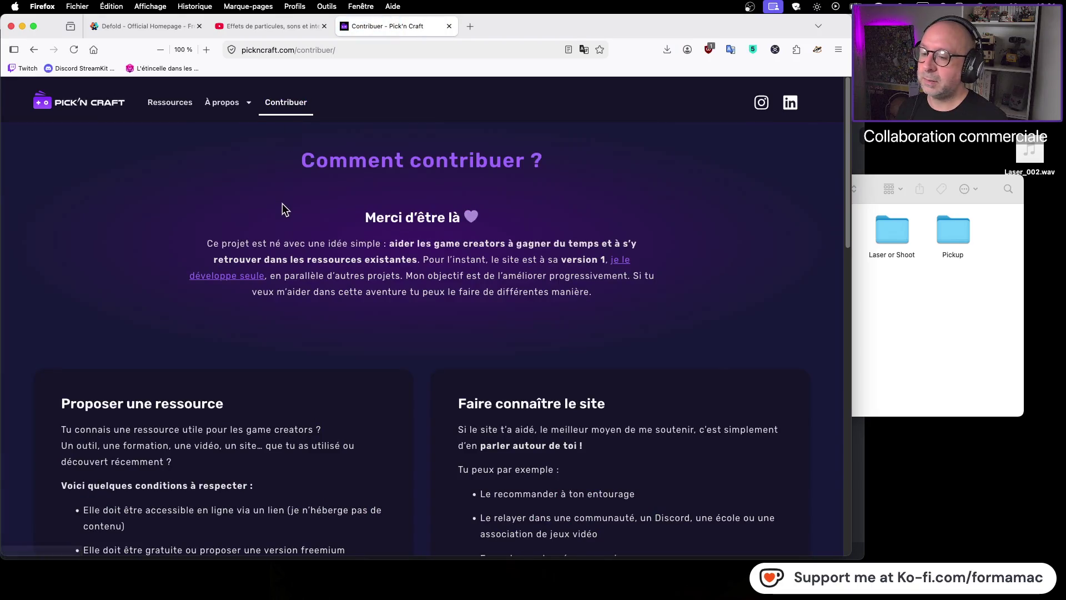
pyautogui.scroll(-3, 281, 209)
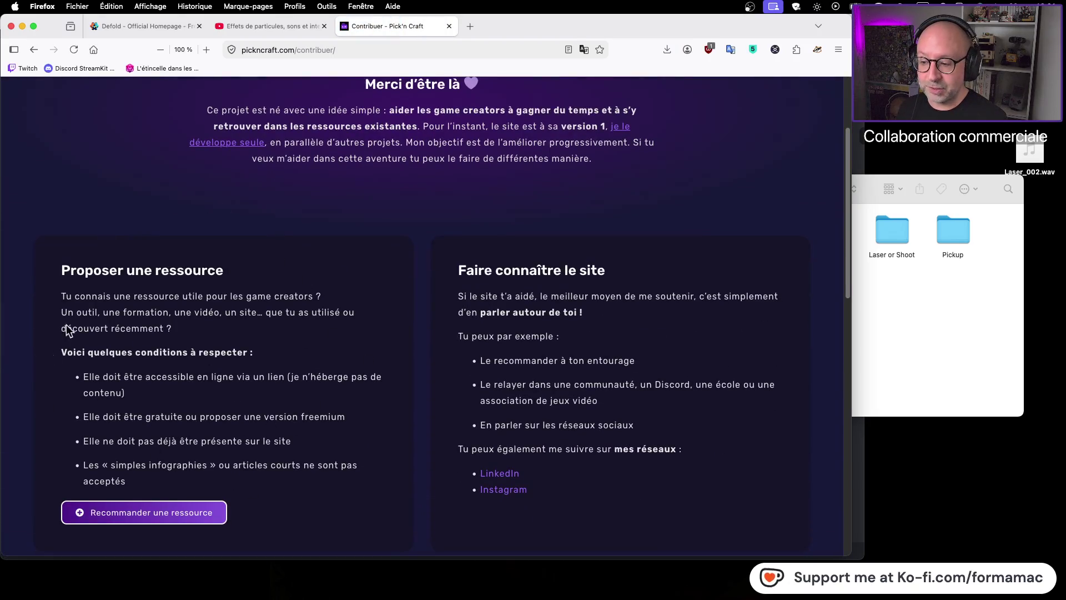
pyautogui.scroll(-10, 380, 291)
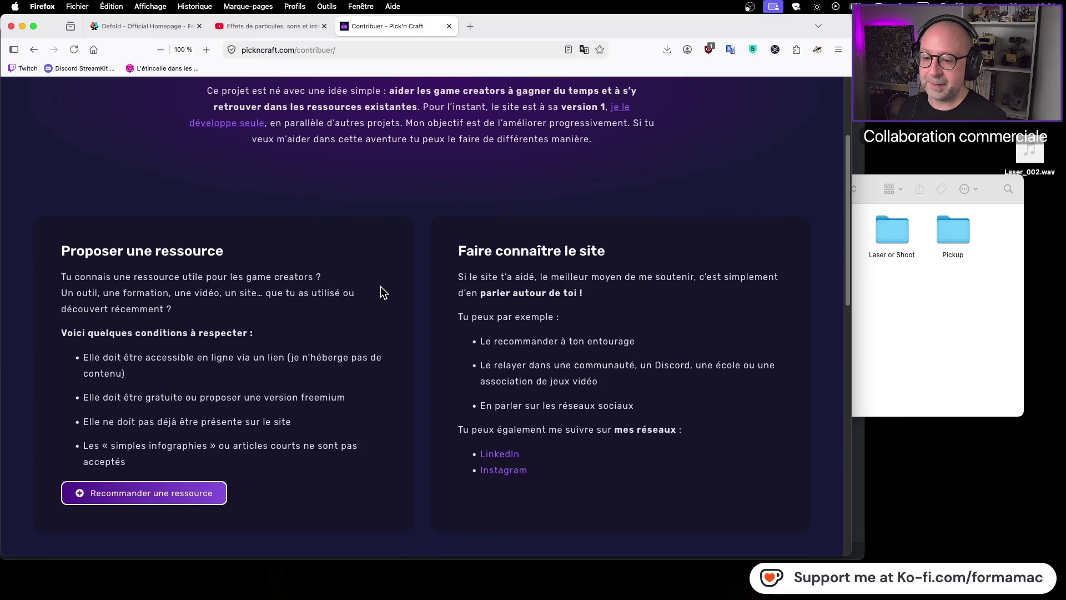
pyautogui.scroll(-4, 377, 290)
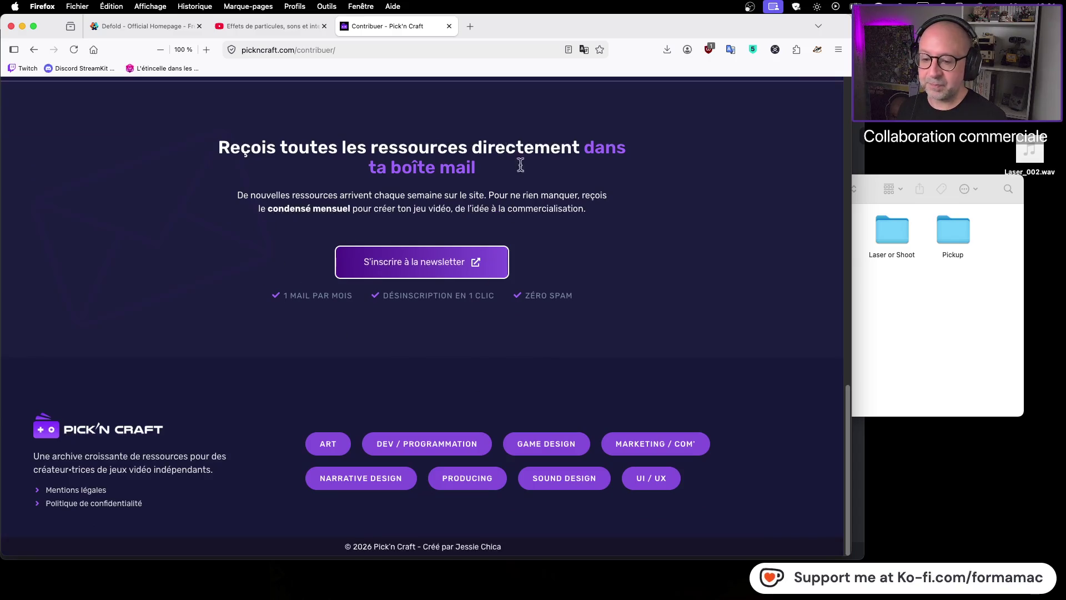
pyautogui.scroll(10, 499, 231)
pyautogui.scroll(4, 557, 236)
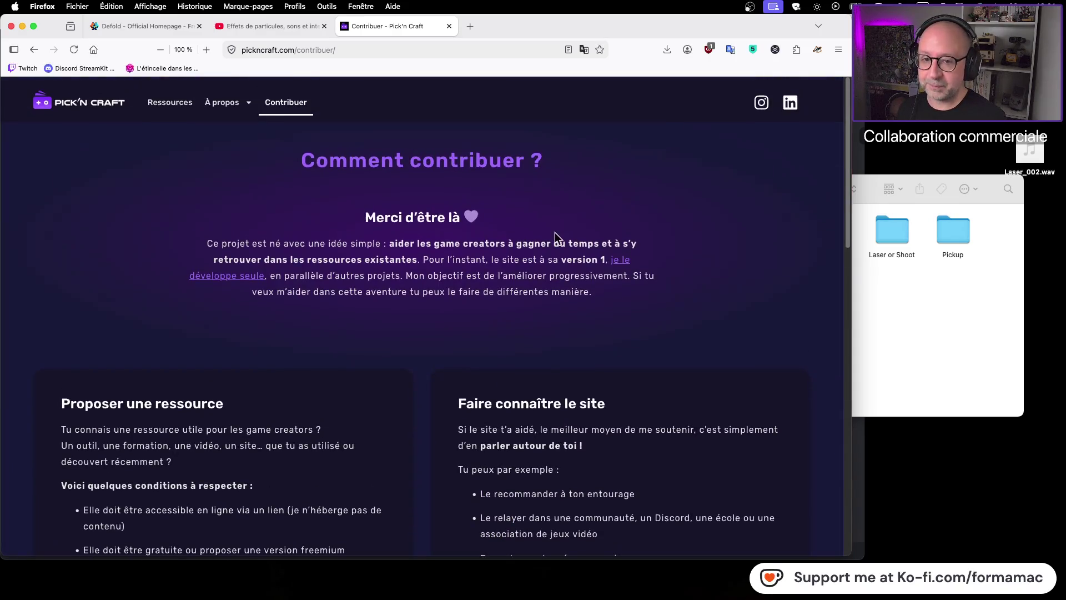
pyautogui.click(448, 26)
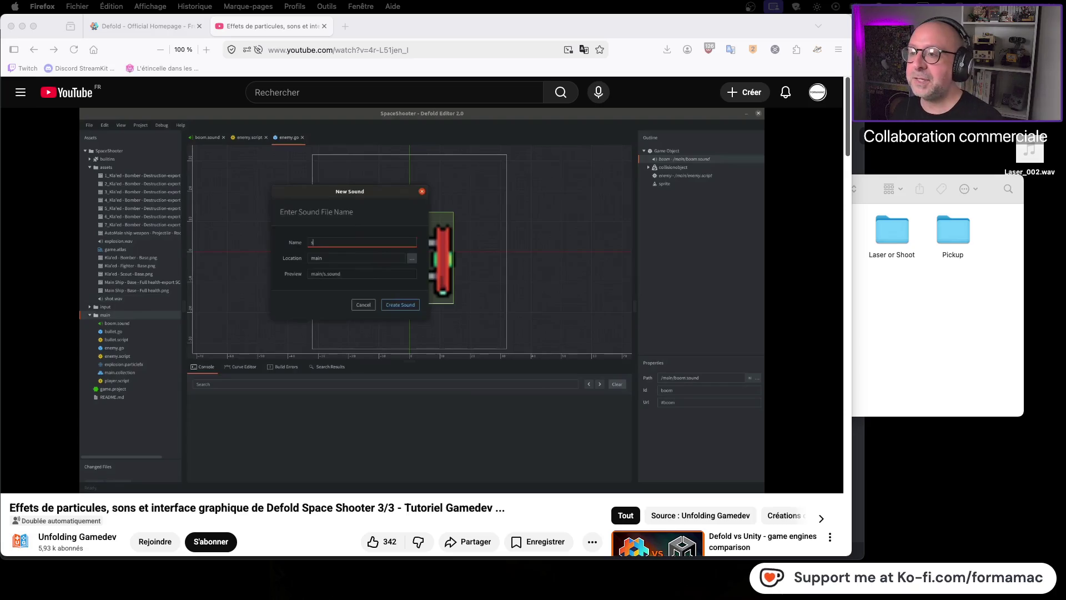
# Step: Search 'itchio' in a new tab, glance at the itch.io home page, then close it
pyautogui.click(348, 26)
pyautogui.write('itchio')
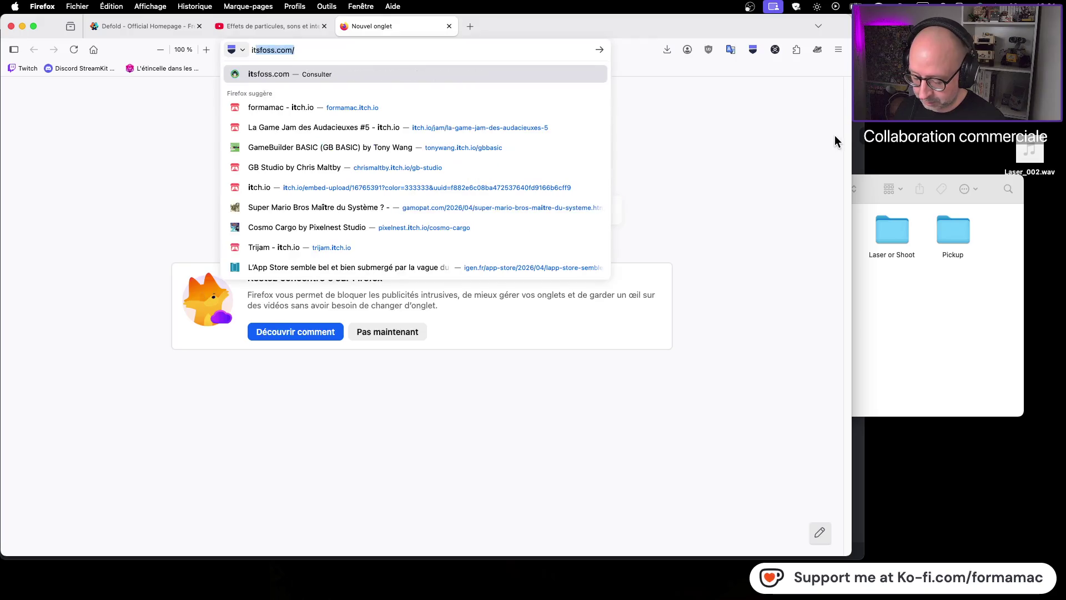
pyautogui.press('Return')
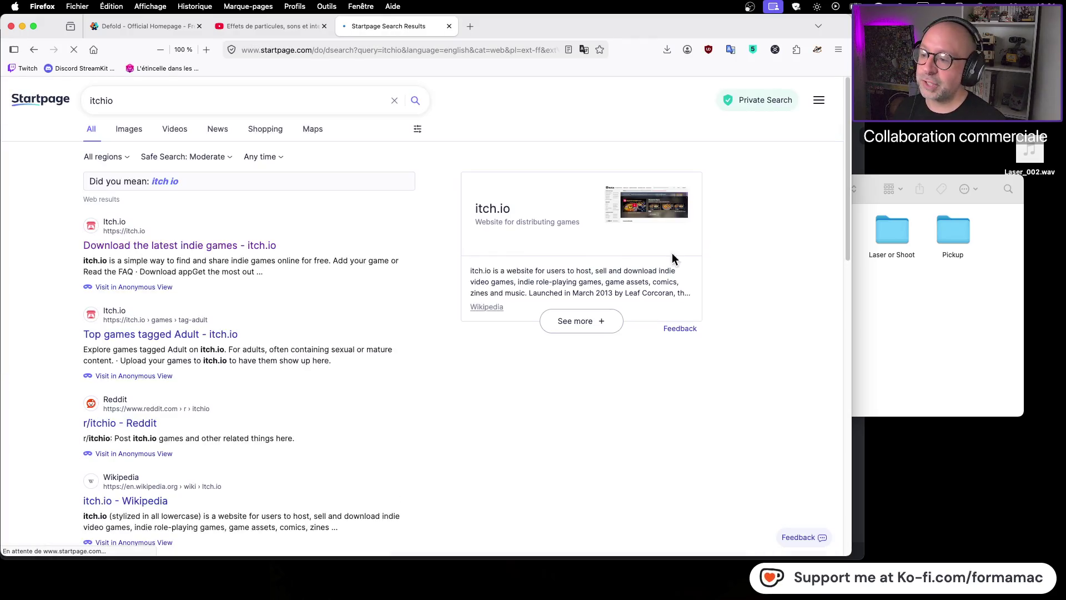
pyautogui.click(253, 247)
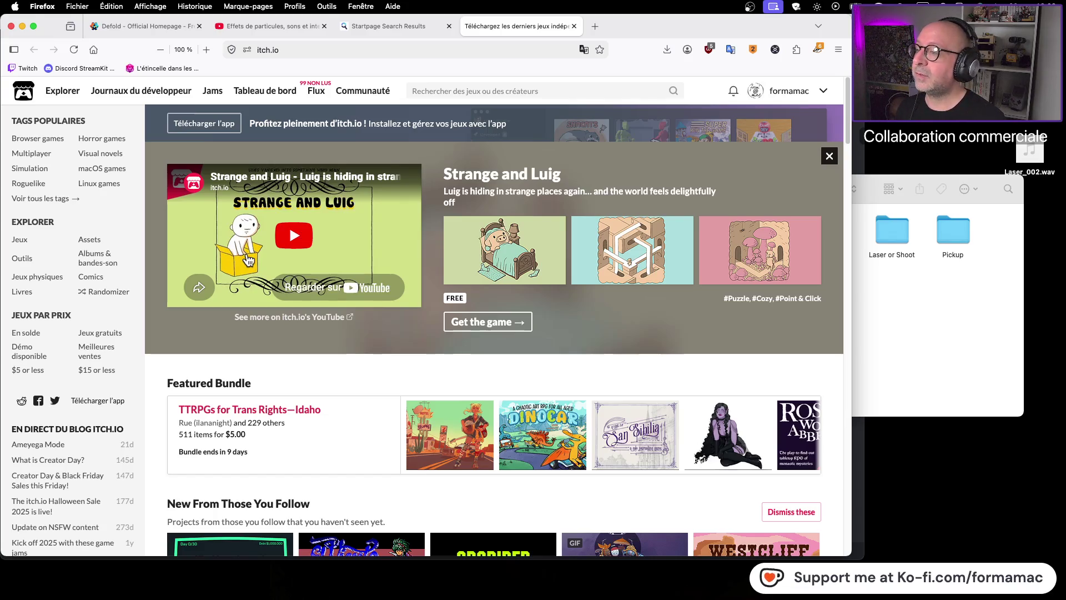
pyautogui.click(311, 52)
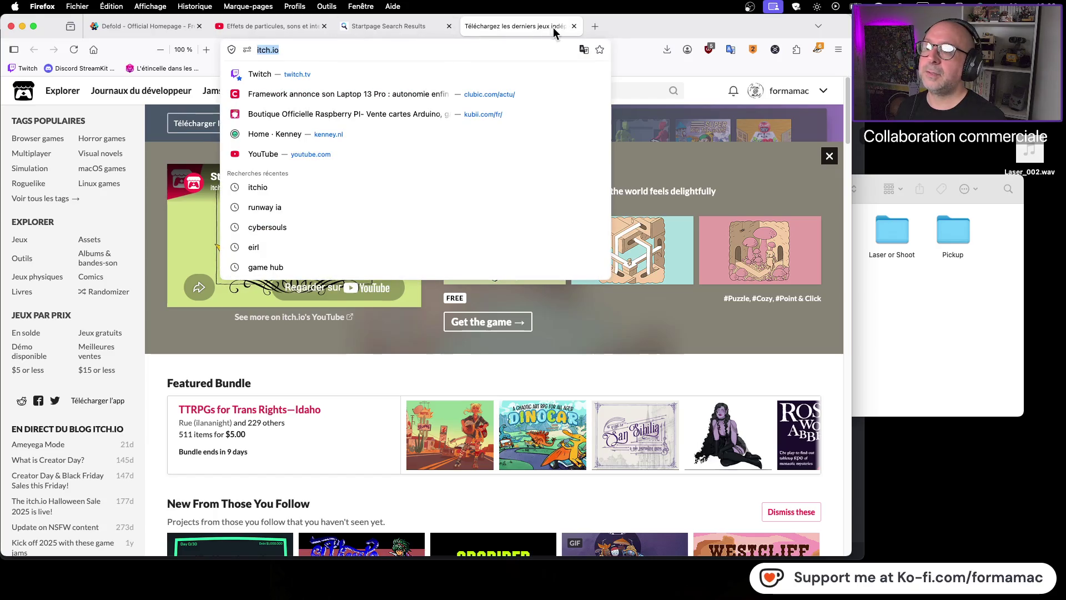
pyautogui.click(574, 27)
# Step: Refine the search to 'itchio asset free' and open the 'Top free game assets - itch.io' result
pyautogui.click(207, 97)
pyautogui.write('asset free')
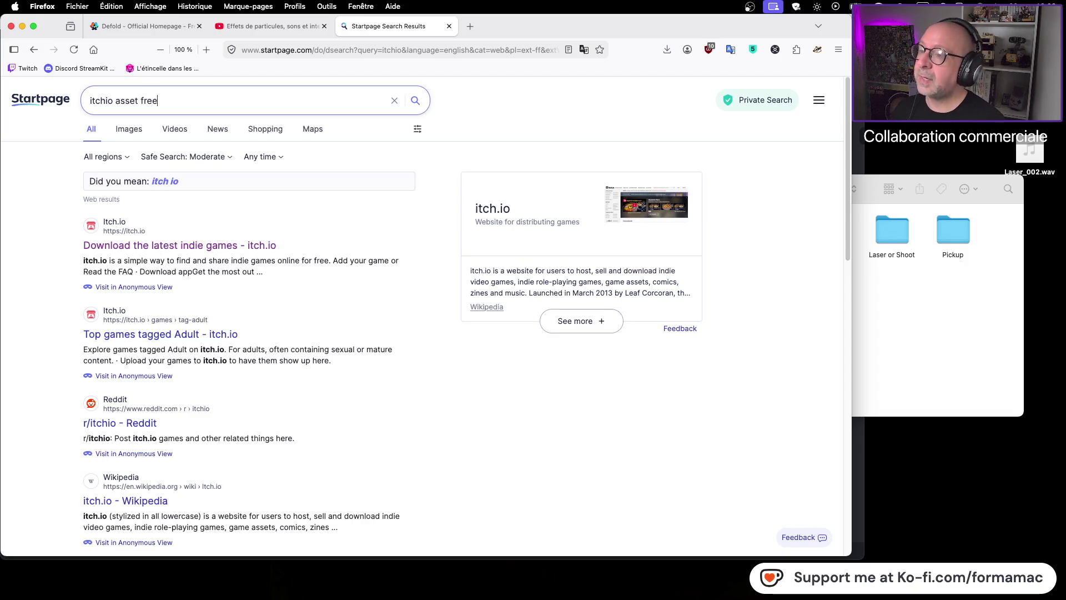
pyautogui.press('Return')
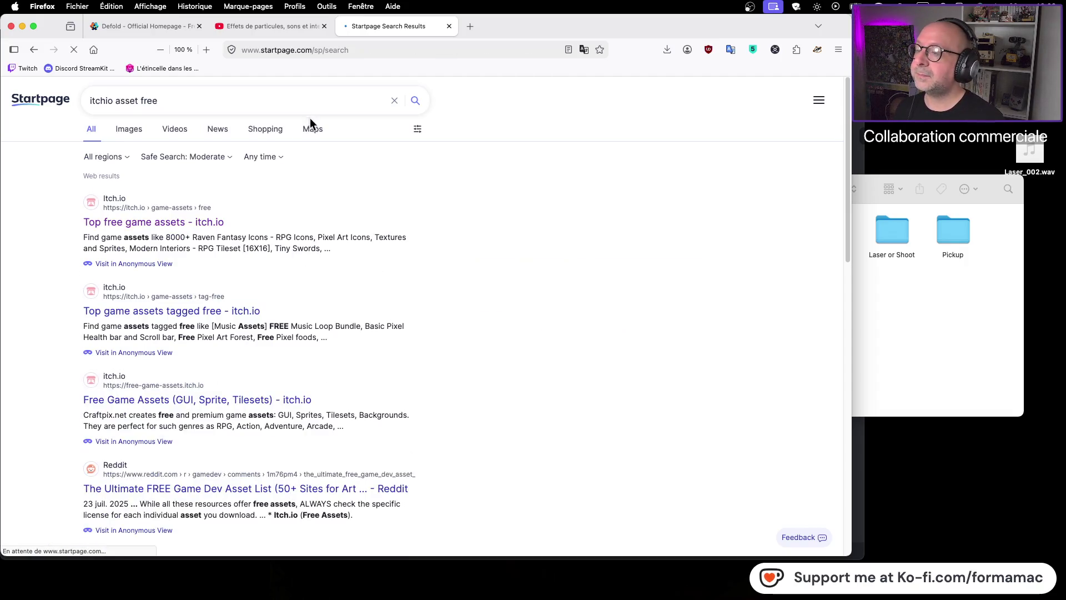
pyautogui.click(223, 220)
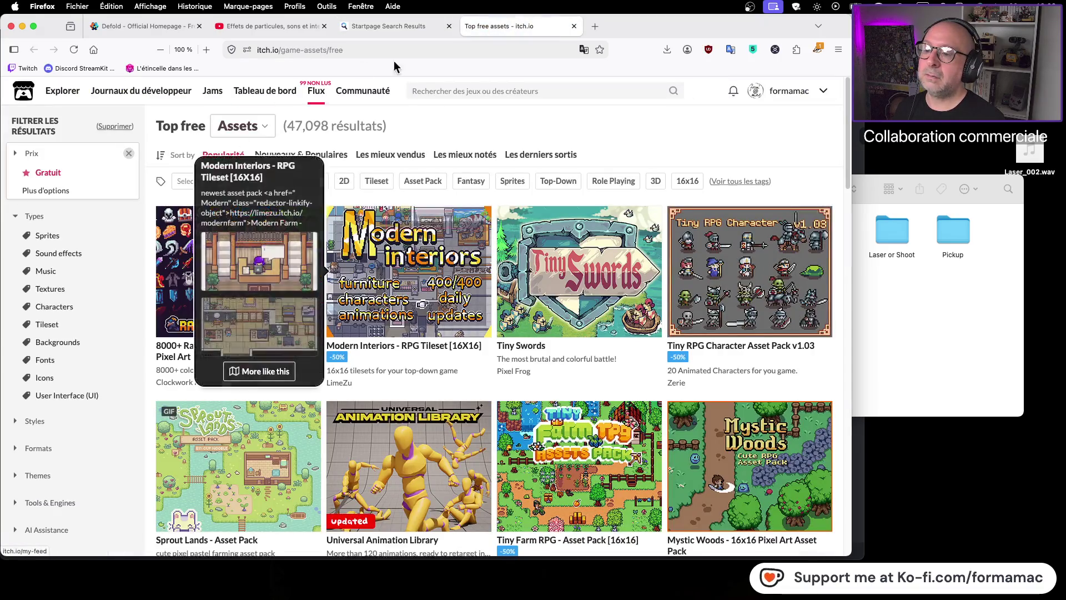
pyautogui.click(381, 50)
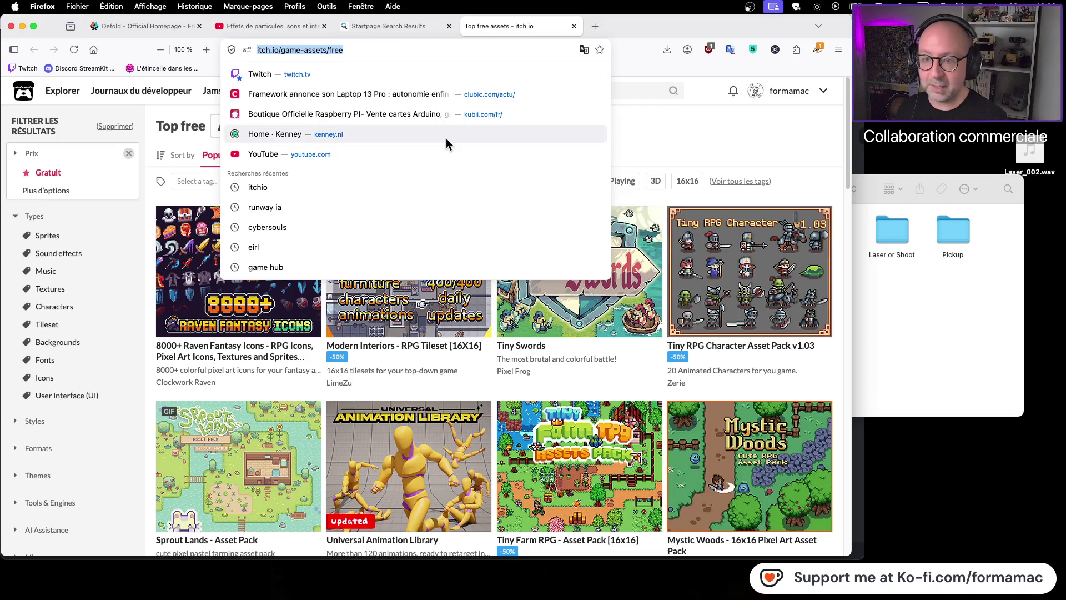
pyautogui.click(689, 152)
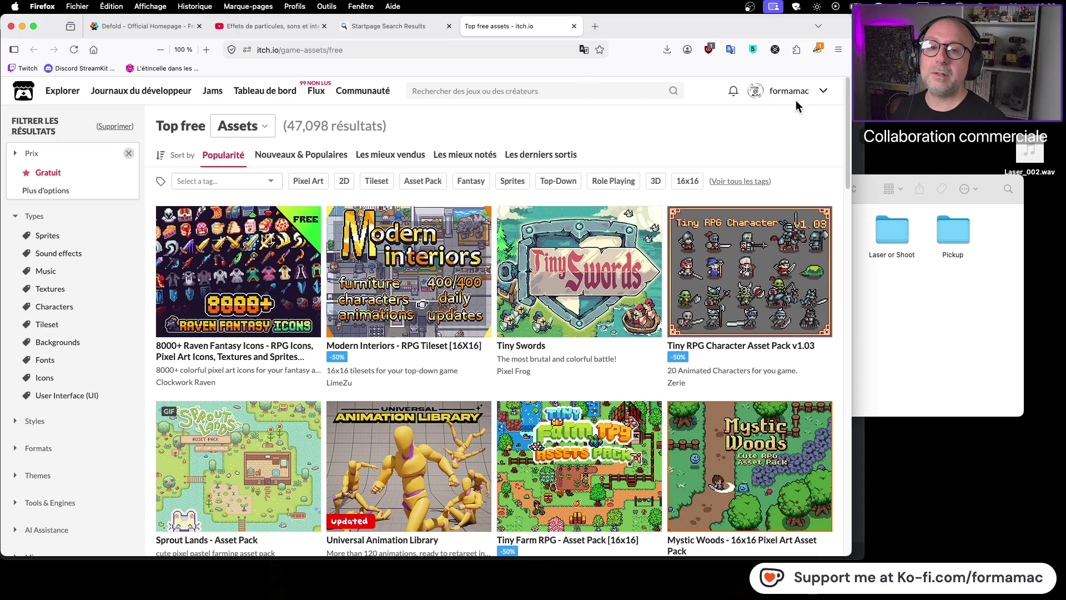
pyautogui.click(822, 94)
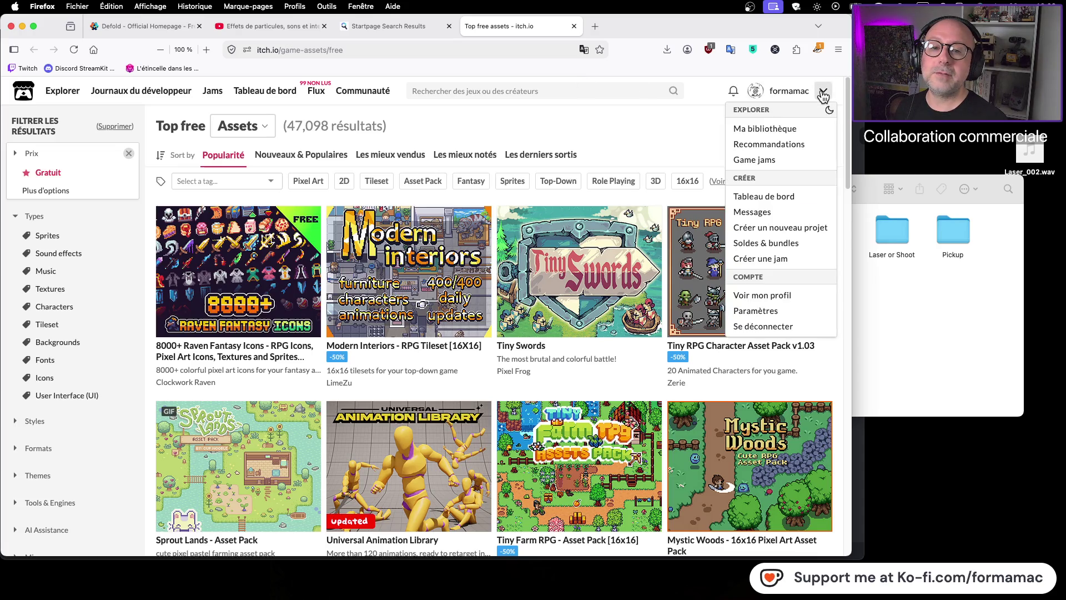
# Step: Check the itch.io library and profile, then read and close The lost dog of Dalez polishing page
pyautogui.click(783, 131)
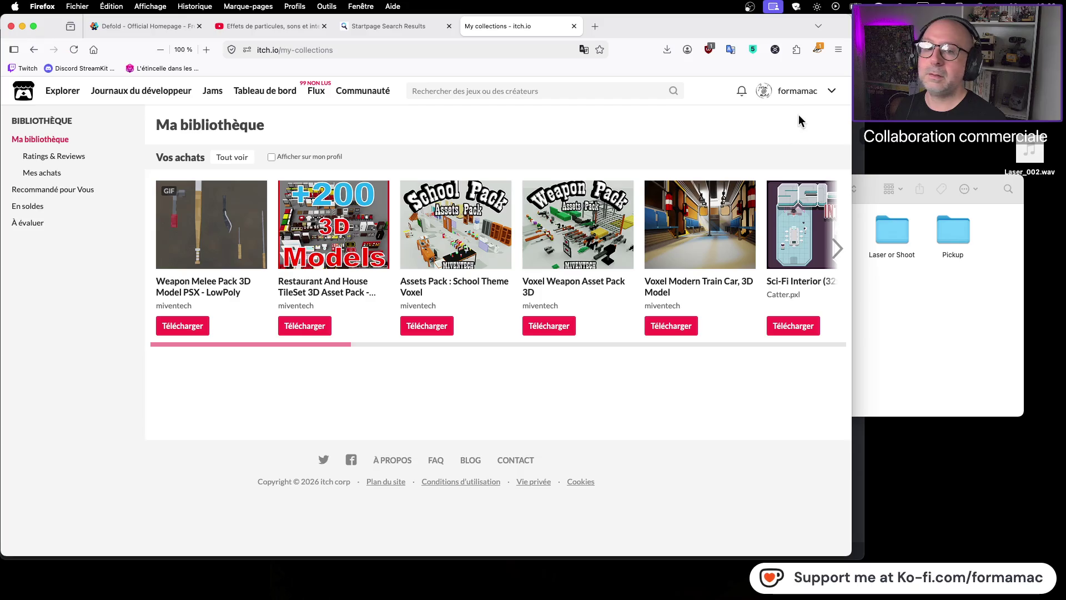
pyautogui.click(832, 96)
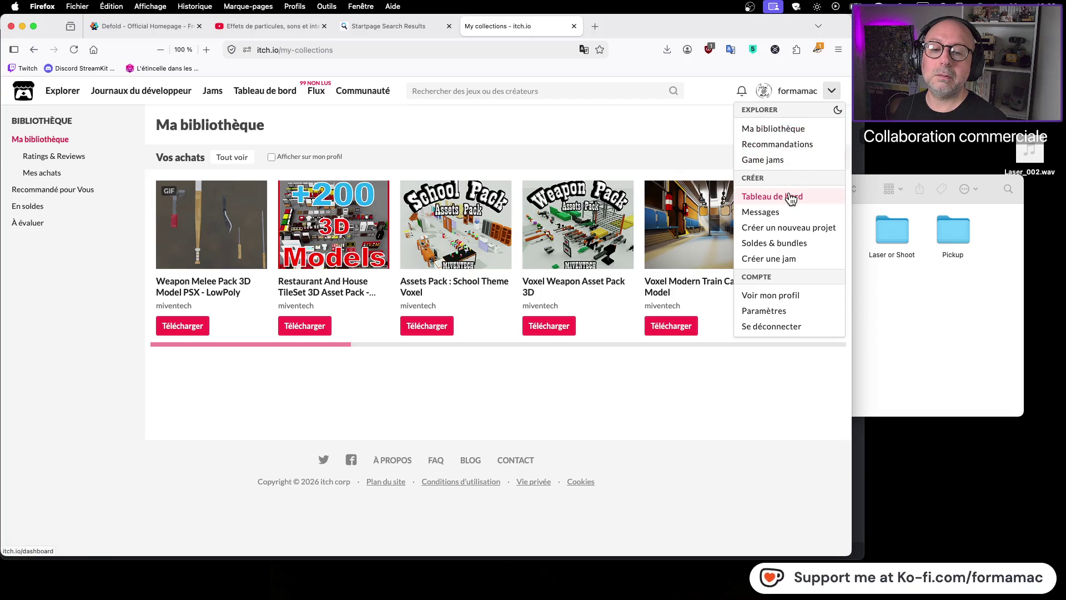
pyautogui.click(772, 298)
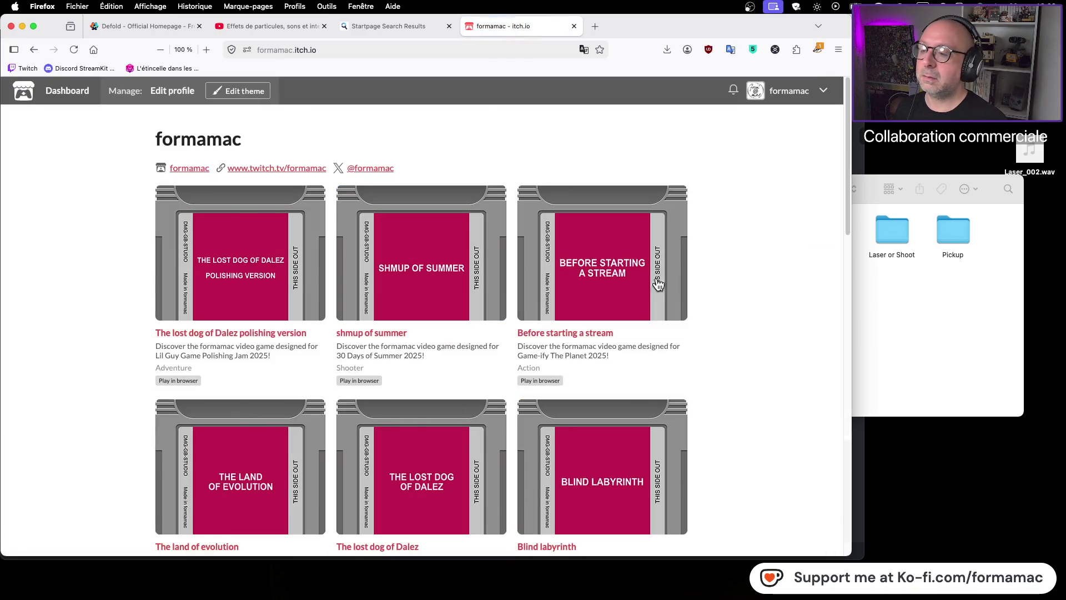
pyautogui.click(184, 279)
pyautogui.scroll(-10, 328, 301)
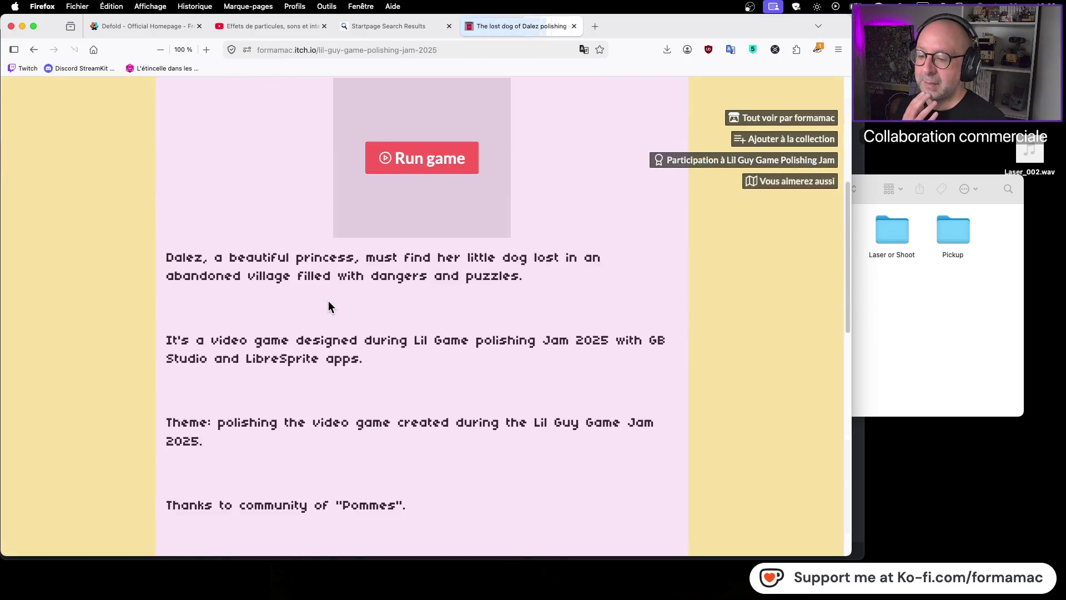
pyautogui.scroll(-6, 327, 301)
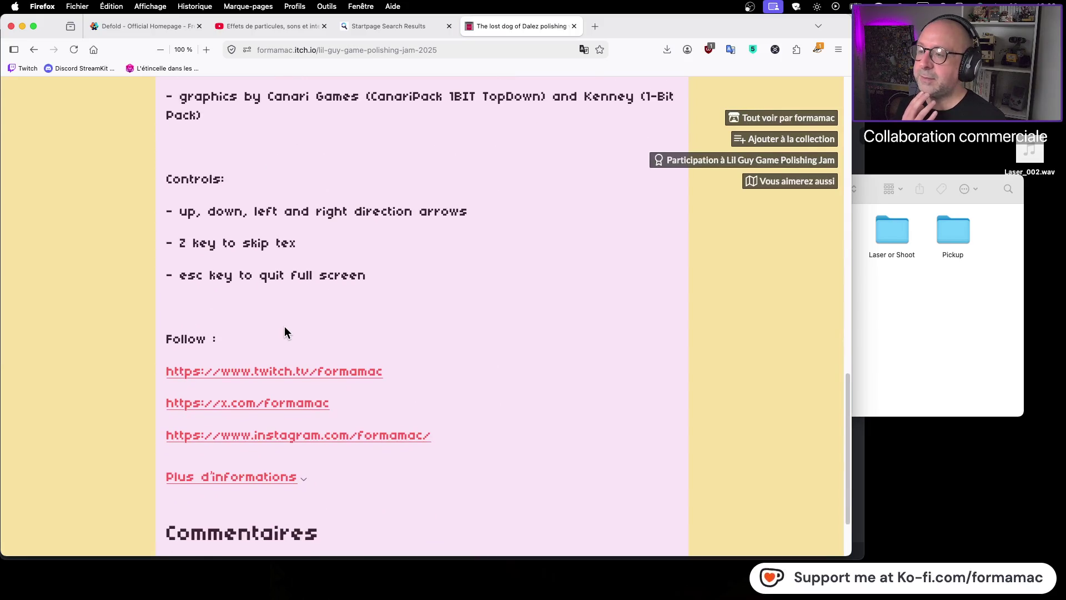
pyautogui.scroll(5, 284, 326)
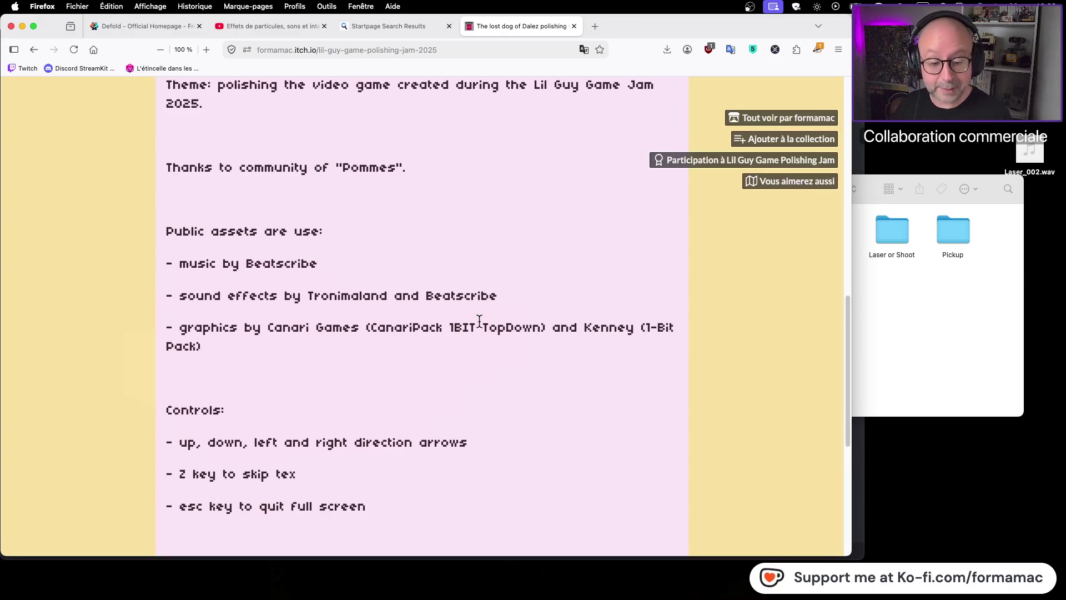
pyautogui.click(574, 26)
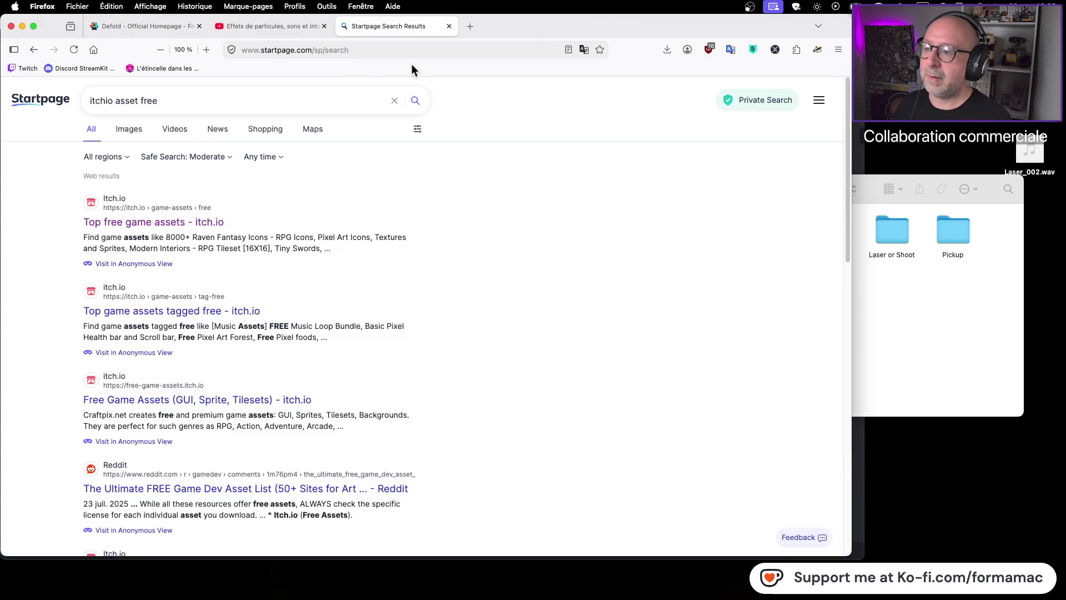
# Step: Close the old Sfx window and open Defold > Assets > SFX in a new Finder window
pyautogui.click(32, 102)
pyautogui.click(285, 29)
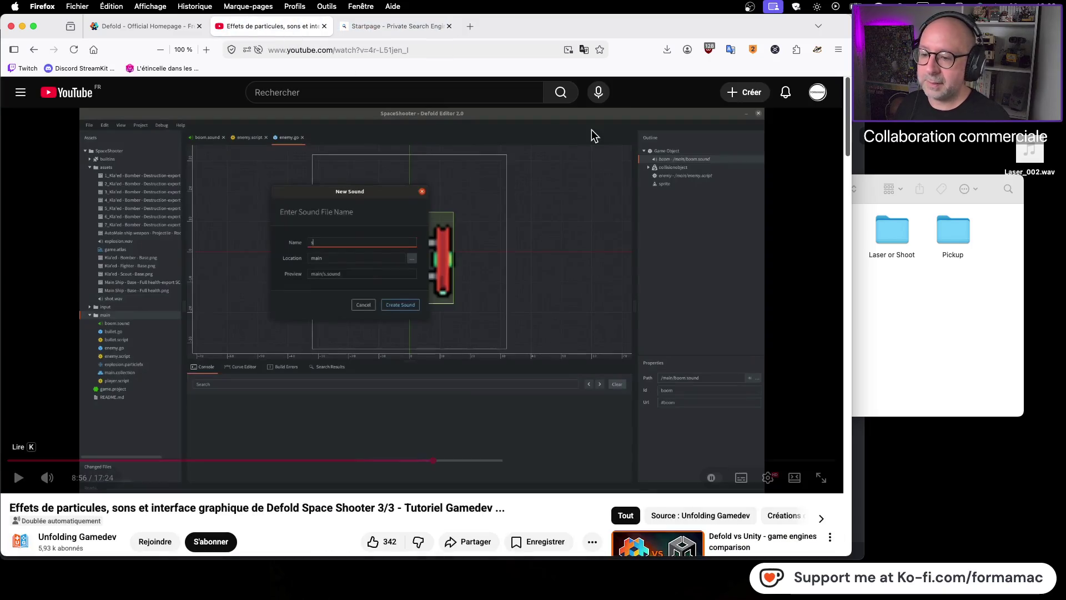
pyautogui.click(921, 307)
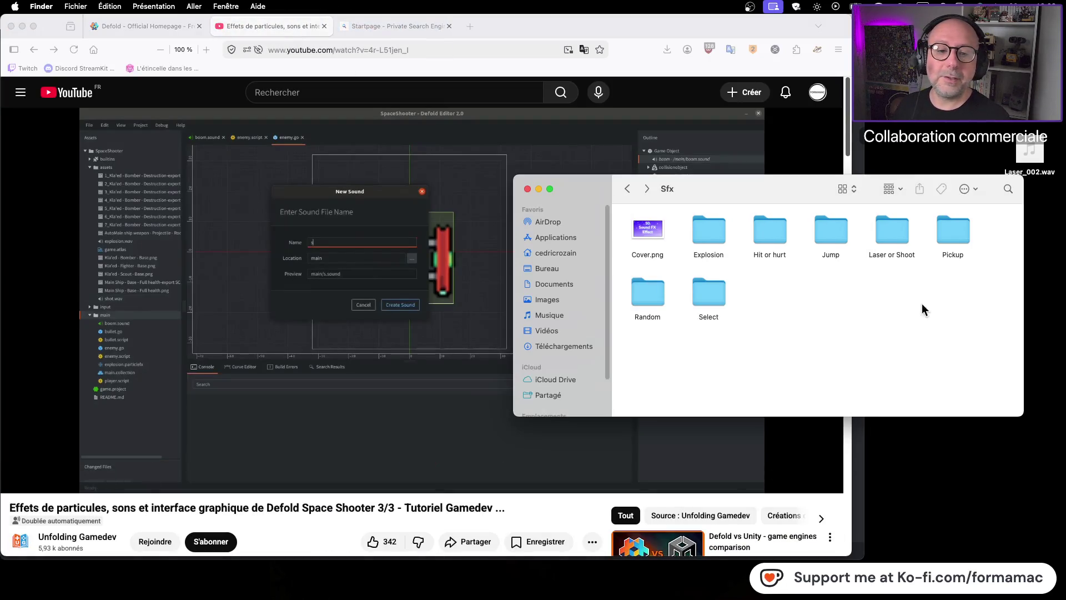
pyautogui.click(528, 190)
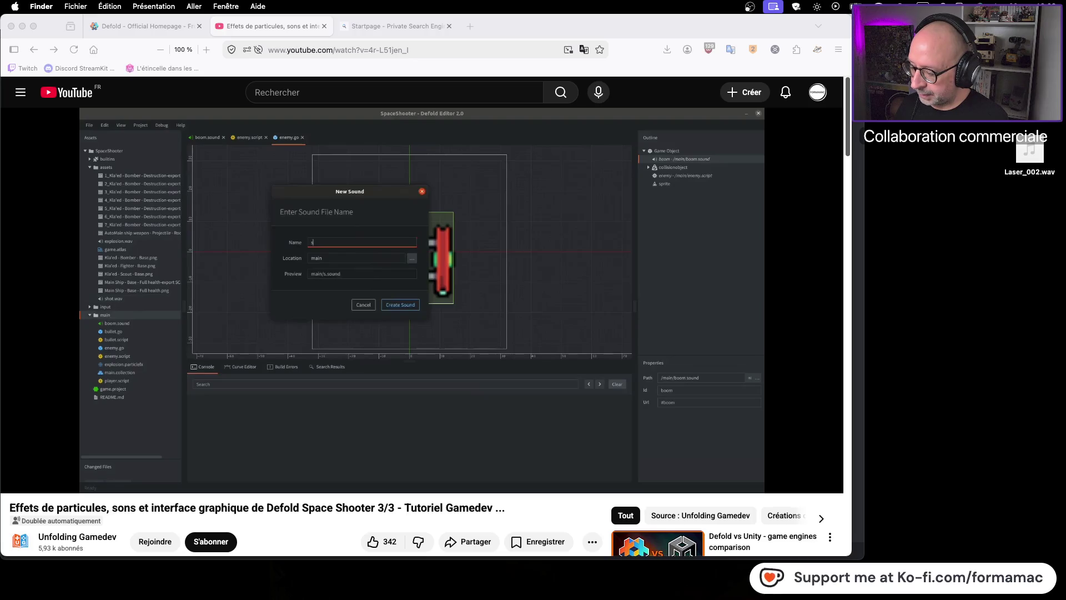
pyautogui.press('super+n')
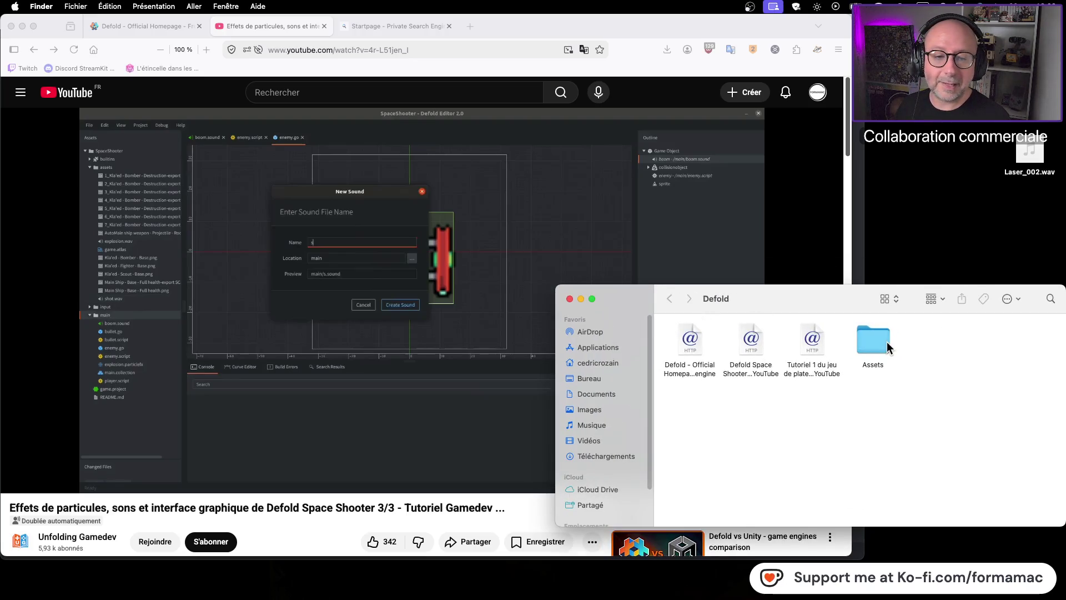
pyautogui.doubleClick(879, 358)
pyautogui.doubleClick(754, 340)
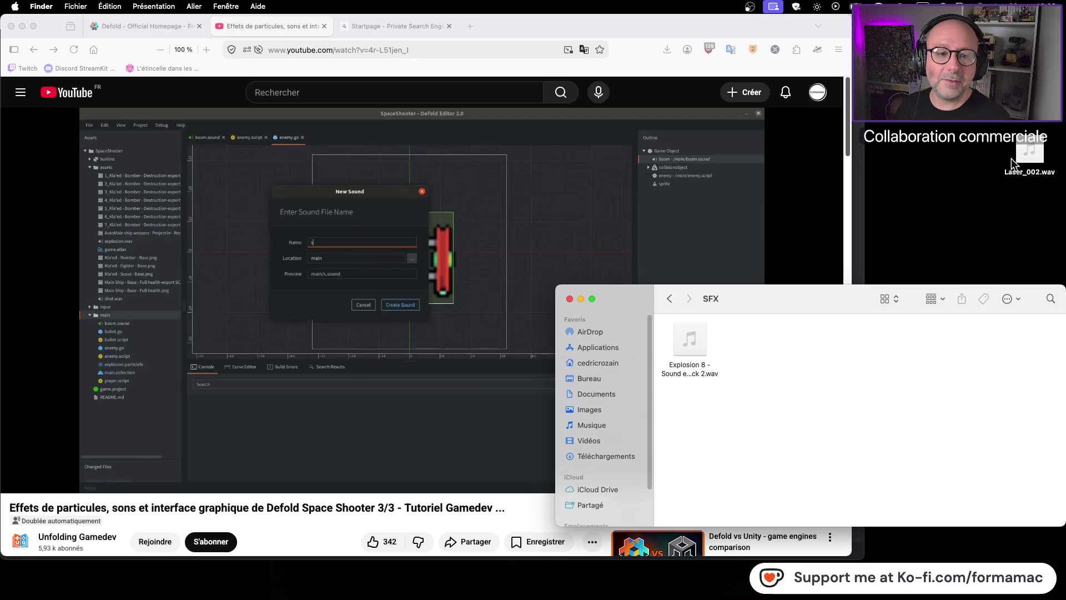
# Step: Drag Ready.wav and Laser_002.wav into the SFX folder
pyautogui.moveTo(1065, 361); pyautogui.dragTo(855, 361)
pyautogui.click(918, 344)
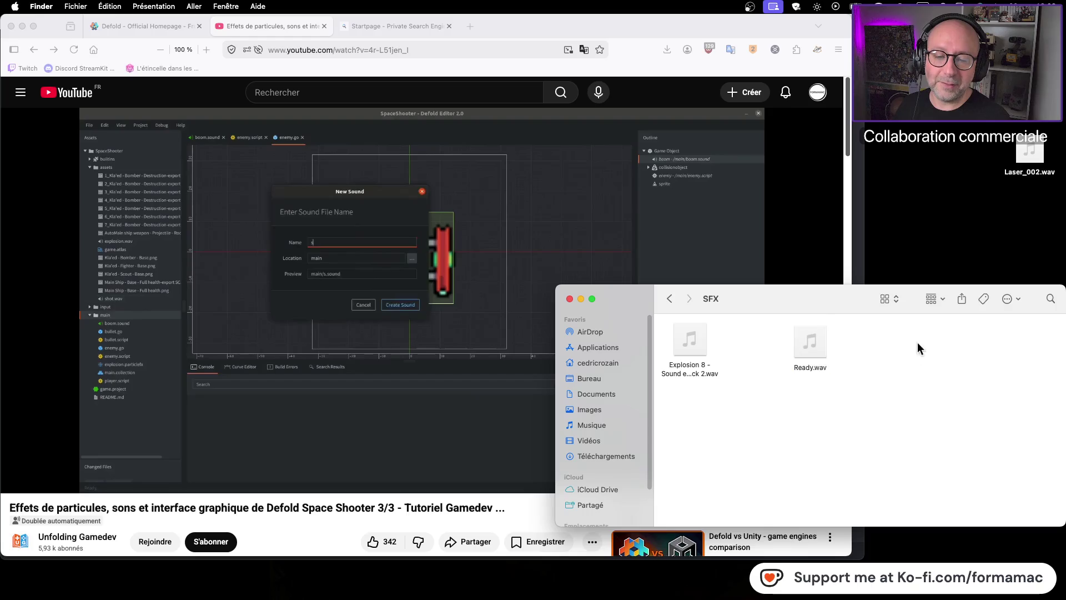
pyautogui.moveTo(1028, 158)
pyautogui.mouseDown()
pyautogui.moveTo(863, 234)
pyautogui.moveTo(737, 346)
pyautogui.mouseUp()
pyautogui.click(765, 399)
pyautogui.moveTo(744, 299); pyautogui.dragTo(752, 271)
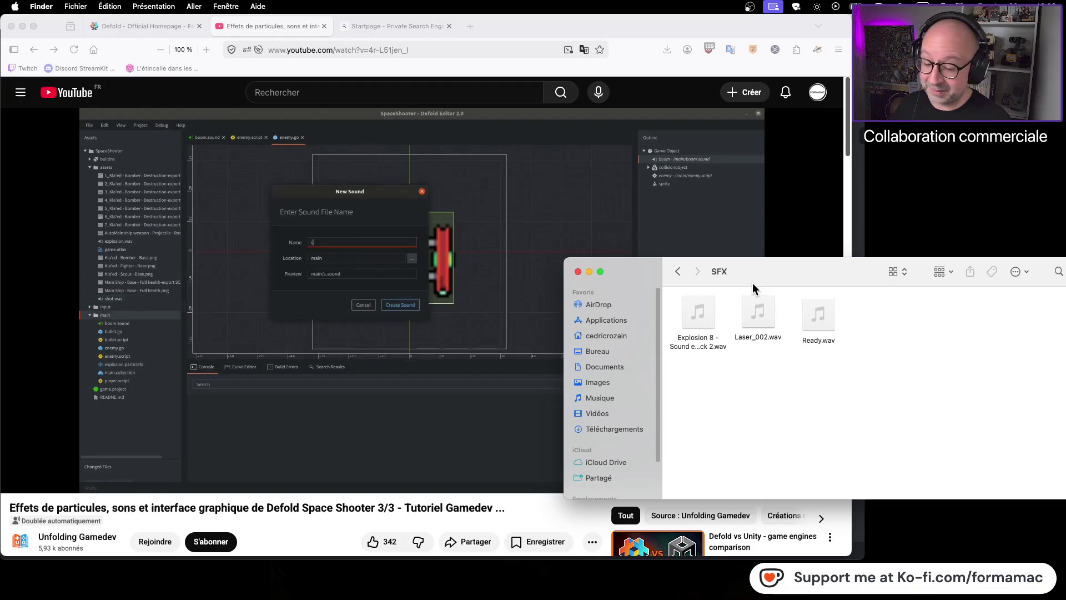
pyautogui.press('super+Tab')
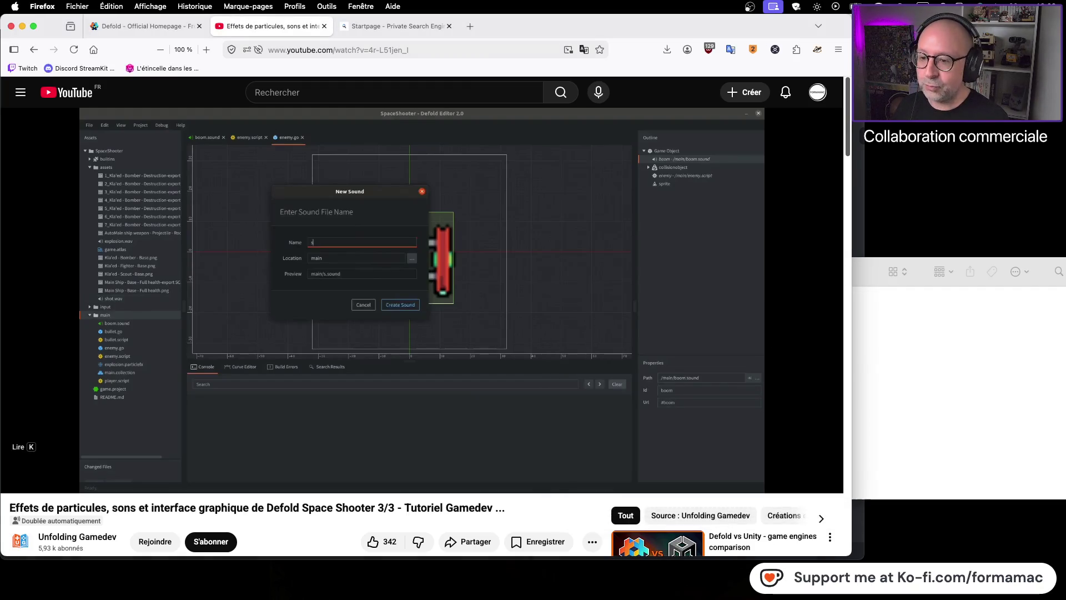
pyautogui.press('super+Tab')
pyautogui.press('super+Tab')
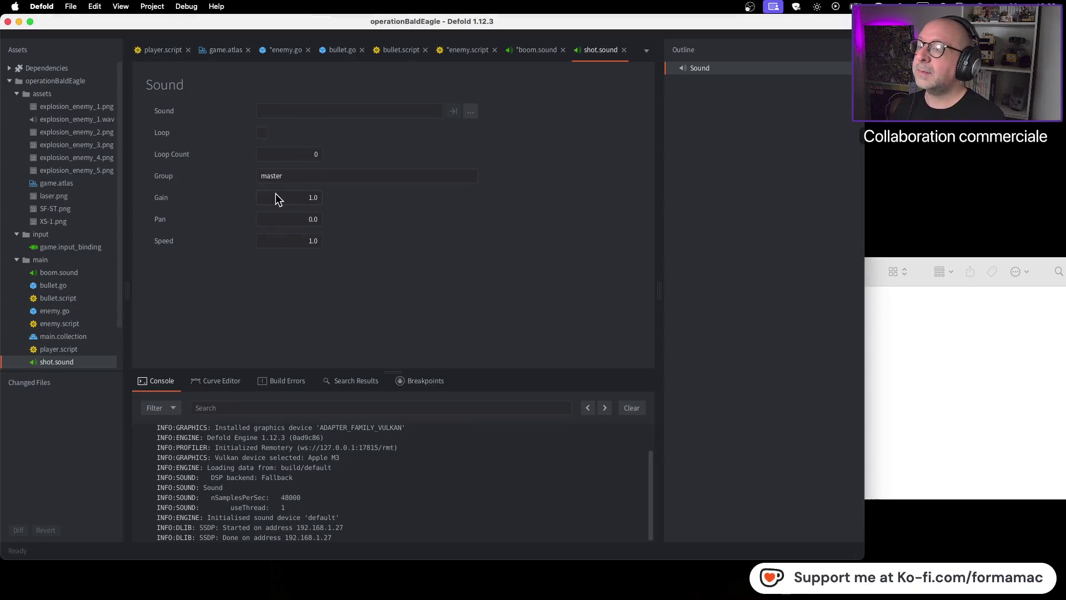
# Step: Import Laser_002.wav into Defold's assets folder and rename it to shot.wav
pyautogui.click(996, 347)
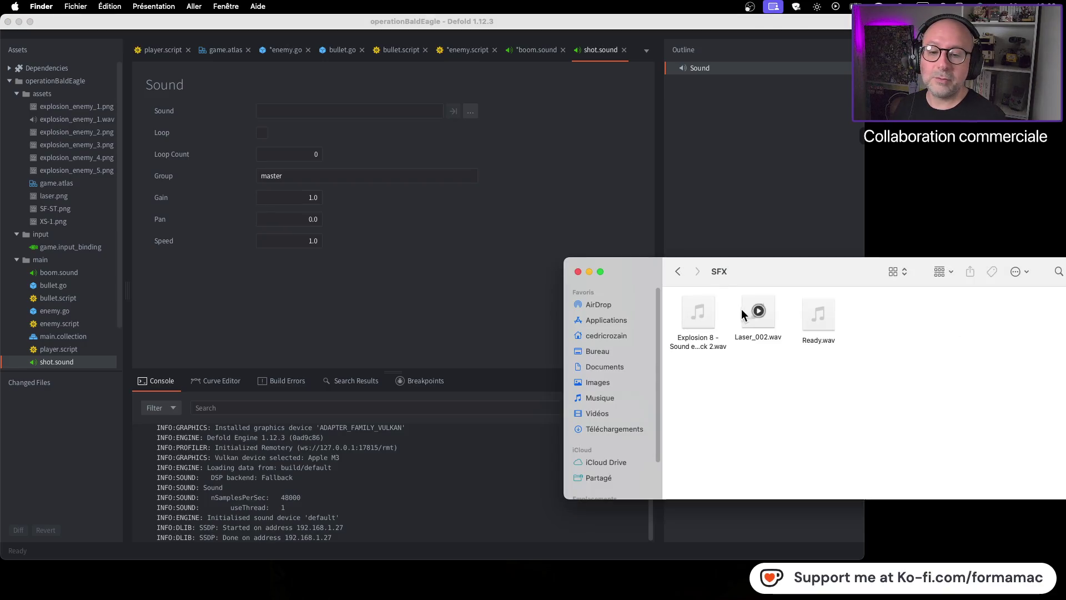
pyautogui.moveTo(753, 325)
pyautogui.mouseDown()
pyautogui.moveTo(141, 137)
pyautogui.moveTo(44, 92)
pyautogui.mouseUp()
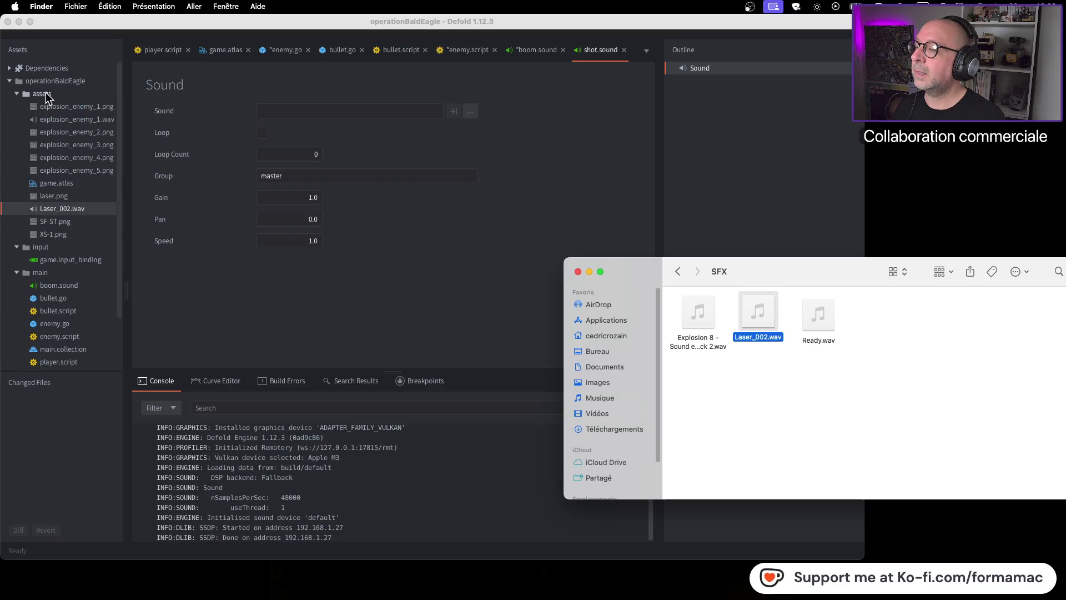
pyautogui.rightClick(83, 212)
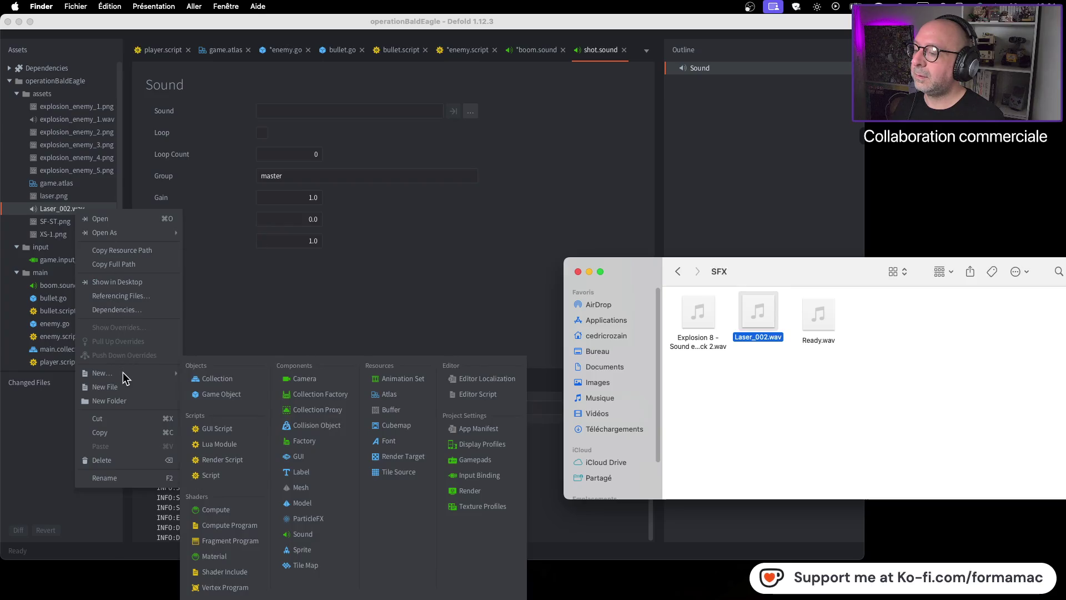
pyautogui.click(121, 478)
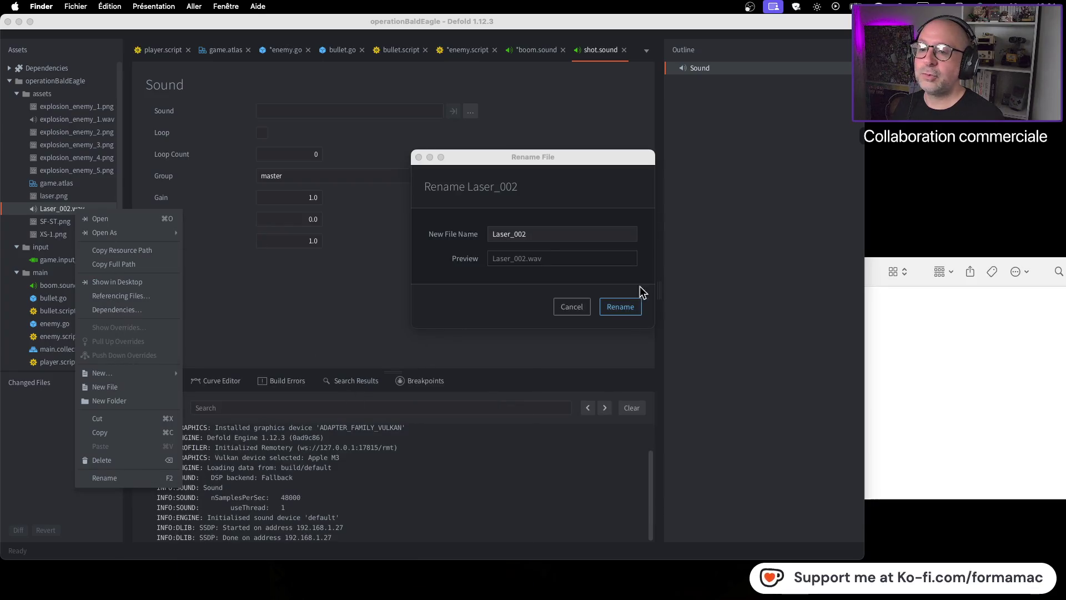
pyautogui.click(572, 233)
pyautogui.press('BackSpace')
pyautogui.press('BackSpace')
pyautogui.press('BackSpace')
pyautogui.press('BackSpace')
pyautogui.press('BackSpace')
pyautogui.press('BackSpace')
pyautogui.write('laser')
pyautogui.press('BackSpace')
pyautogui.press('BackSpace')
pyautogui.press('BackSpace')
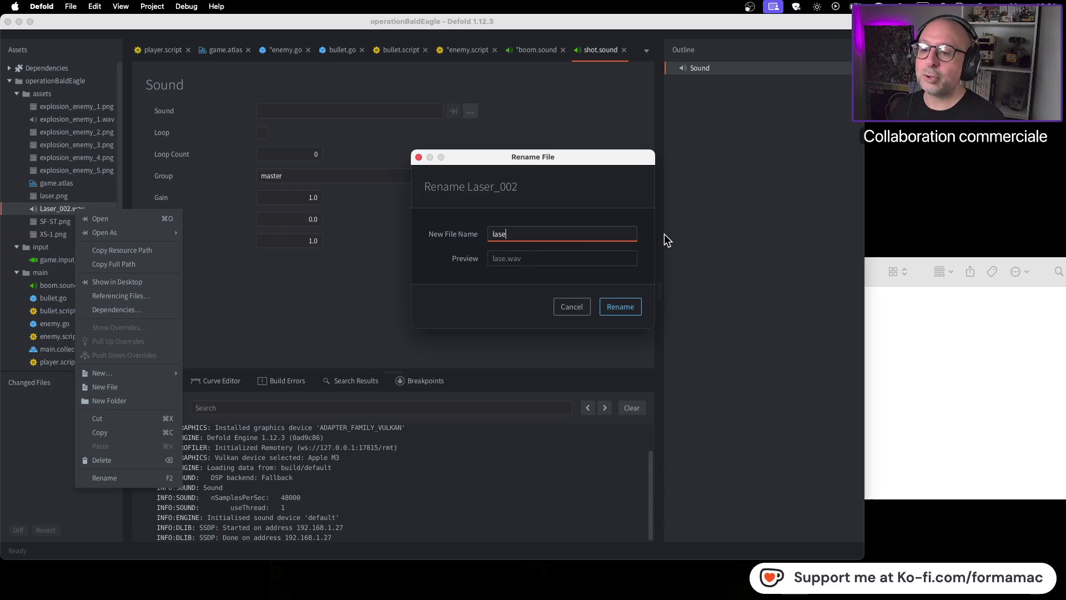
pyautogui.write('shot')
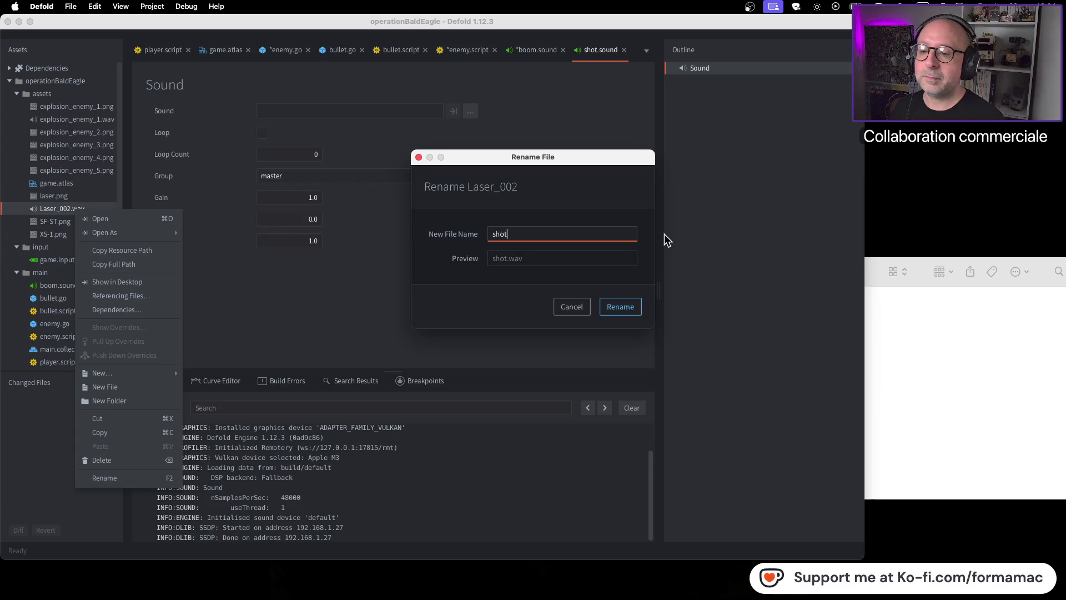
pyautogui.press('Return')
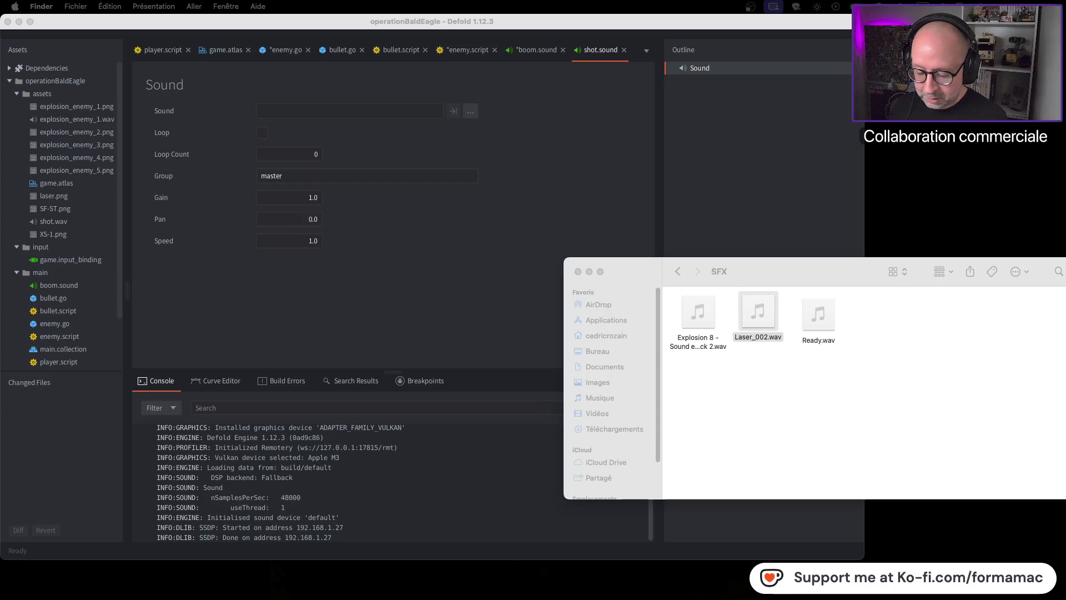
pyautogui.press('super+Tab')
# Step: Set shot.sound's Sound field to /assets/shot.wav
pyautogui.click(508, 312)
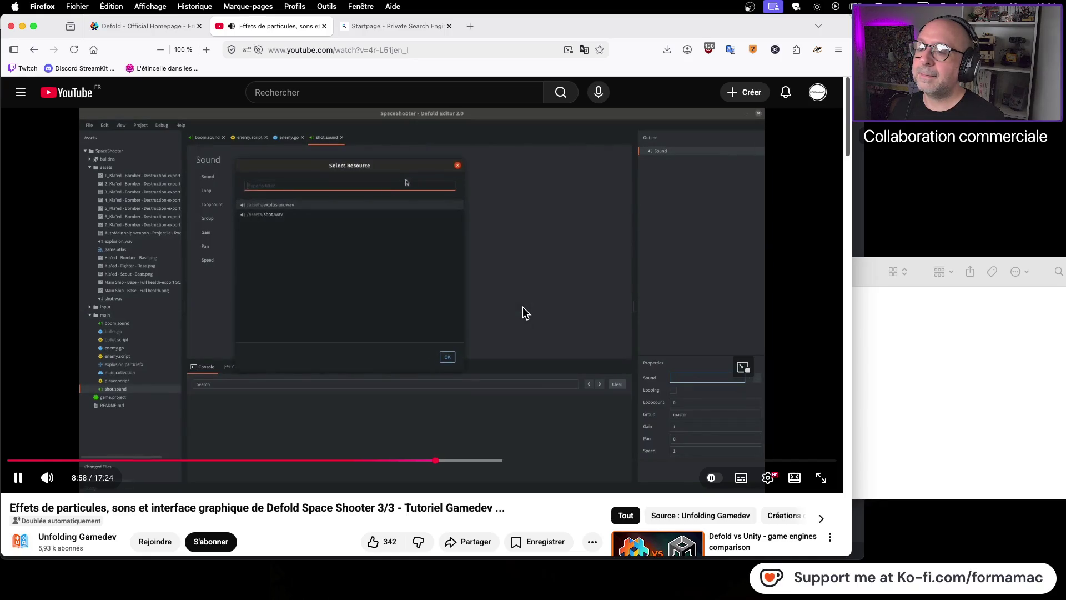
pyautogui.click(532, 303)
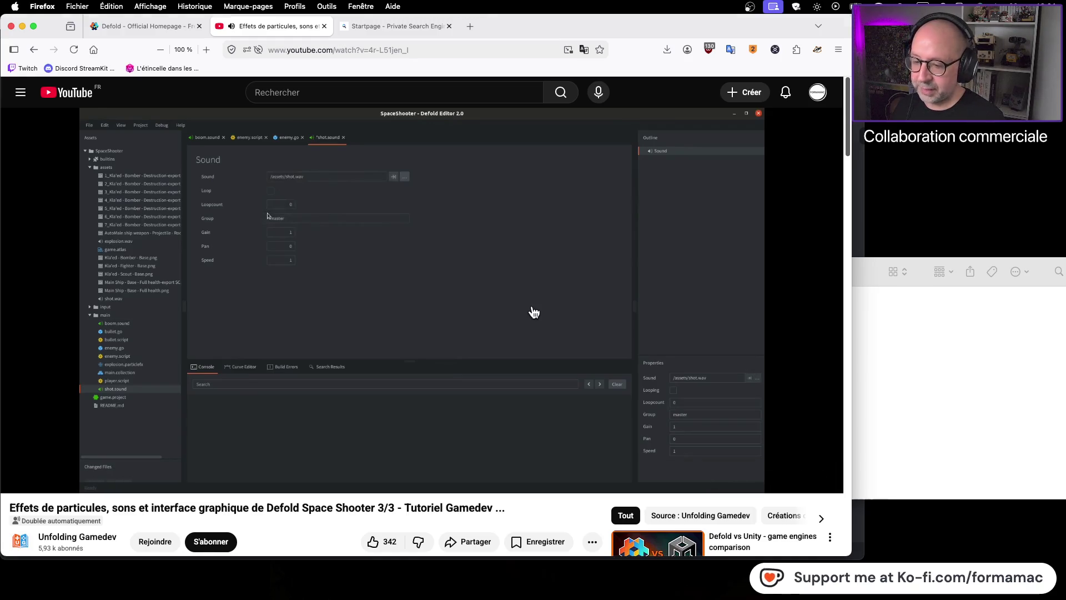
pyautogui.press('super+Tab')
pyautogui.click(471, 112)
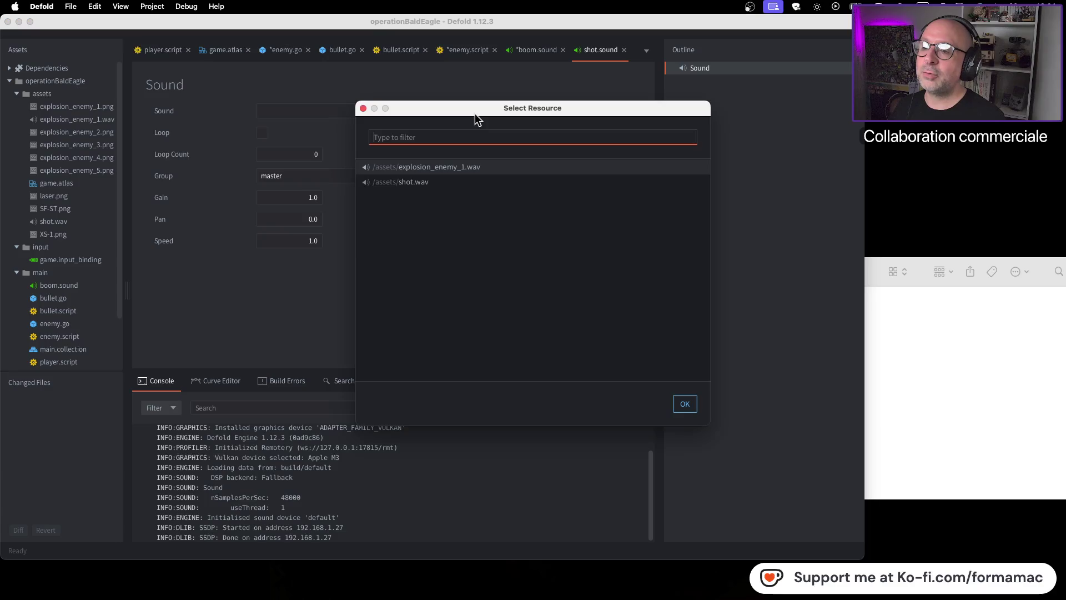
pyautogui.click(455, 183)
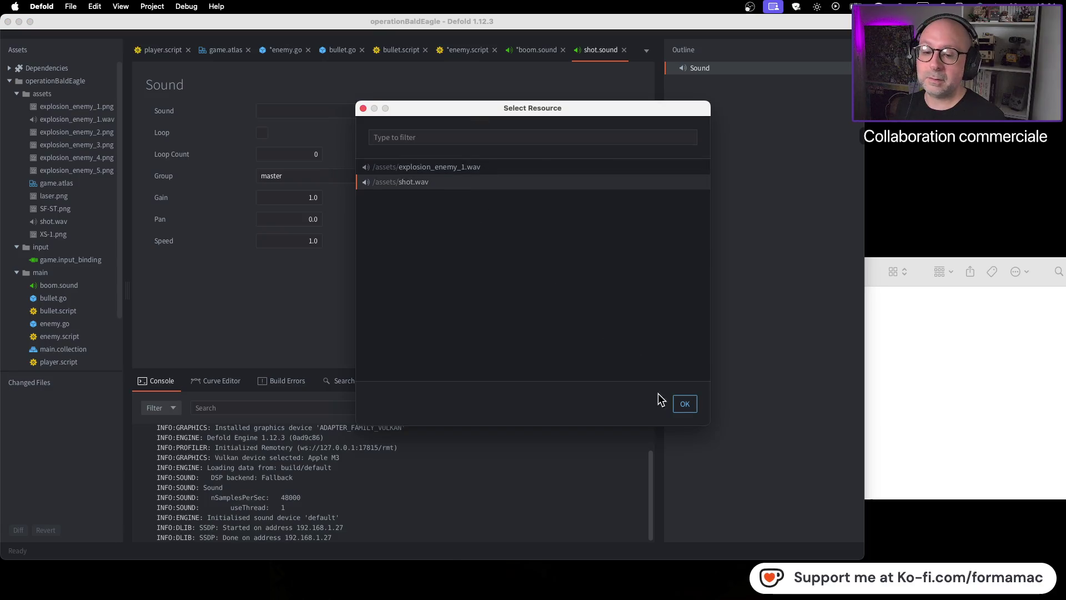
pyautogui.click(686, 405)
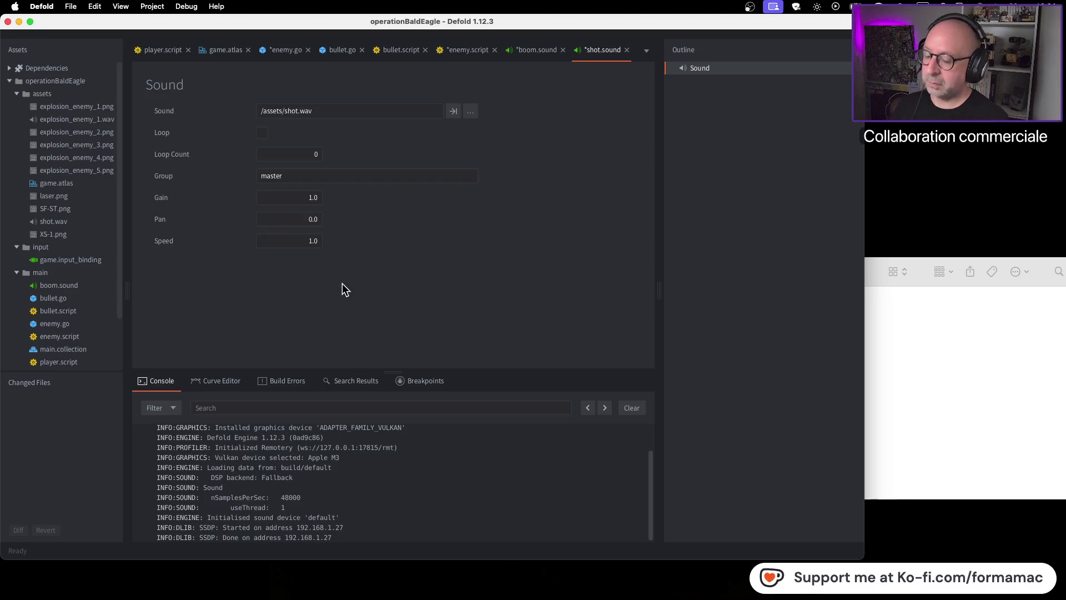
# Step: Compare shot.sound with boom.sound and enlarge the assets tree to show more files
pyautogui.press('super+Tab')
pyautogui.click(423, 268)
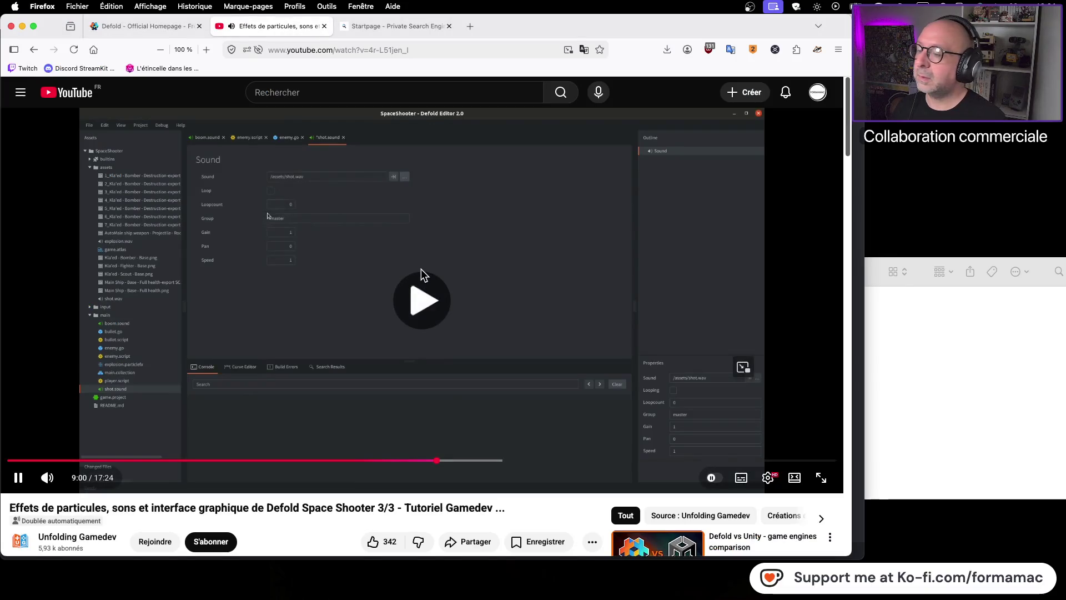
pyautogui.click(421, 269)
pyautogui.press('super+Tab')
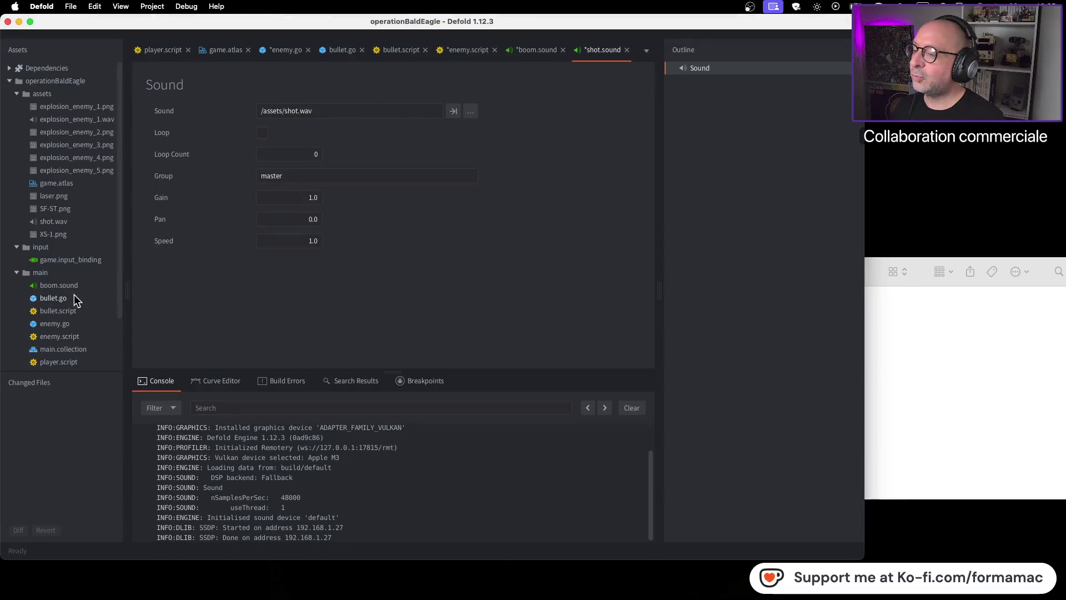
pyautogui.click(85, 286)
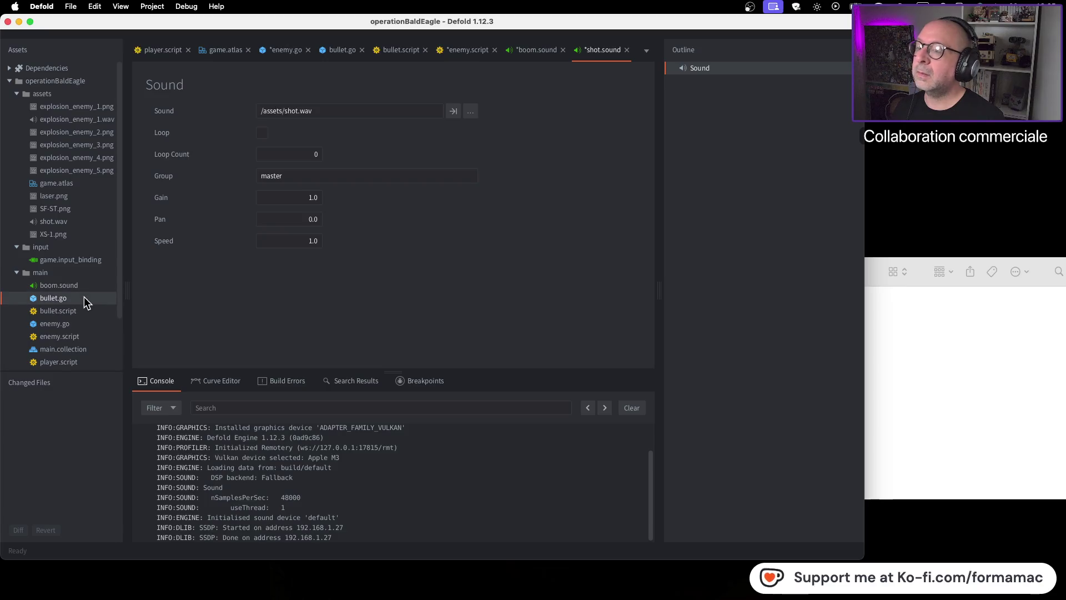
pyautogui.doubleClick(83, 282)
pyautogui.click(604, 50)
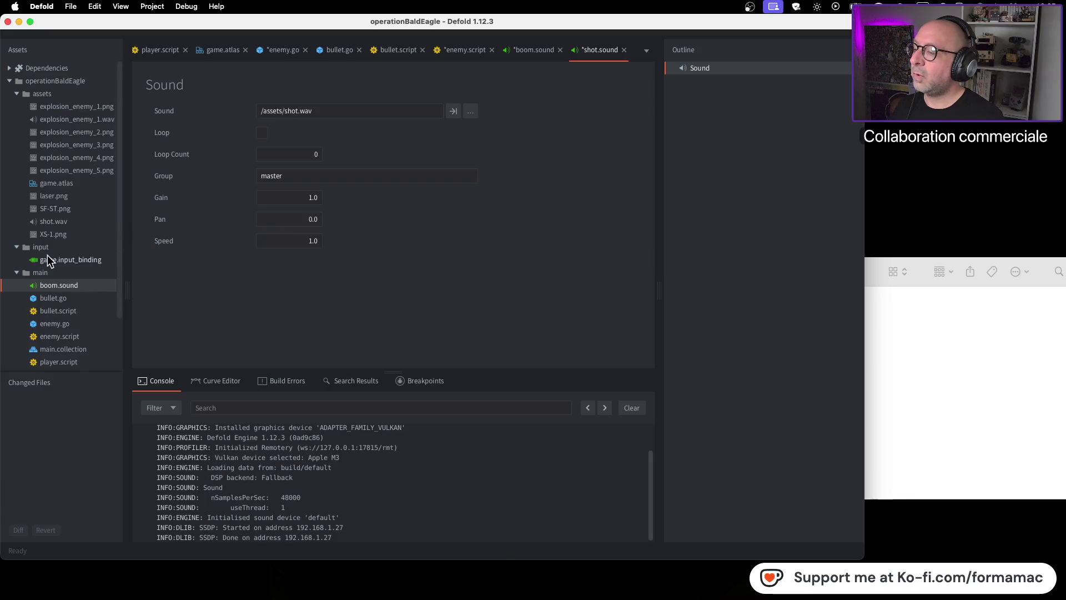
pyautogui.scroll(-3, 88, 316)
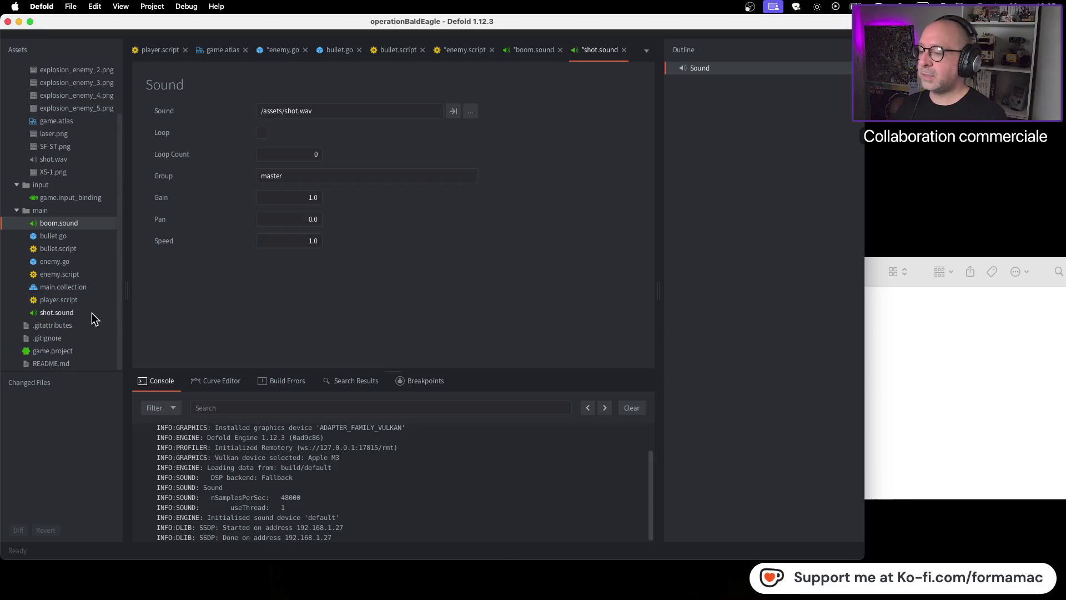
pyautogui.moveTo(84, 371)
pyautogui.mouseDown()
pyautogui.moveTo(78, 468)
pyautogui.moveTo(76, 449)
pyautogui.mouseUp()
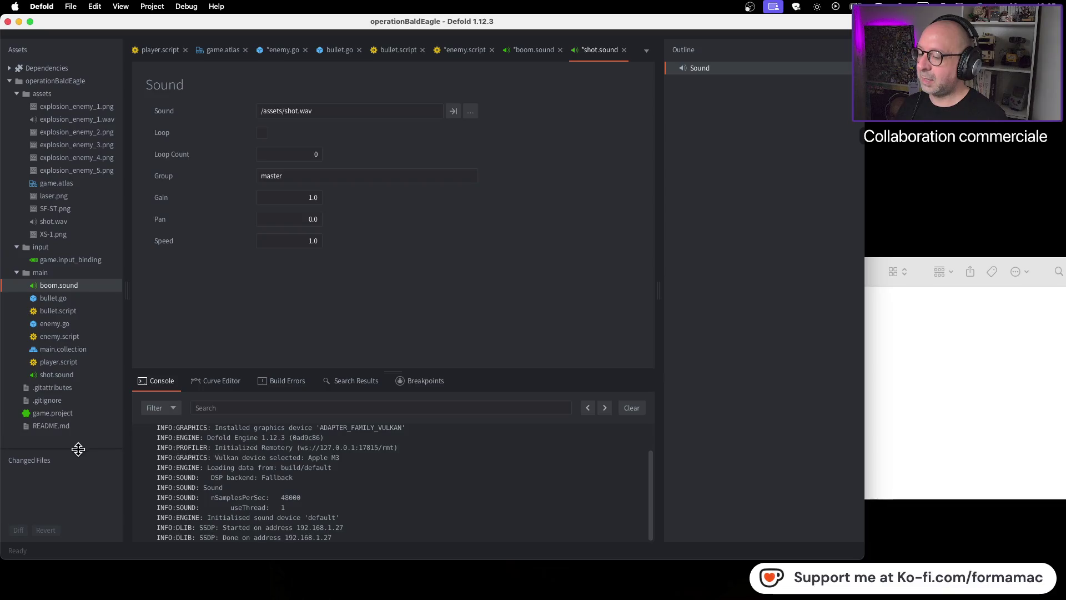
pyautogui.press('super+Tab')
pyautogui.click(480, 291)
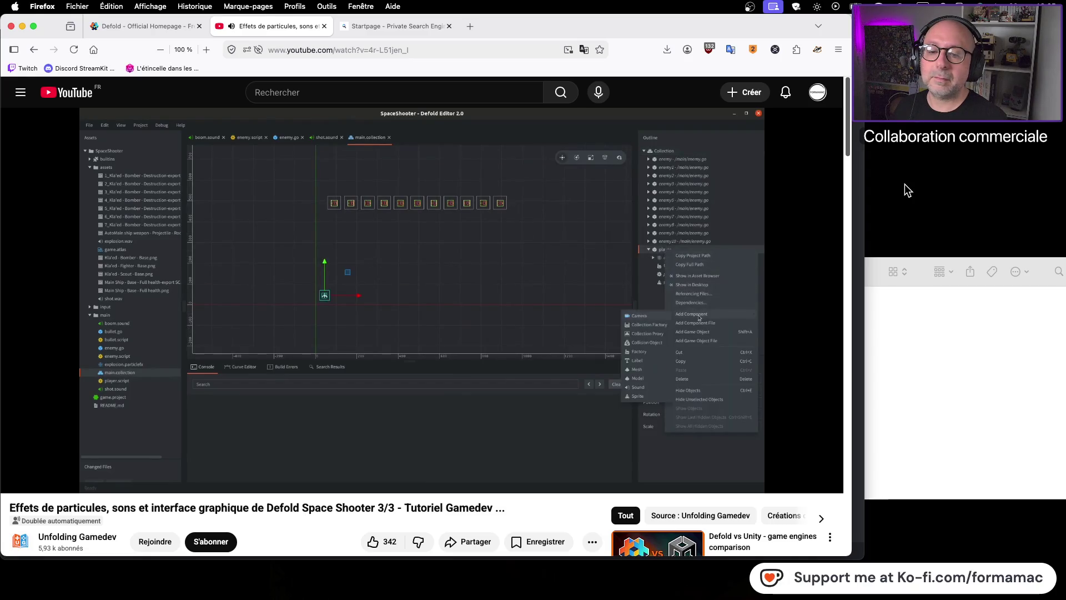
# Step: Save enemy.go, enemy.script, boom.sound and shot.sound with Cmd+S
pyautogui.click(511, 248)
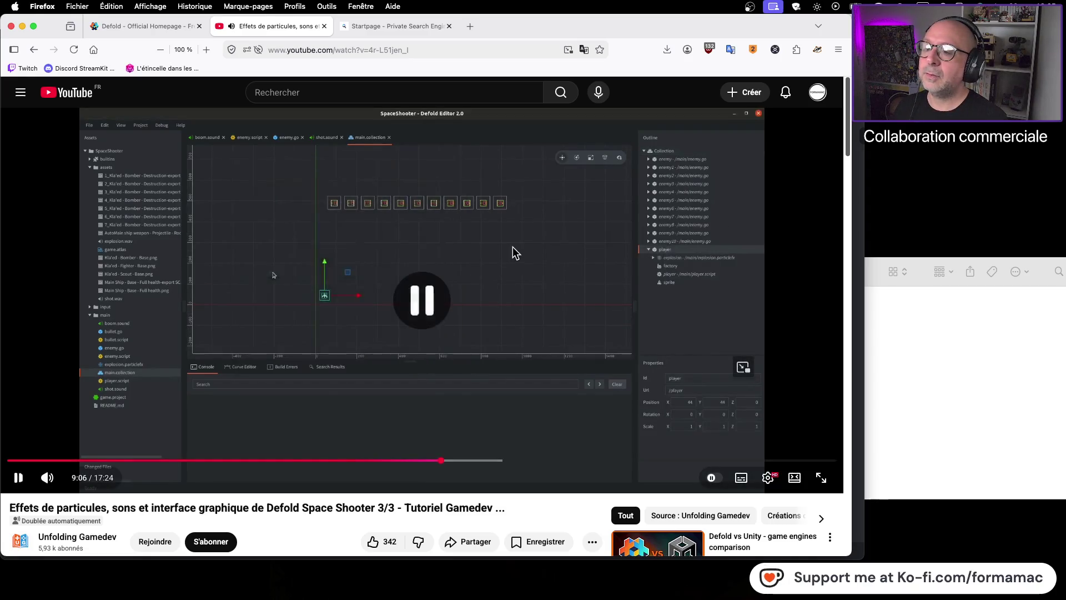
pyautogui.press('super+Tab')
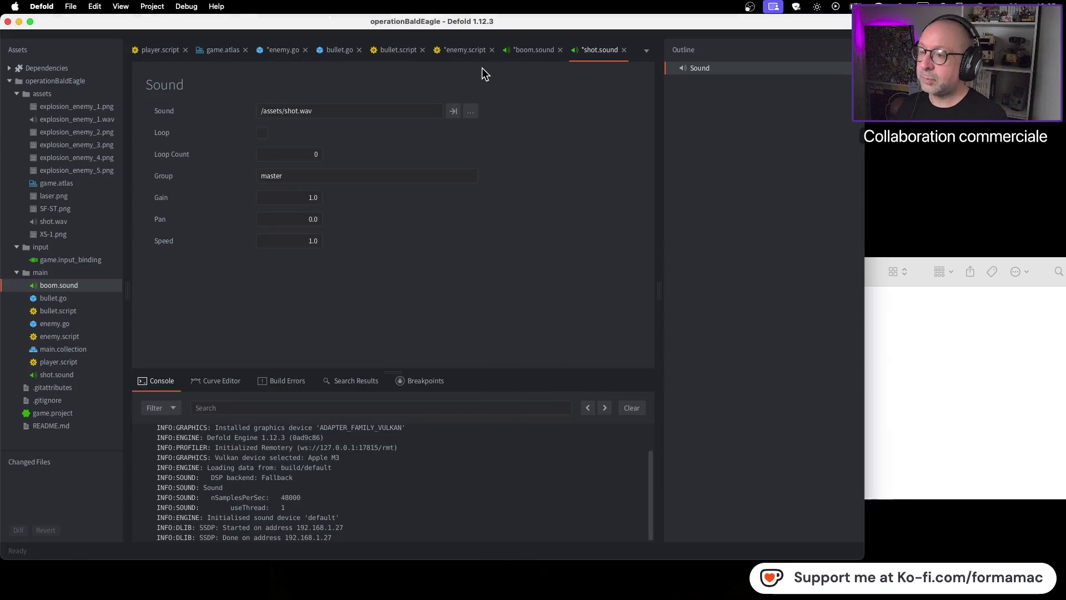
pyautogui.press('super+s')
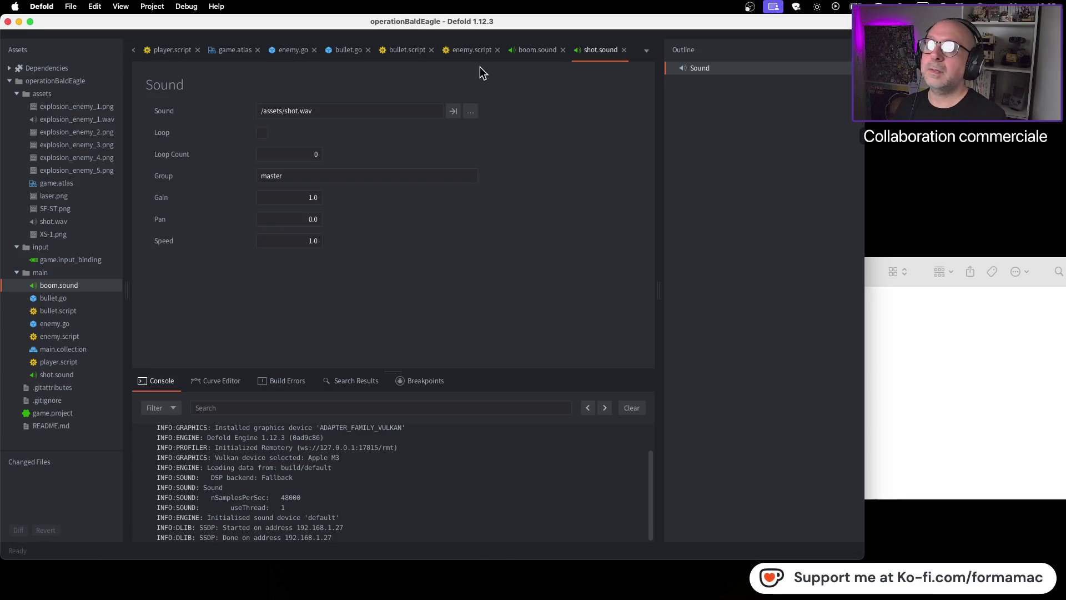
pyautogui.press('super+Tab')
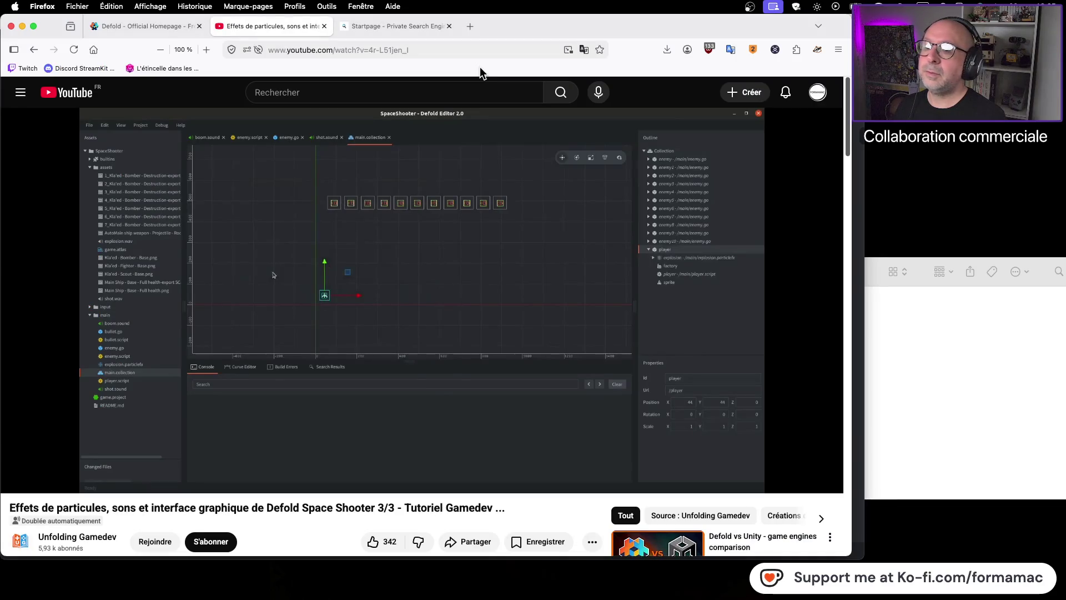
pyautogui.press('super+Tab')
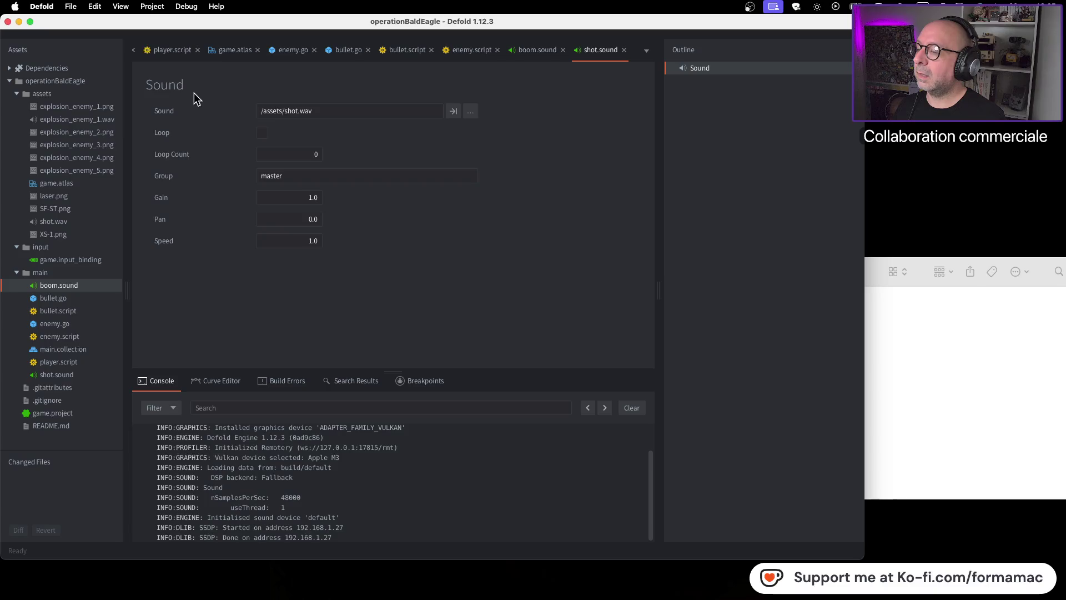
pyautogui.doubleClick(78, 349)
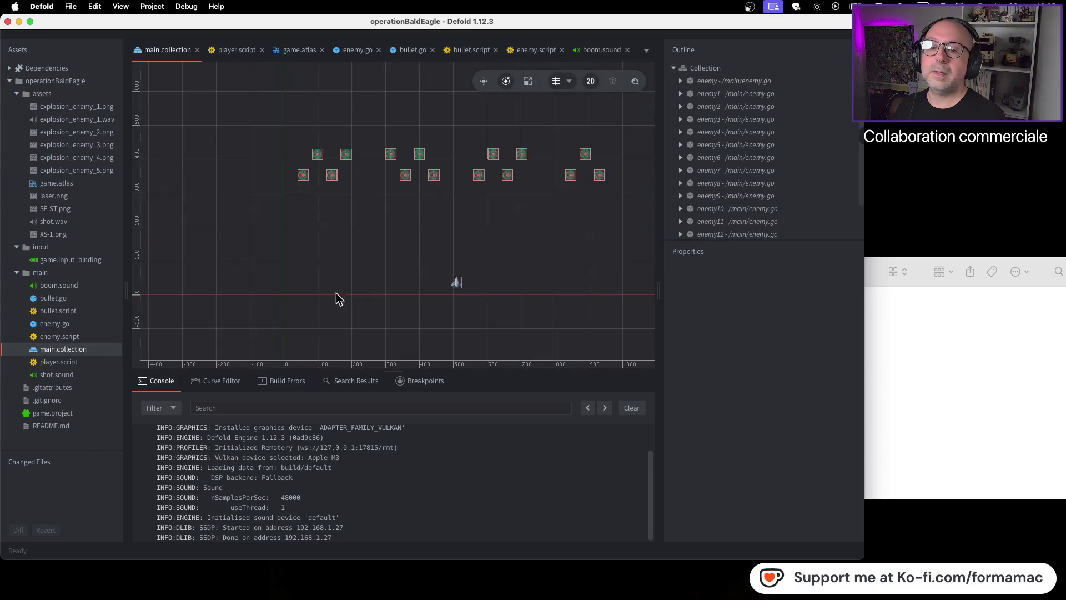
pyautogui.scroll(-3, 771, 148)
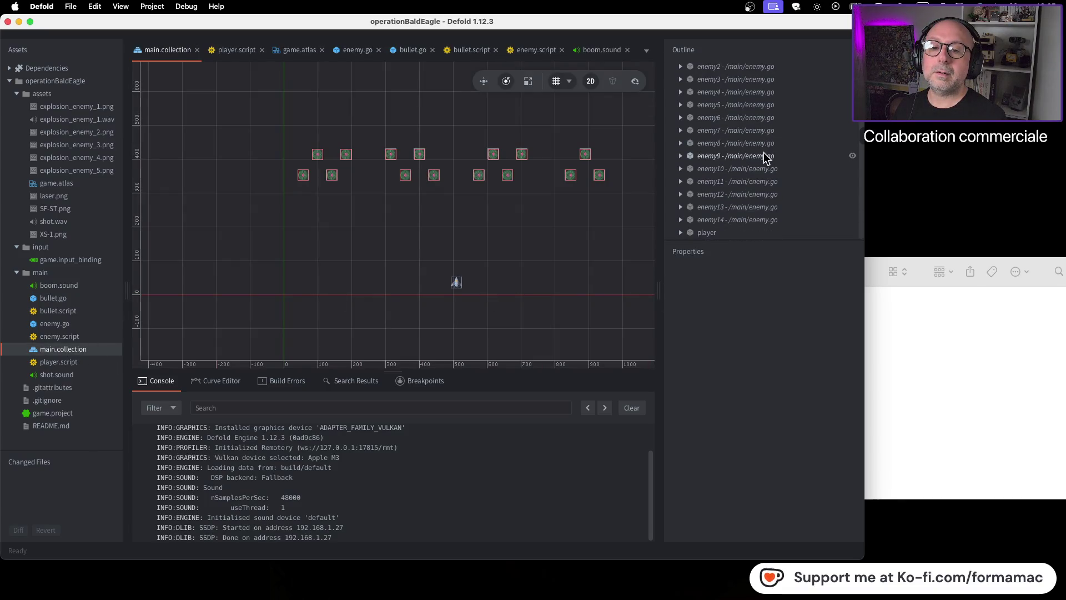
pyautogui.click(706, 232)
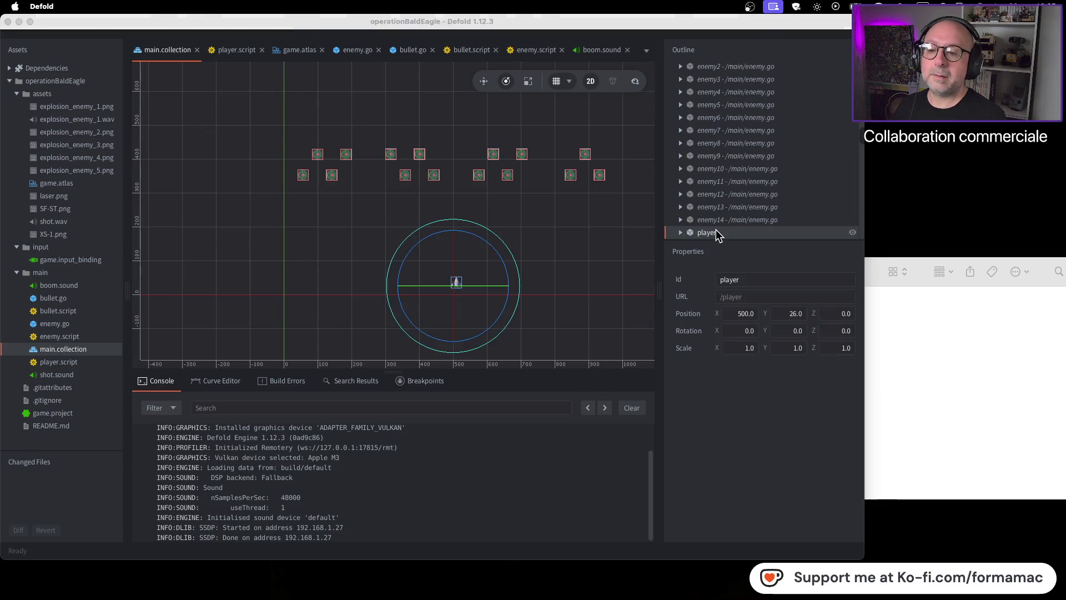
pyautogui.press('super+Tab')
pyautogui.press('super+Tab')
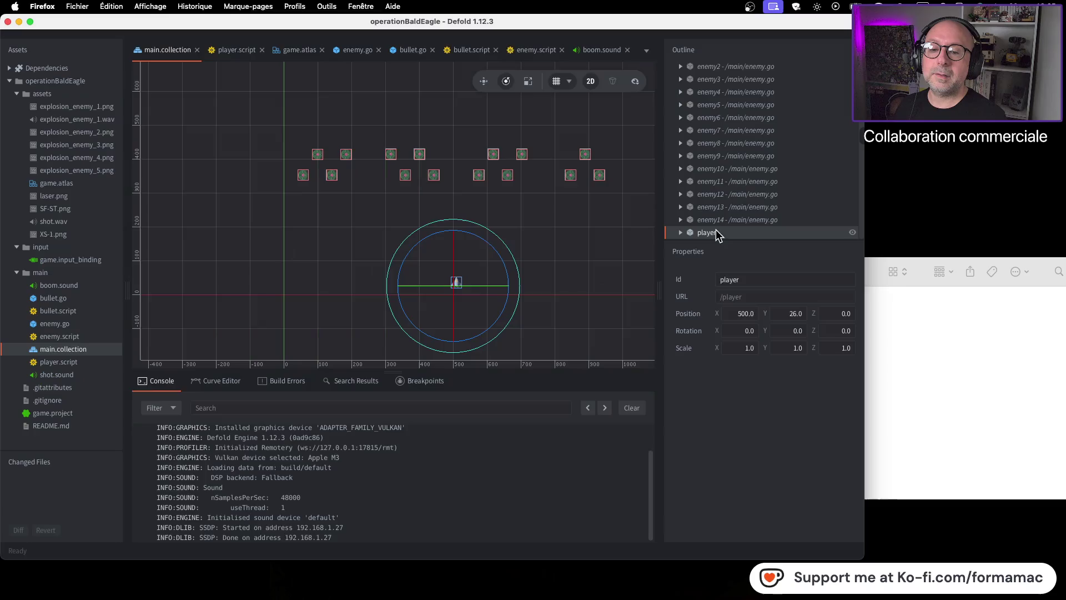
pyautogui.scroll(-3, 782, 206)
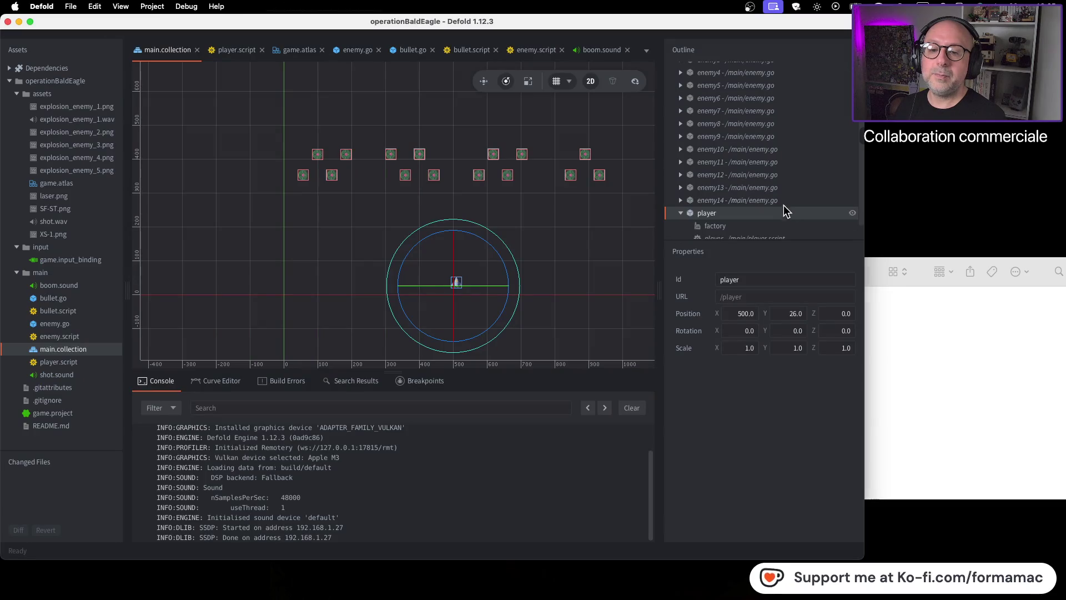
pyautogui.press('super+Tab')
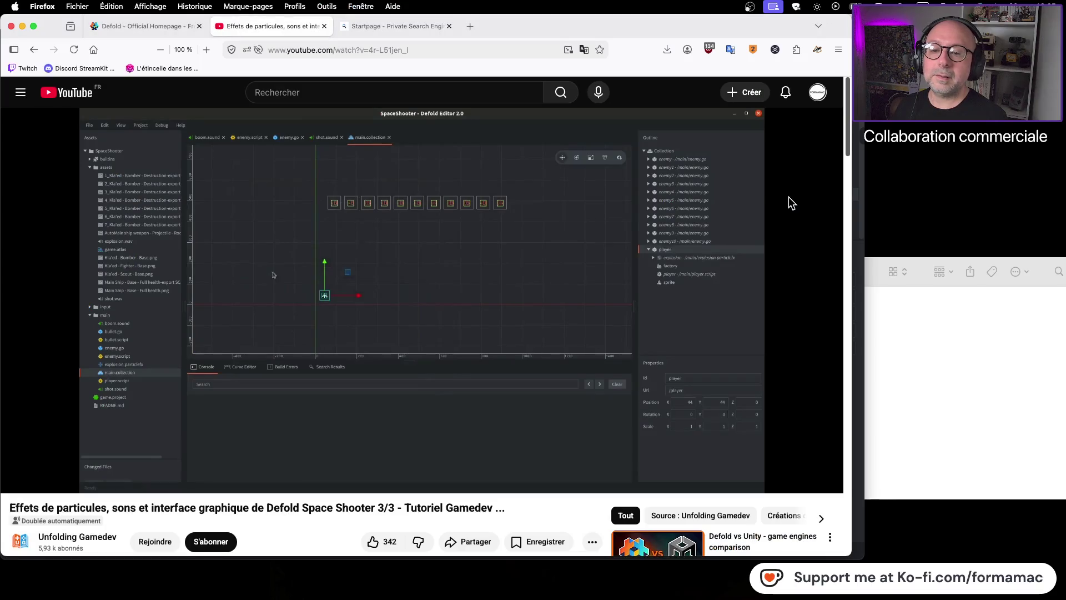
pyautogui.moveTo(790, 204)
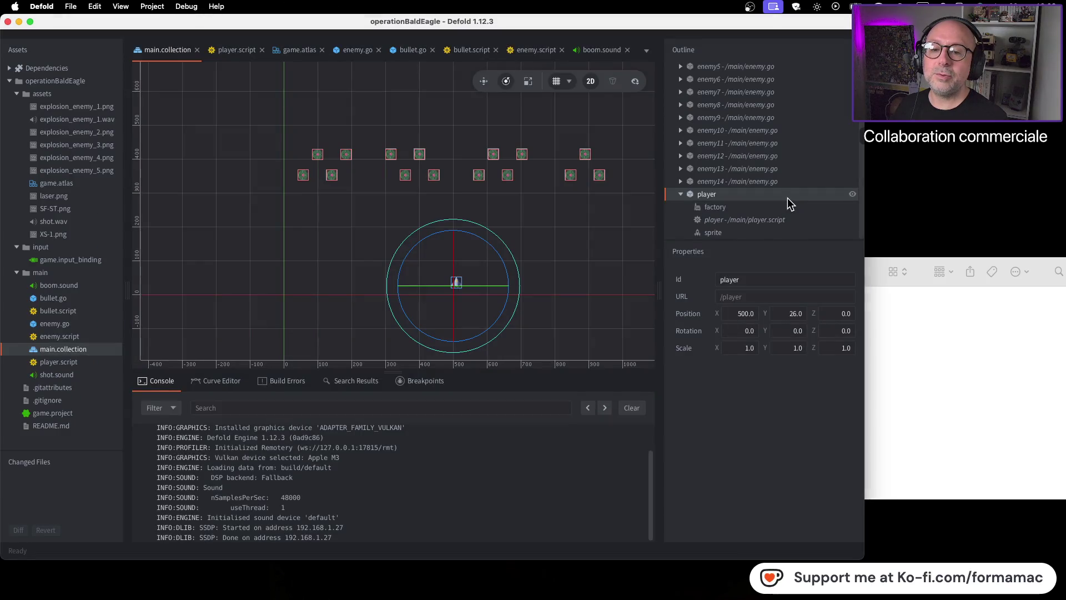
pyautogui.rightClick(786, 197)
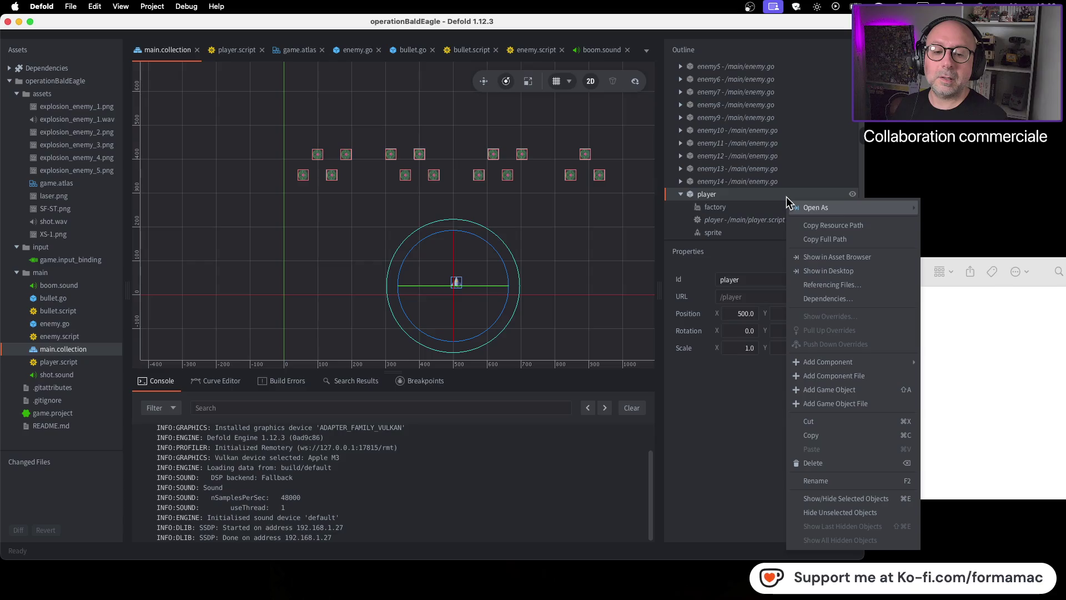
pyautogui.press('super+Tab')
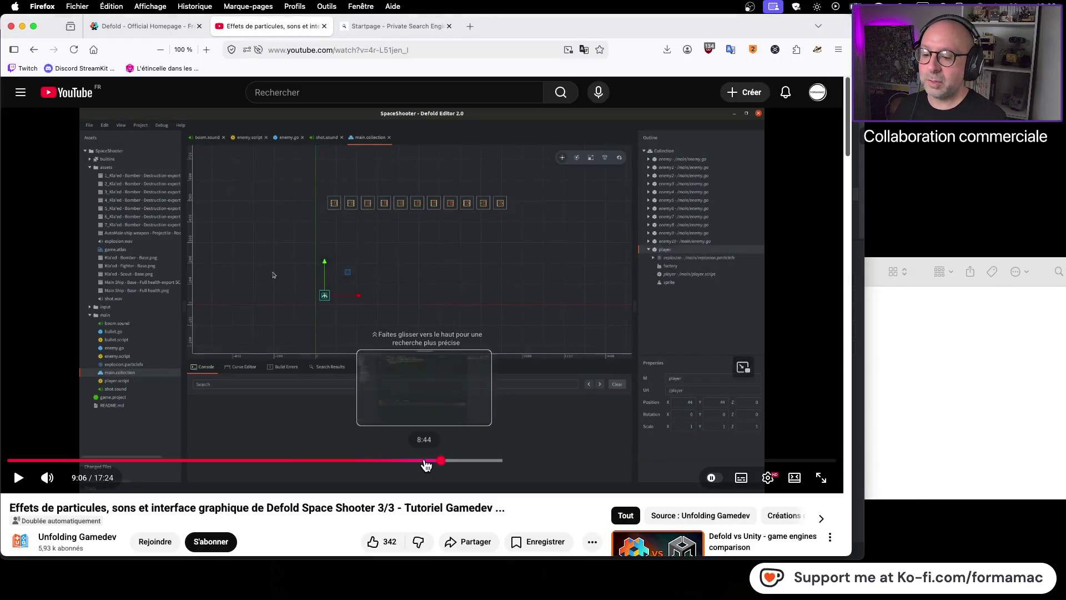
pyautogui.click(437, 465)
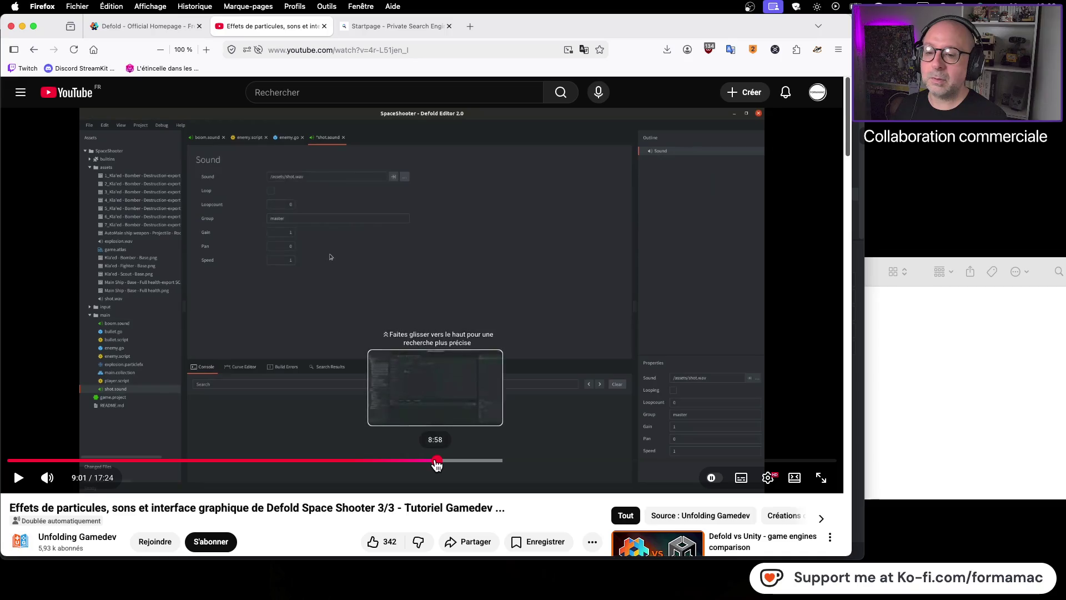
pyautogui.click(612, 308)
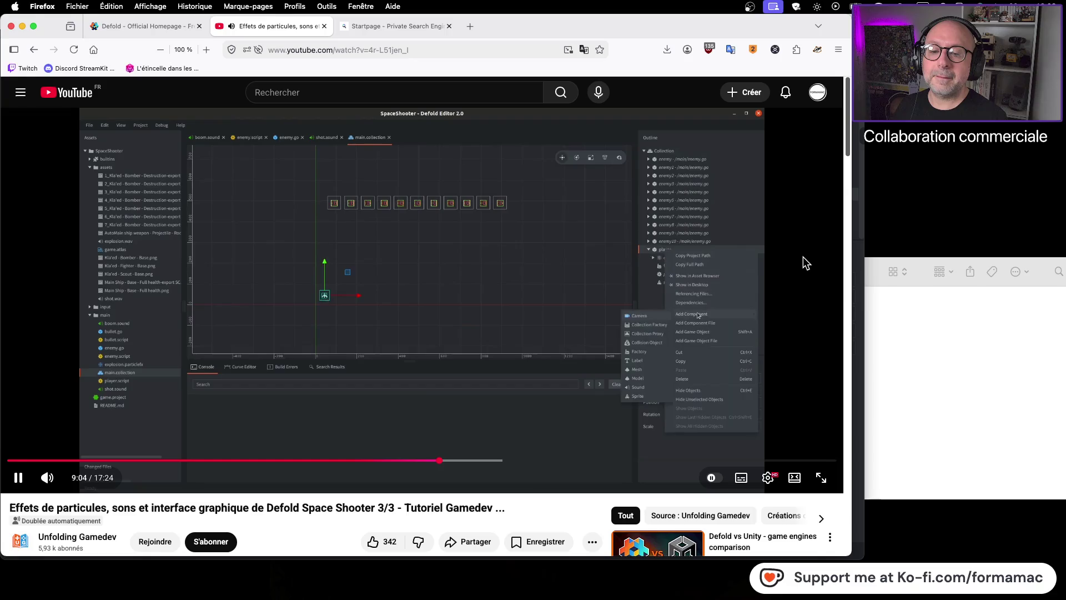
pyautogui.click(742, 257)
pyautogui.press('super+Tab')
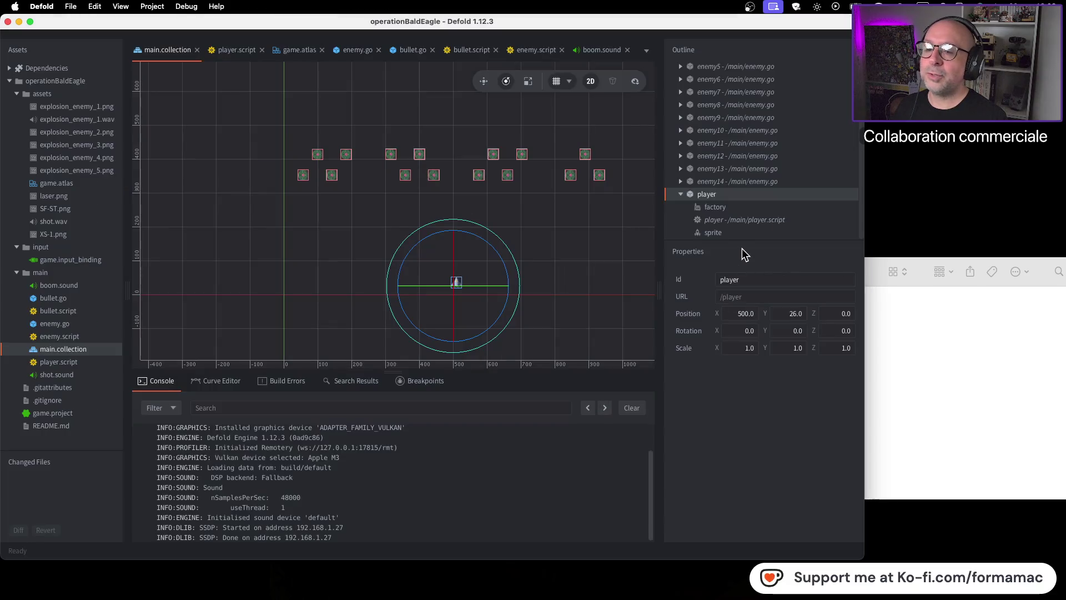
# Step: Add /assets/shot.wav to the player object as a component file
pyautogui.rightClick(744, 197)
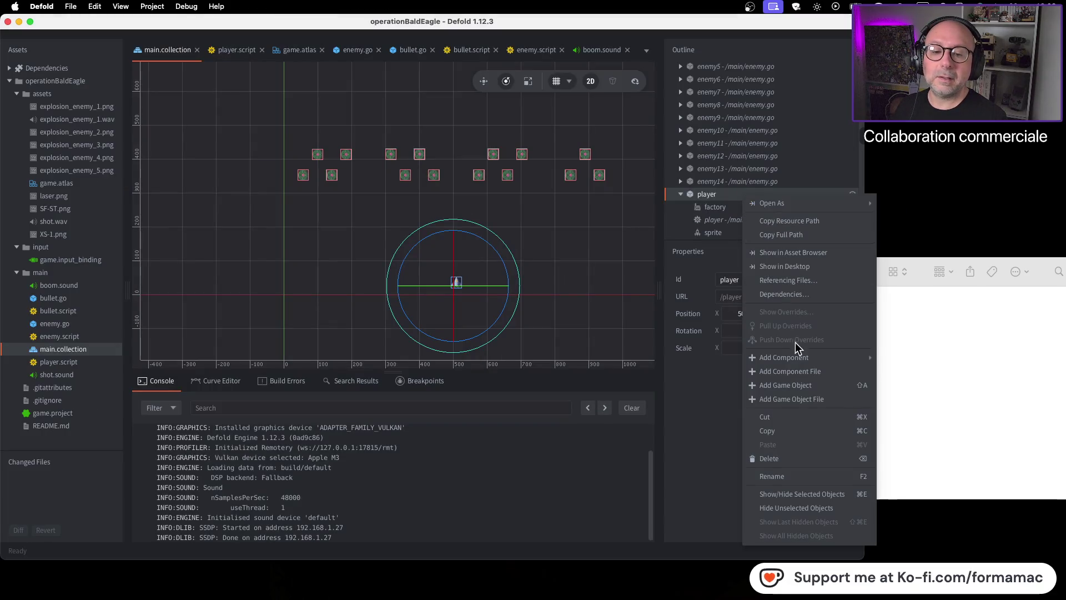
pyautogui.click(800, 367)
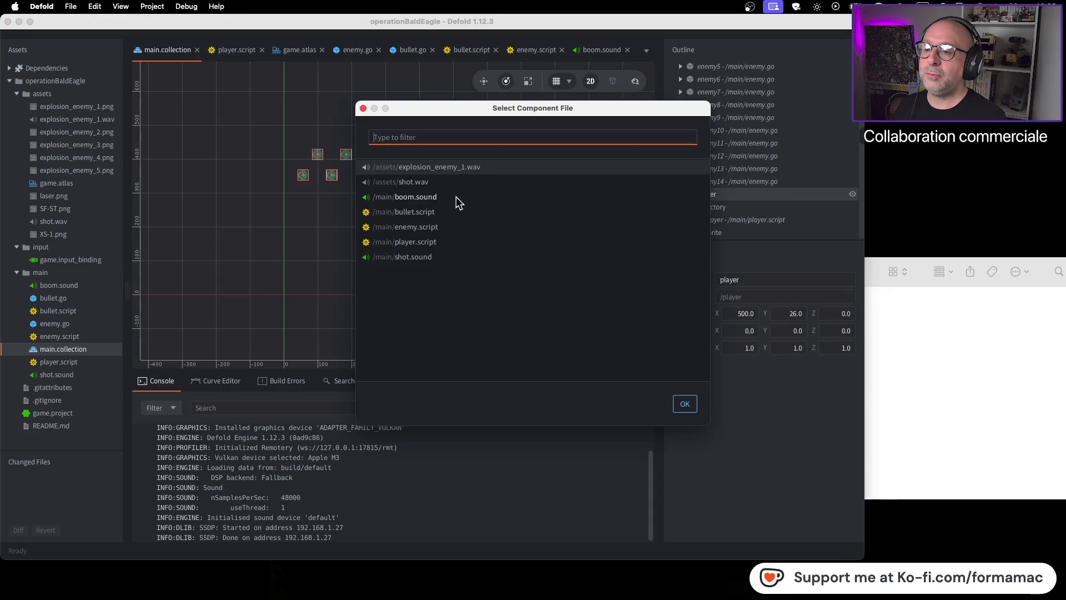
pyautogui.click(450, 182)
pyautogui.click(685, 404)
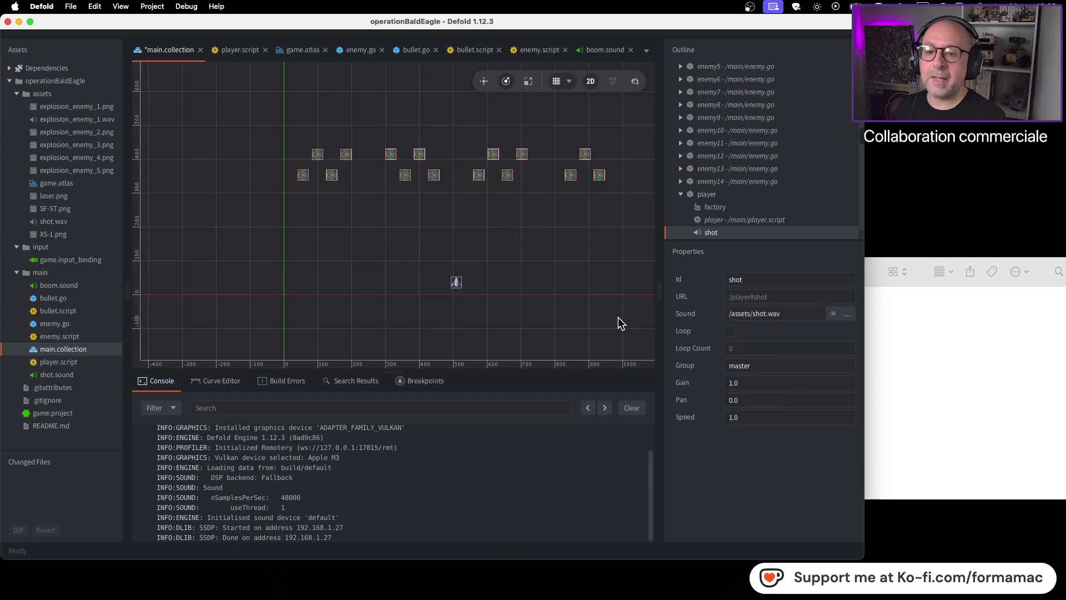
# Step: Rewatch the tutorial from 9:06 to check how the shot sound is attached
pyautogui.press('super+Tab')
pyautogui.click(516, 325)
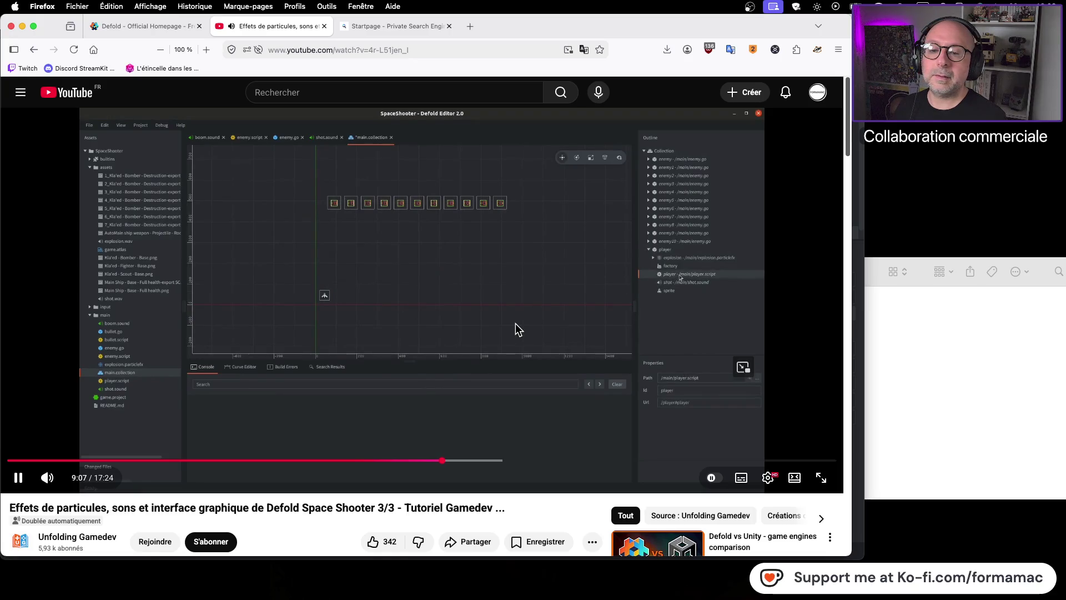
pyautogui.click(515, 323)
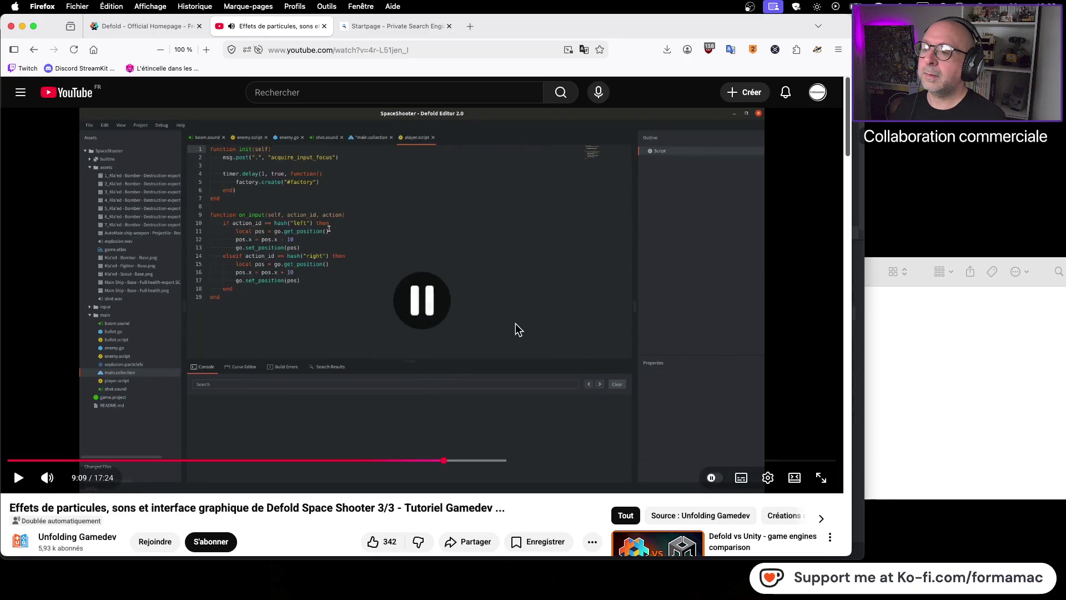
pyautogui.press('super+Tab')
pyautogui.press('super+Tab')
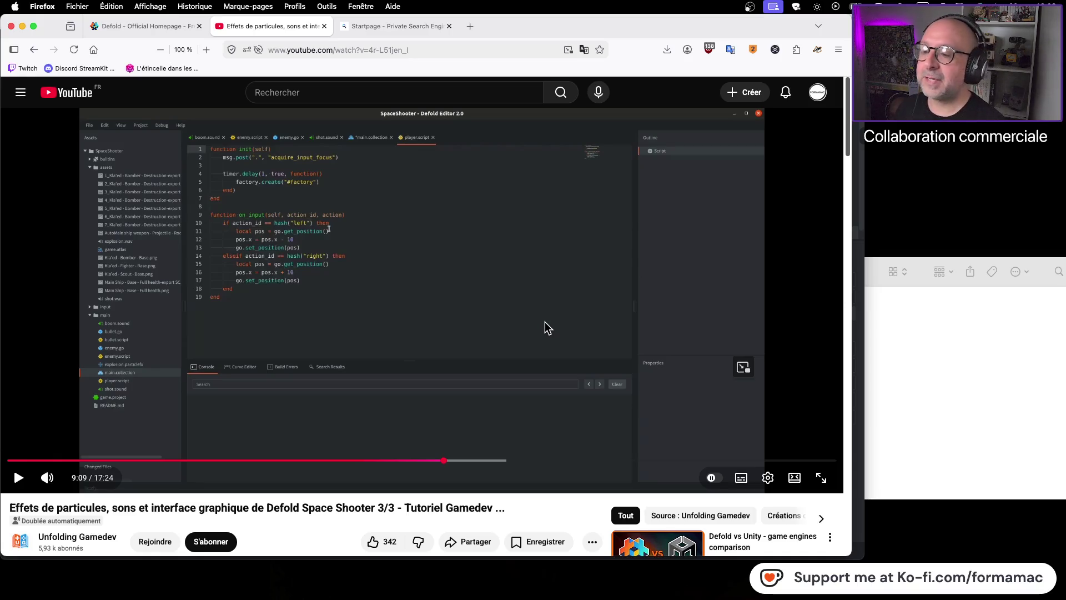
pyautogui.click(443, 461)
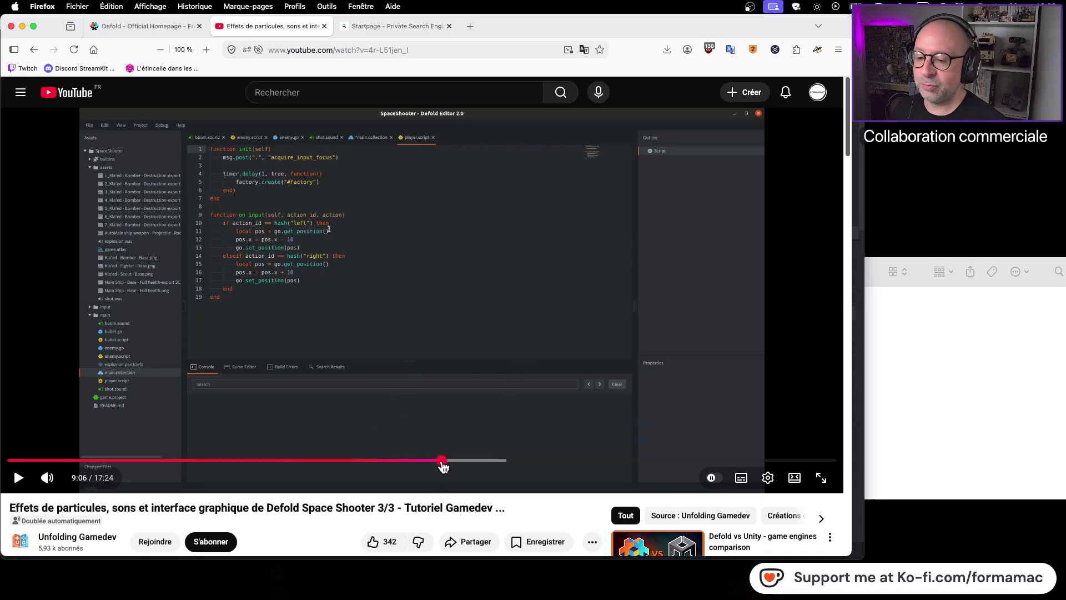
pyautogui.click(468, 311)
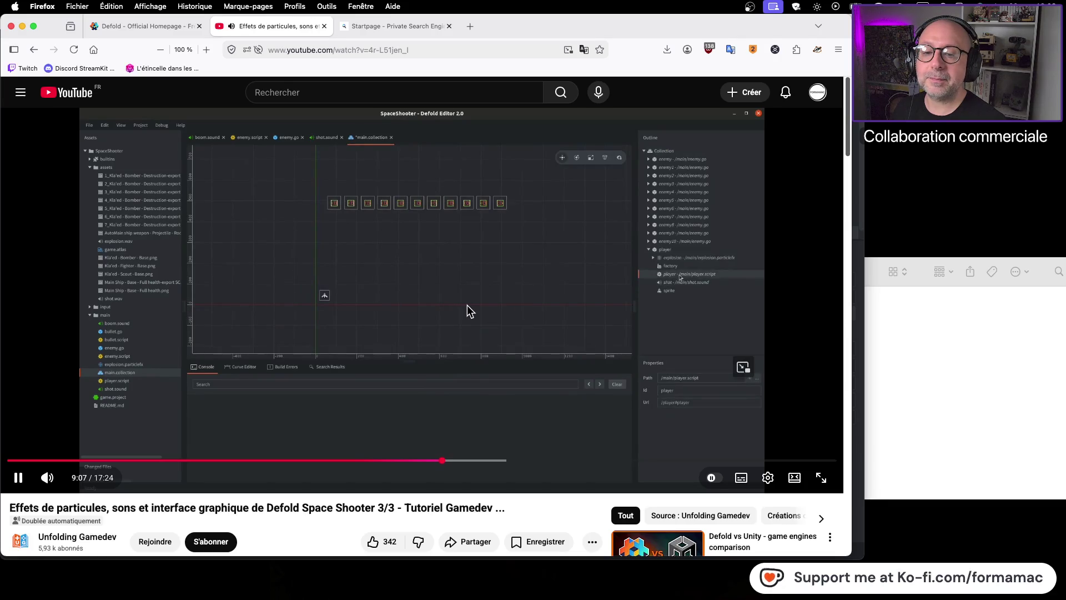
pyautogui.click(467, 311)
pyautogui.press('super+Tab')
pyautogui.rightClick(711, 234)
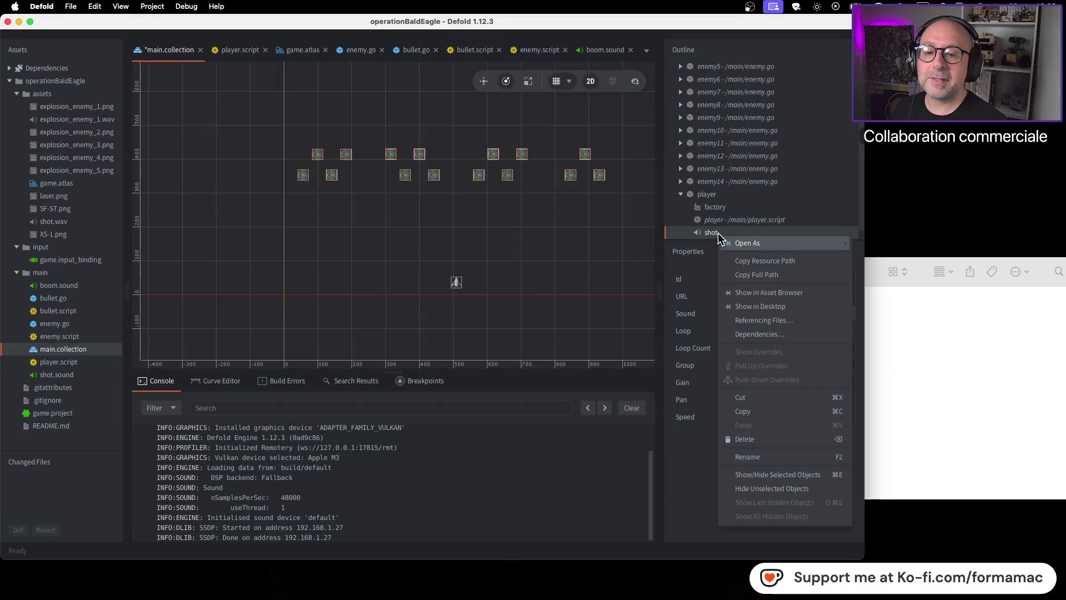
# Step: Delete the player's shot.wav component, try re-adding it, then undo that
pyautogui.click(768, 436)
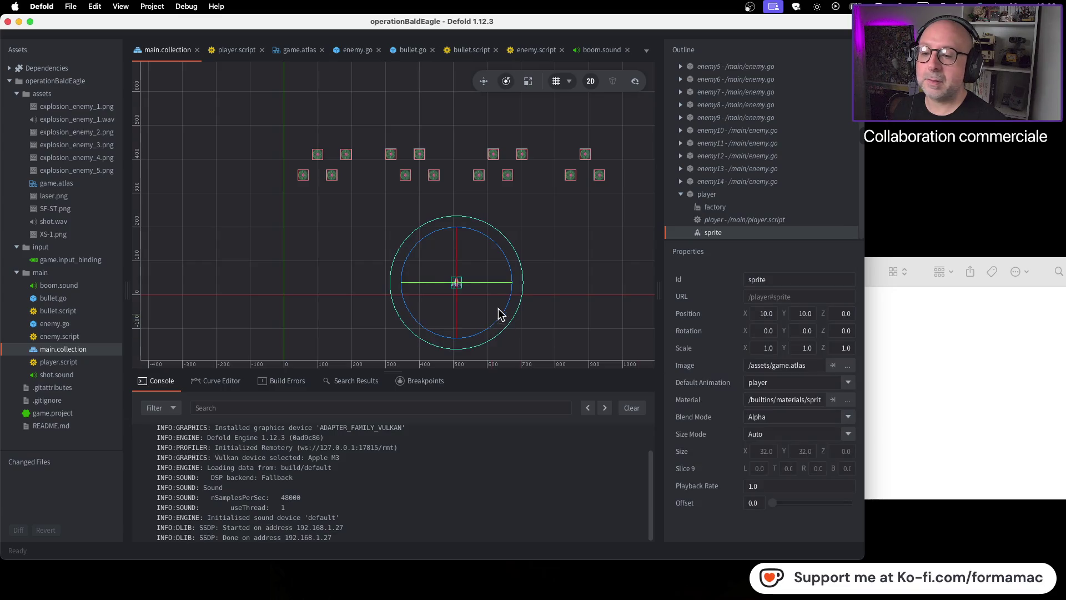
pyautogui.rightClick(715, 197)
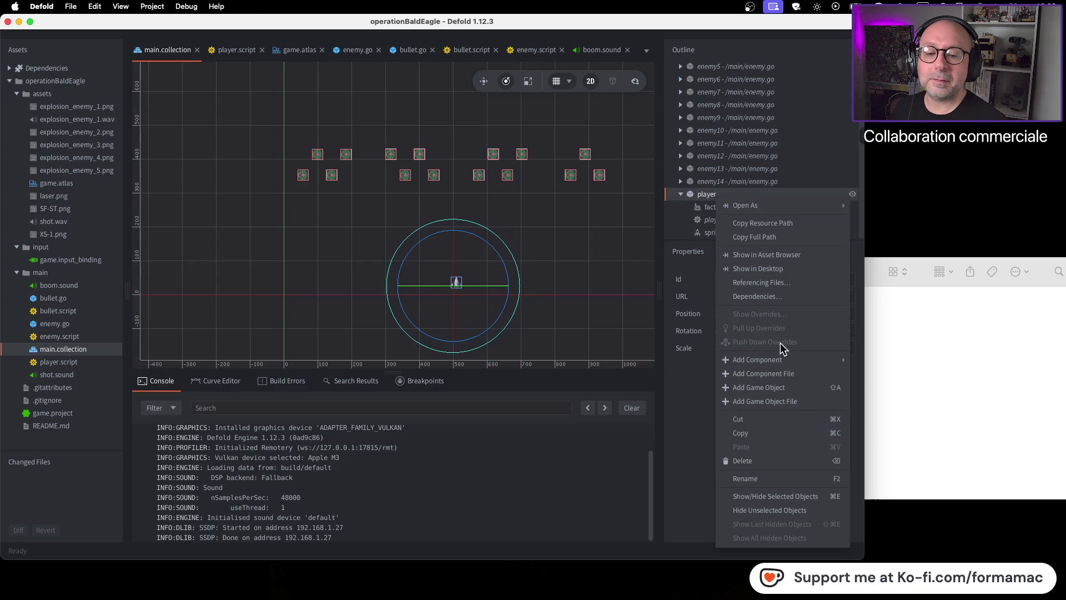
pyautogui.click(790, 374)
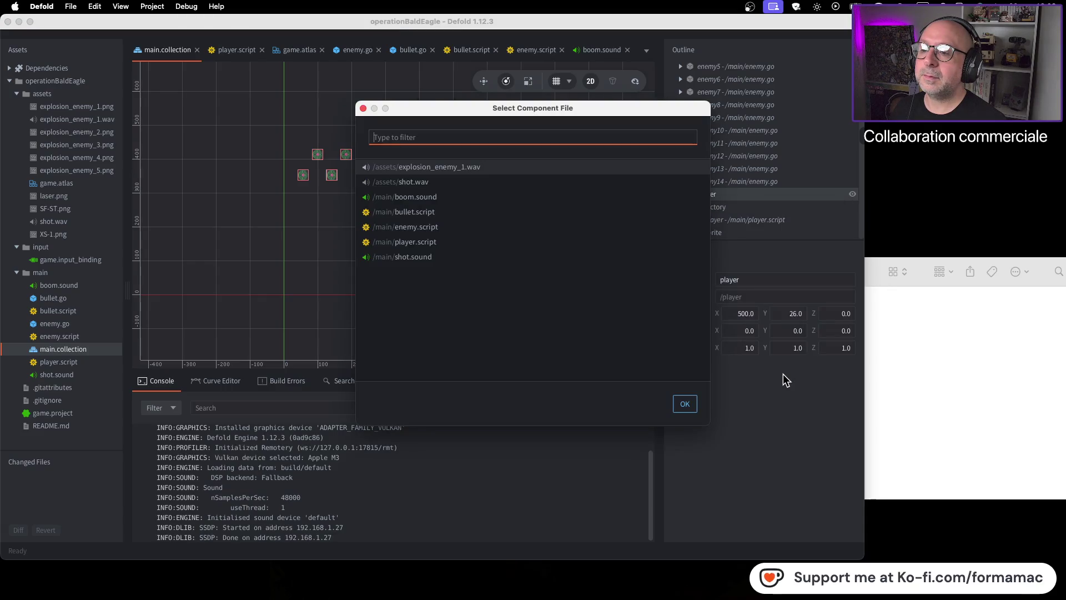
pyautogui.click(445, 182)
pyautogui.click(684, 406)
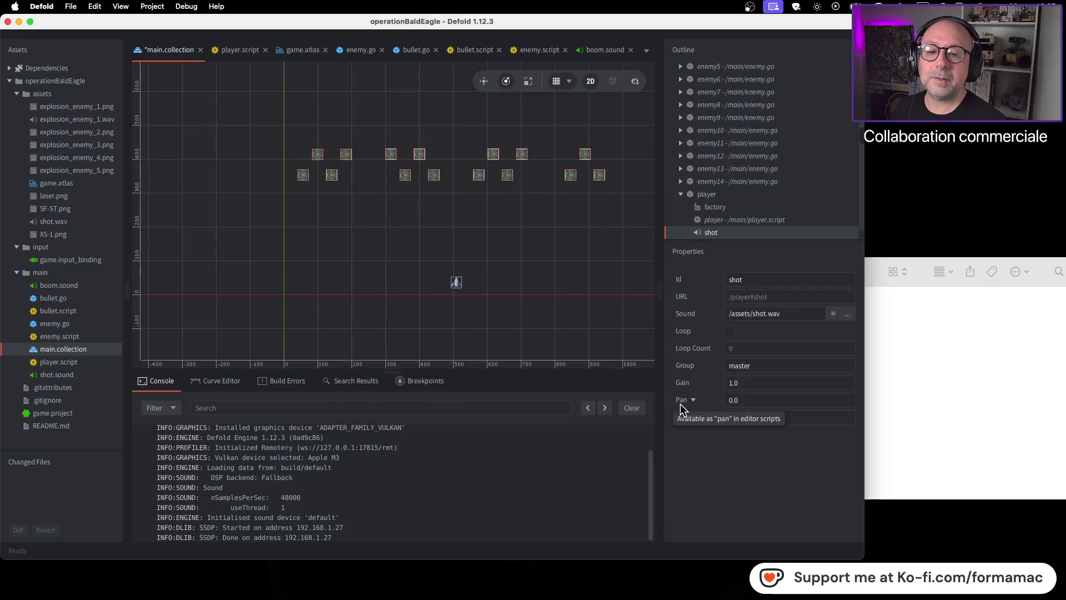
pyautogui.rightClick(719, 239)
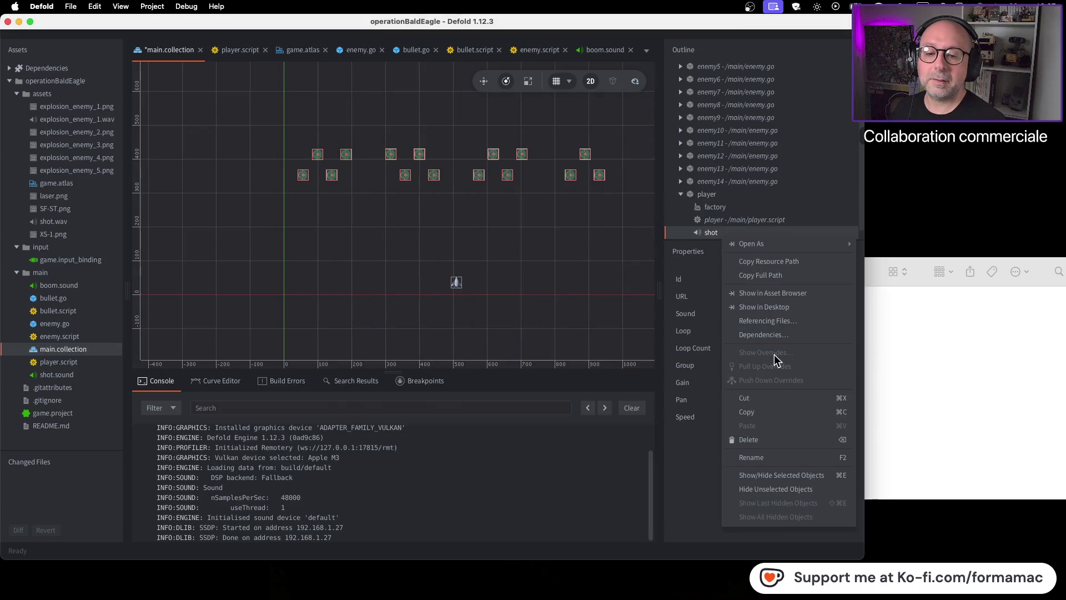
pyautogui.click(767, 438)
pyautogui.press('super+z')
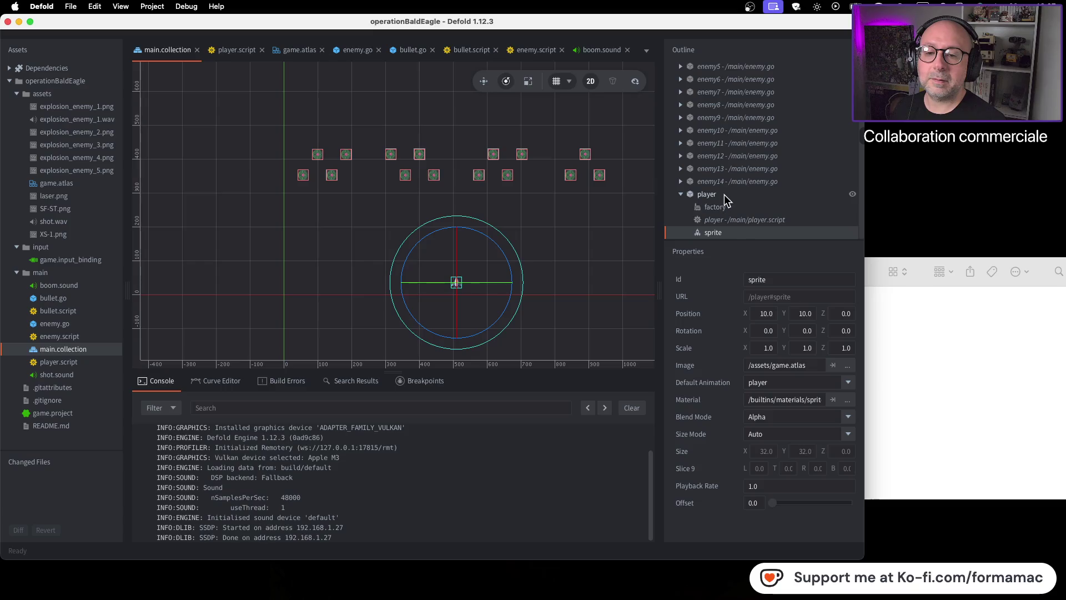
# Step: Add /main/shot.sound to the player as its shot component
pyautogui.rightClick(724, 195)
pyautogui.click(772, 374)
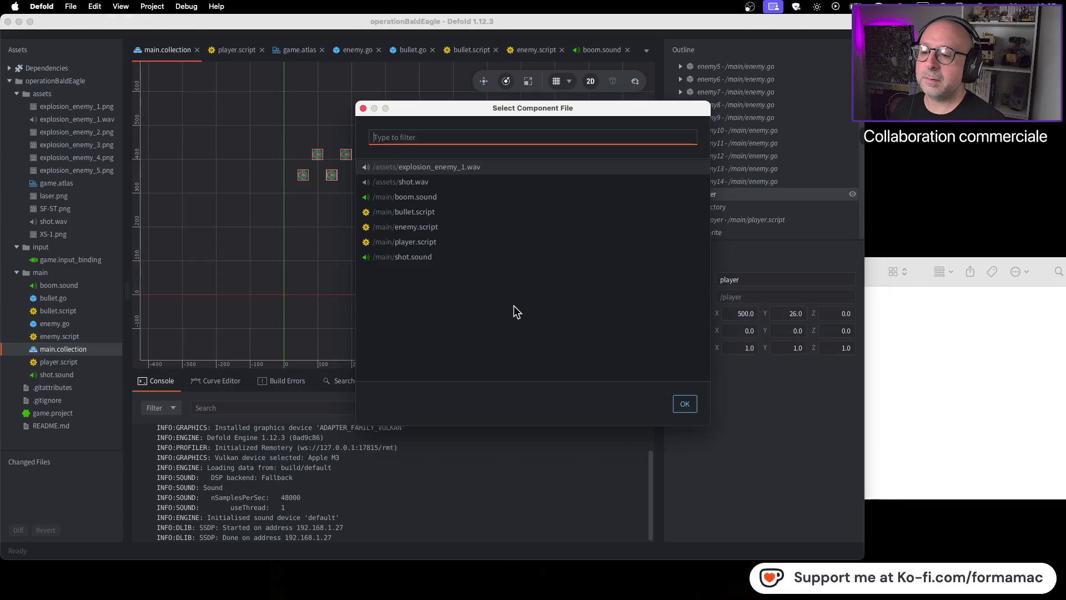
pyautogui.click(424, 258)
pyautogui.click(684, 403)
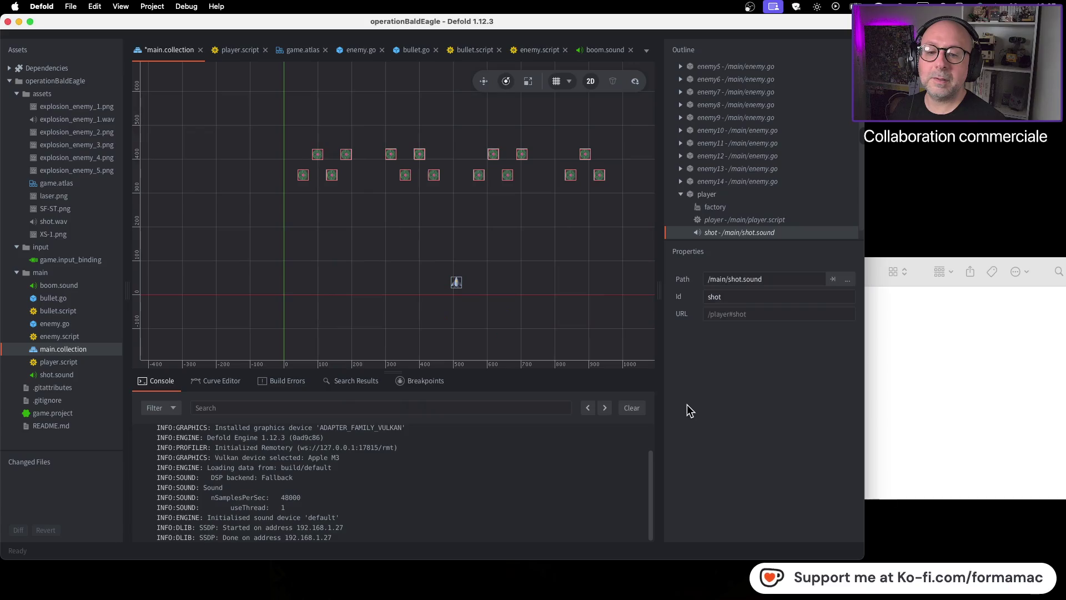
# Step: Scrub the tutorial back to about 9:04 and review the sound setup
pyautogui.press('super+Tab')
pyautogui.click(466, 372)
pyautogui.click(465, 371)
pyautogui.moveTo(443, 460); pyautogui.dragTo(439, 462)
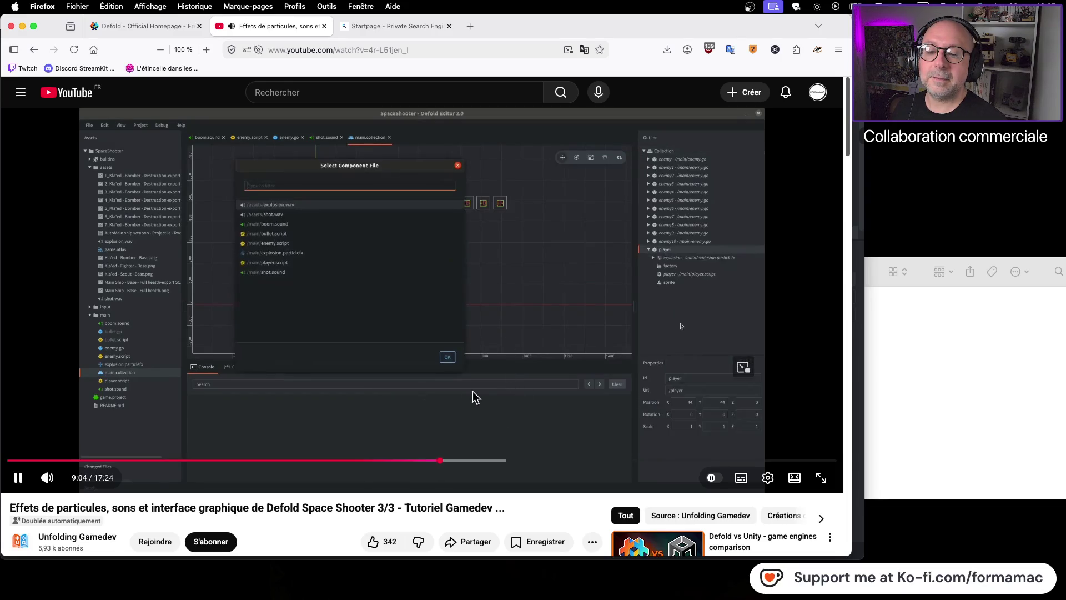
pyautogui.click(472, 391)
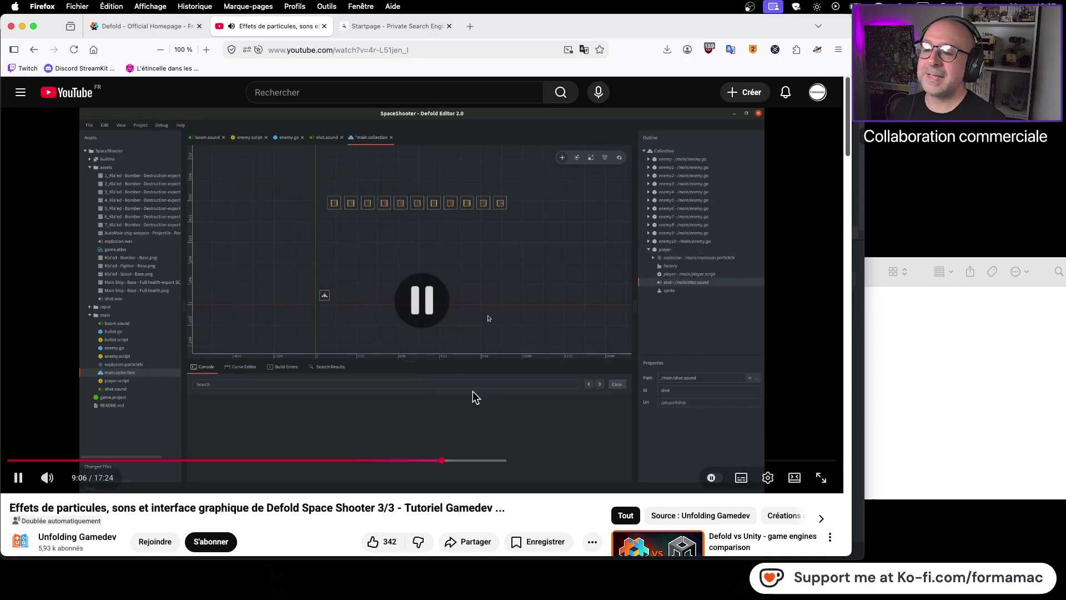
pyautogui.press('super+Tab')
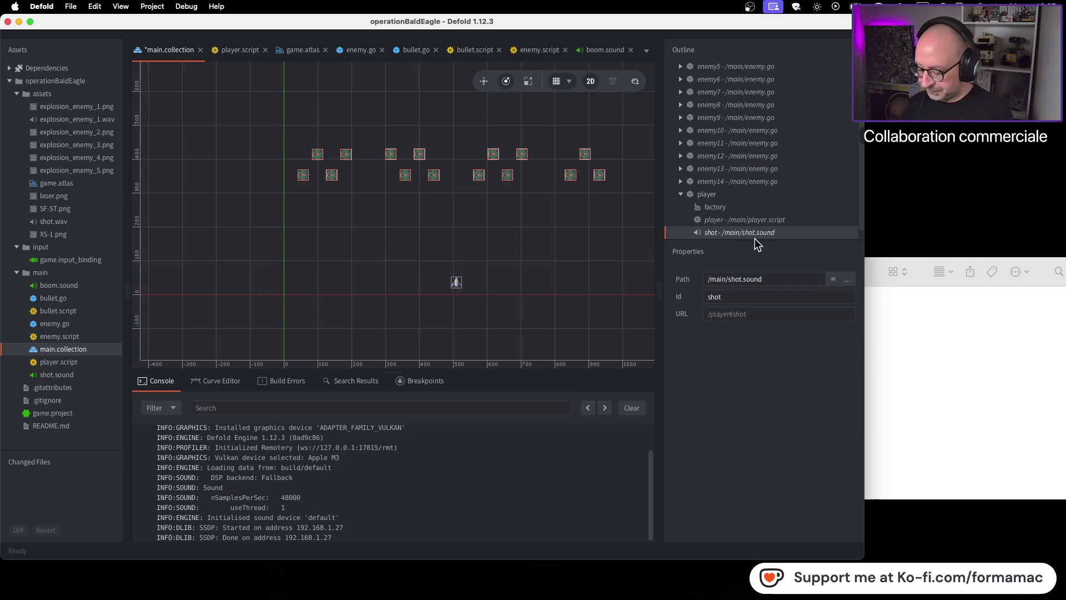
# Step: Open player.script and compare it with the tutorial's sound.play("#shot") line at 9:14
pyautogui.press('super+Tab')
pyautogui.click(621, 363)
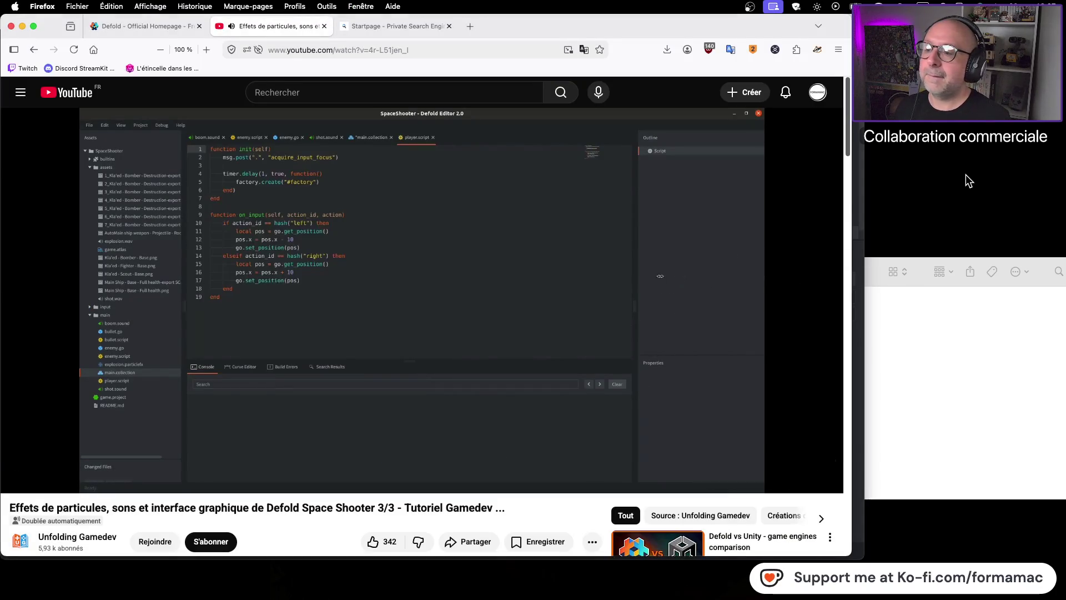
pyautogui.click(538, 241)
pyautogui.press('super+Tab')
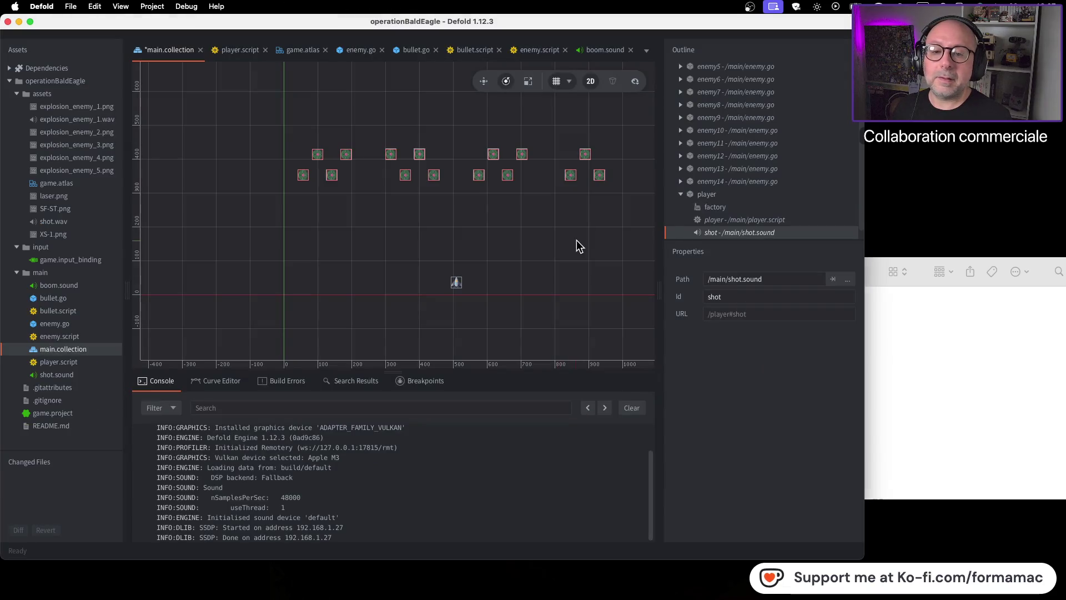
pyautogui.click(229, 49)
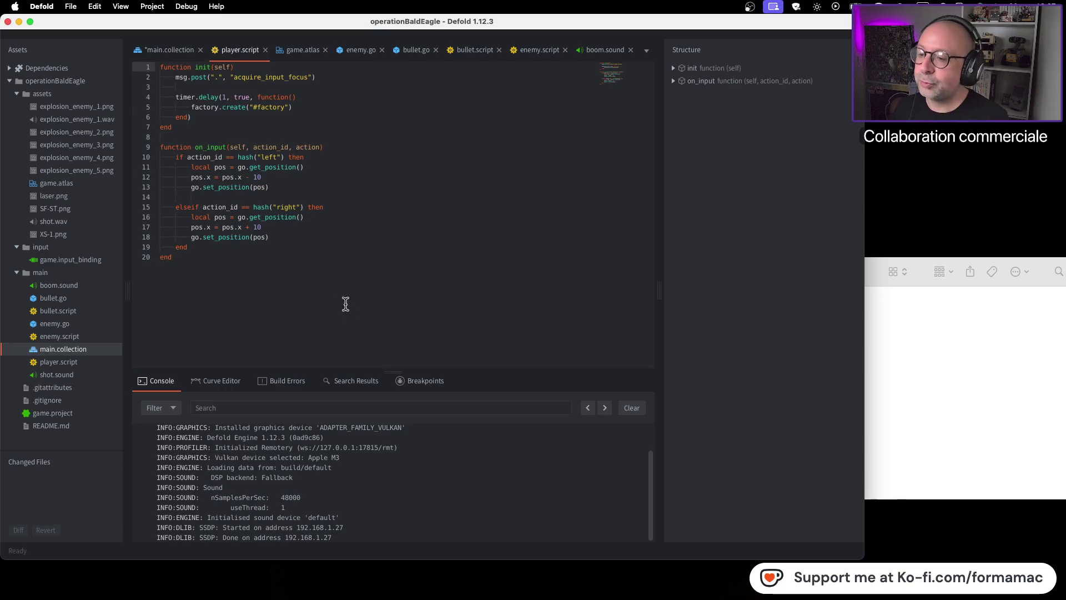
pyautogui.press('super+Tab')
pyautogui.click(393, 290)
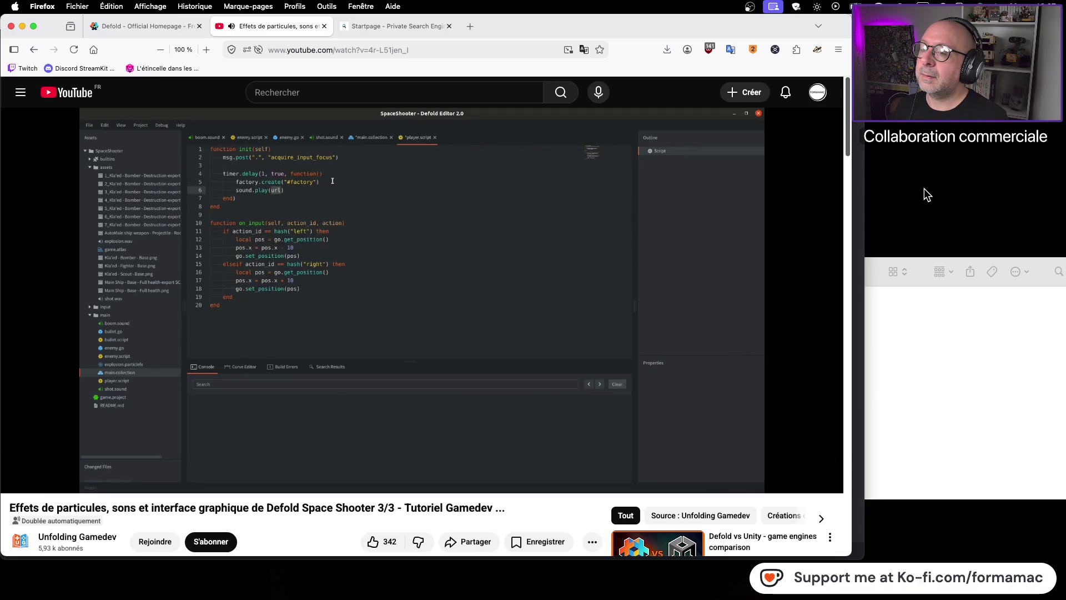
pyautogui.click(386, 276)
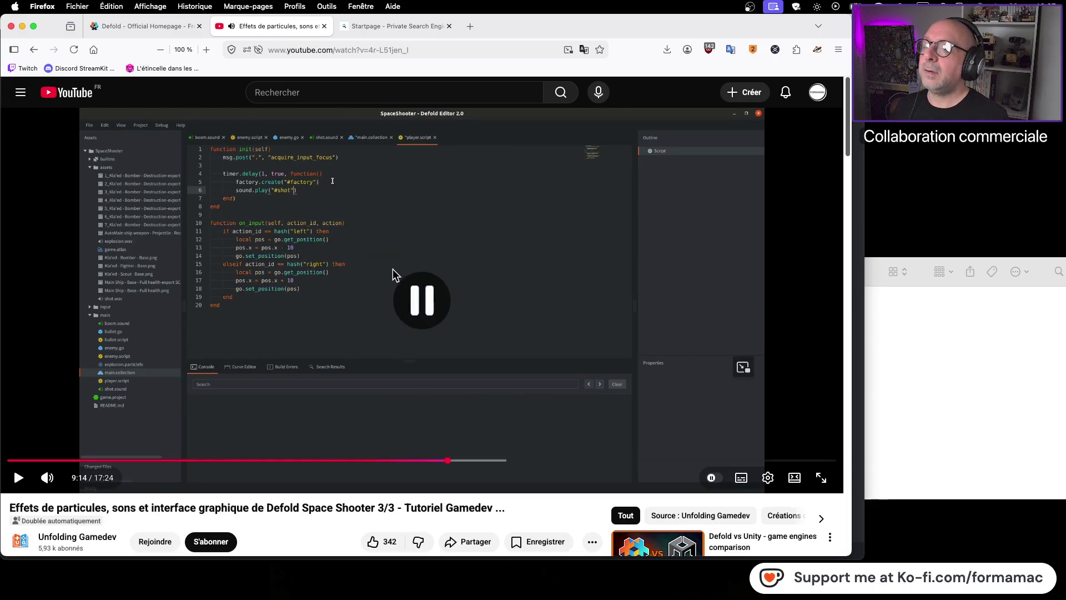
pyautogui.press('super+Tab')
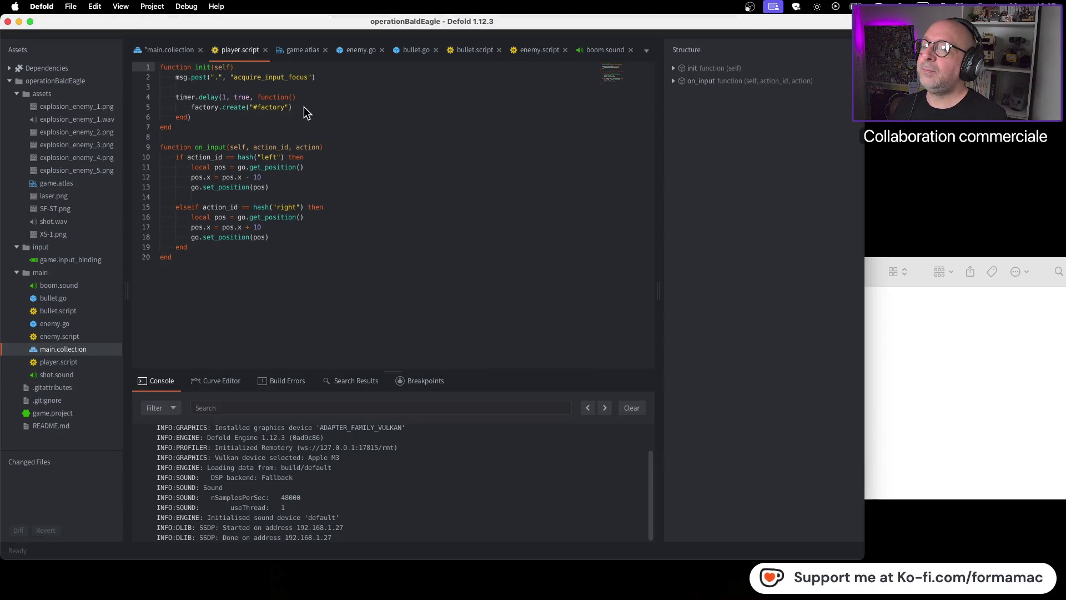
# Step: Add sound.play("#shot") on line 6 of player.script's timer callback, then resume the tutorial
pyautogui.press('super+Tab')
pyautogui.press('super+Tab')
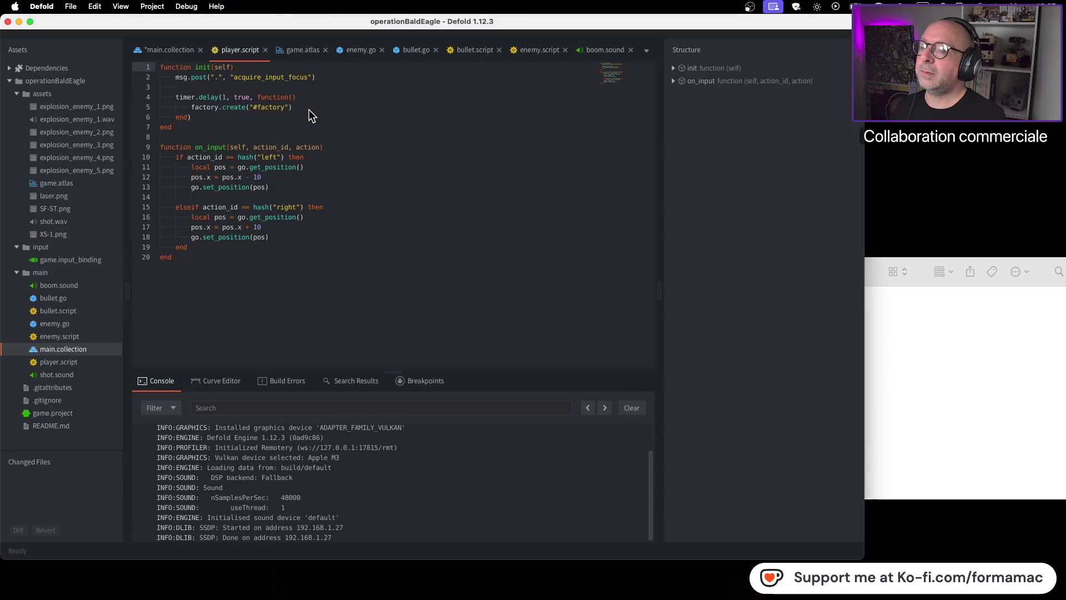
pyautogui.click(318, 115)
pyautogui.write('so')
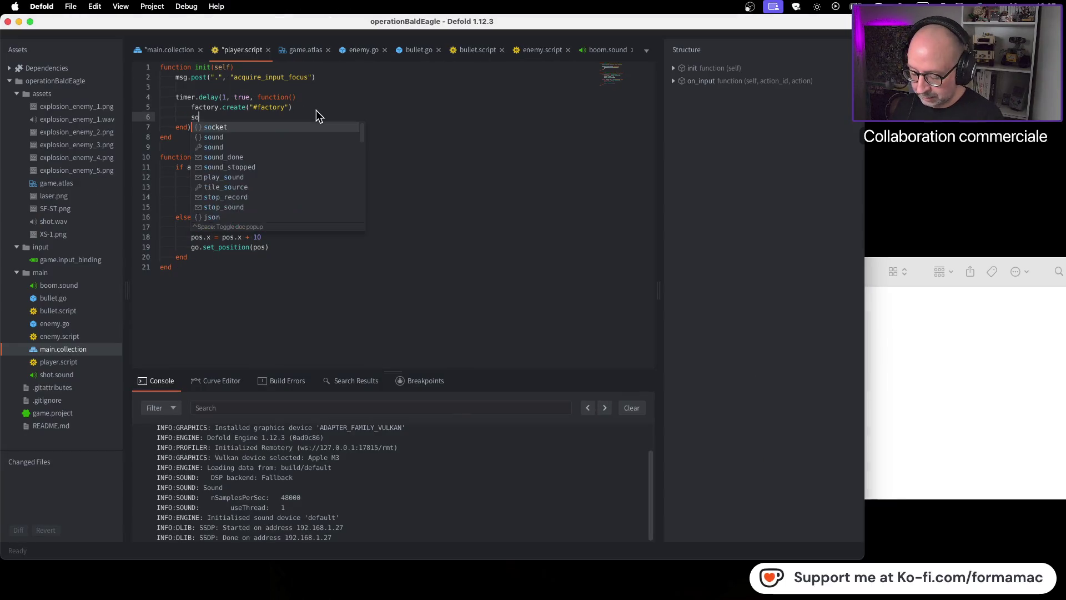
pyautogui.write('und.play')
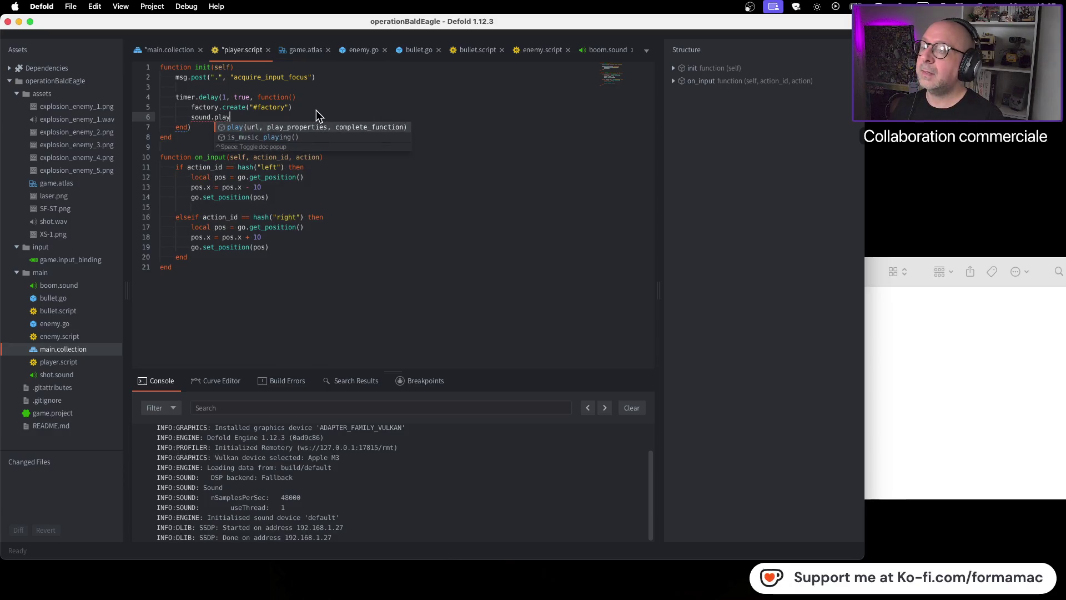
pyautogui.write('(')
pyautogui.write('"#')
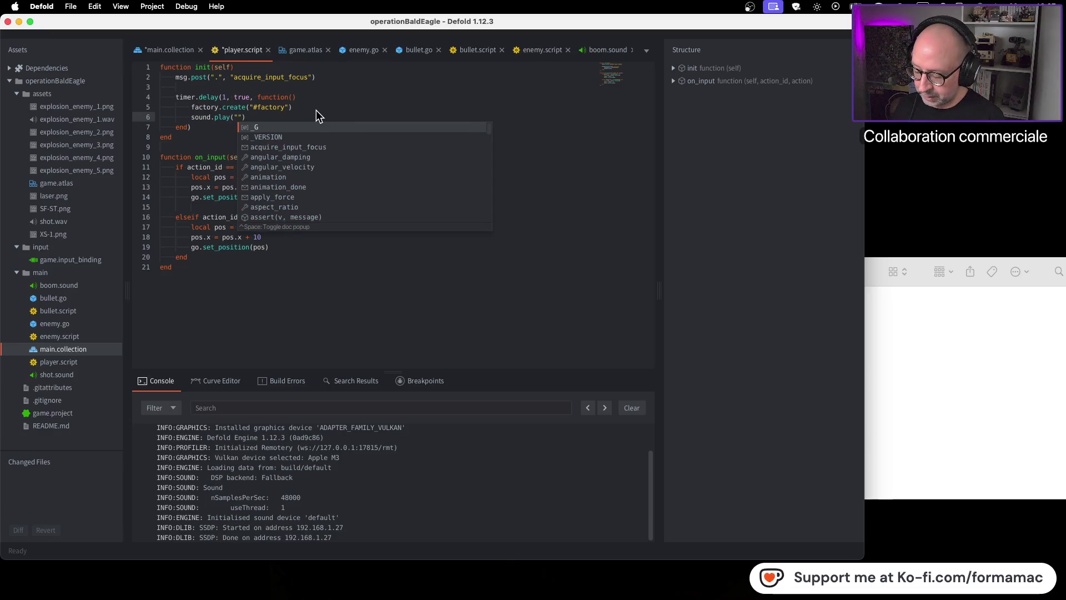
pyautogui.write('shot')
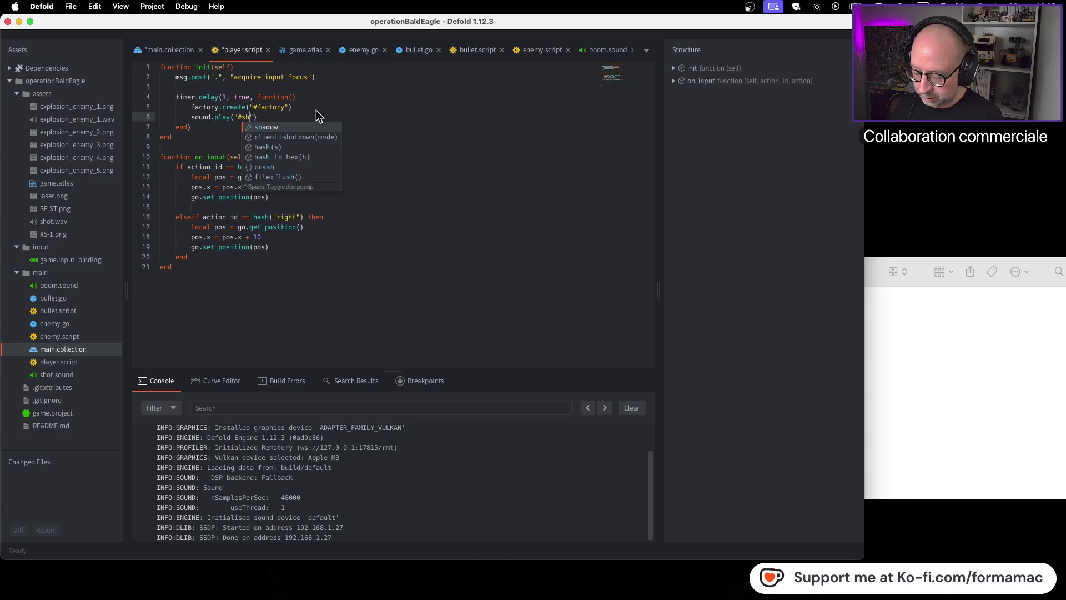
pyautogui.press('super+Tab')
pyautogui.click(419, 212)
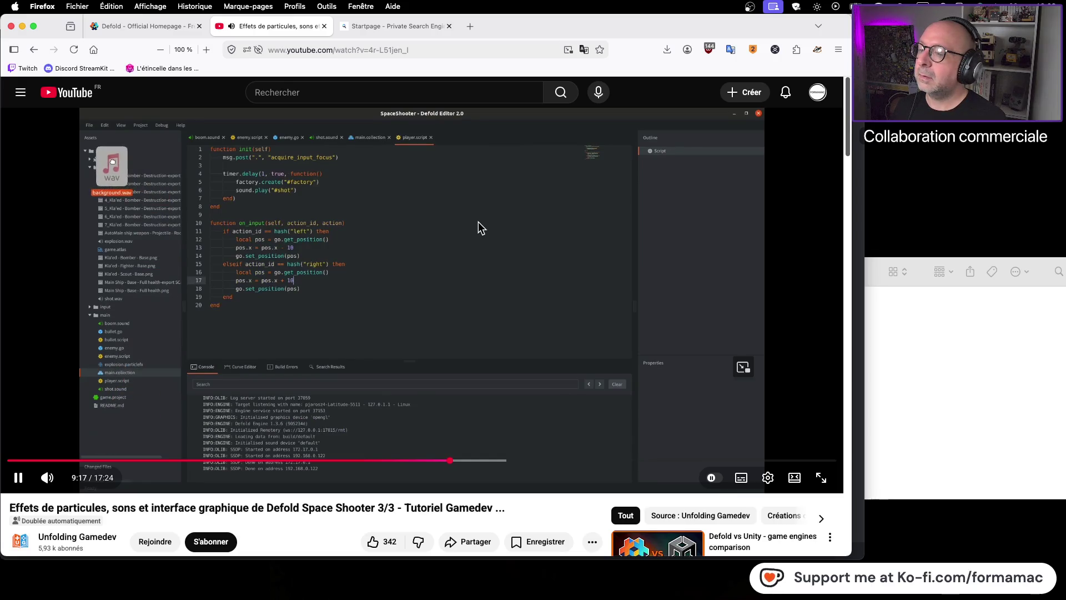
# Step: Pause the tutorial video and return to the Defold editor
pyautogui.click(451, 235)
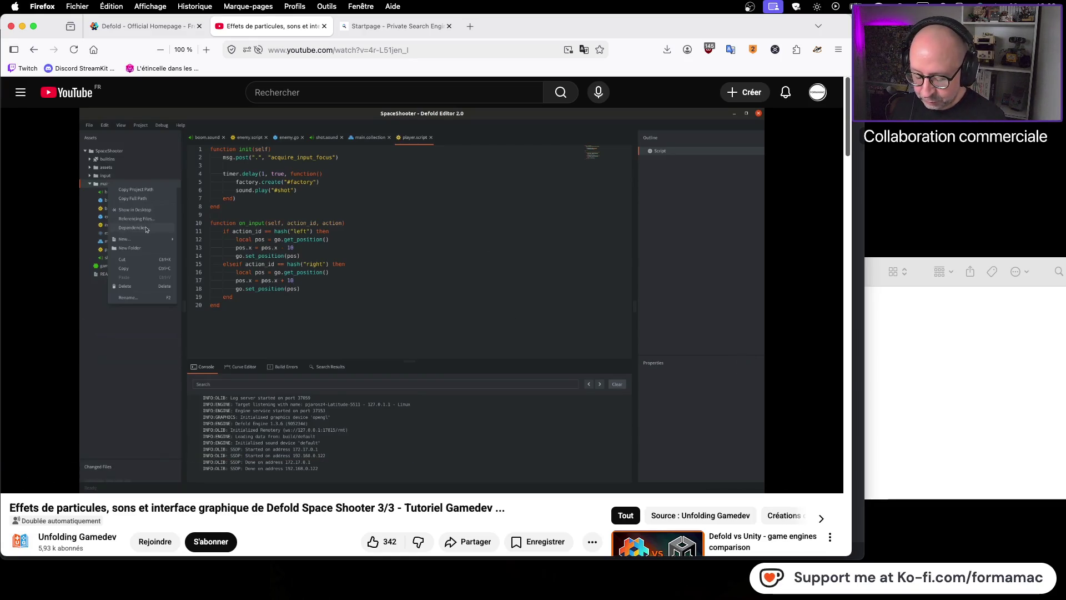
pyautogui.press('super+Tab')
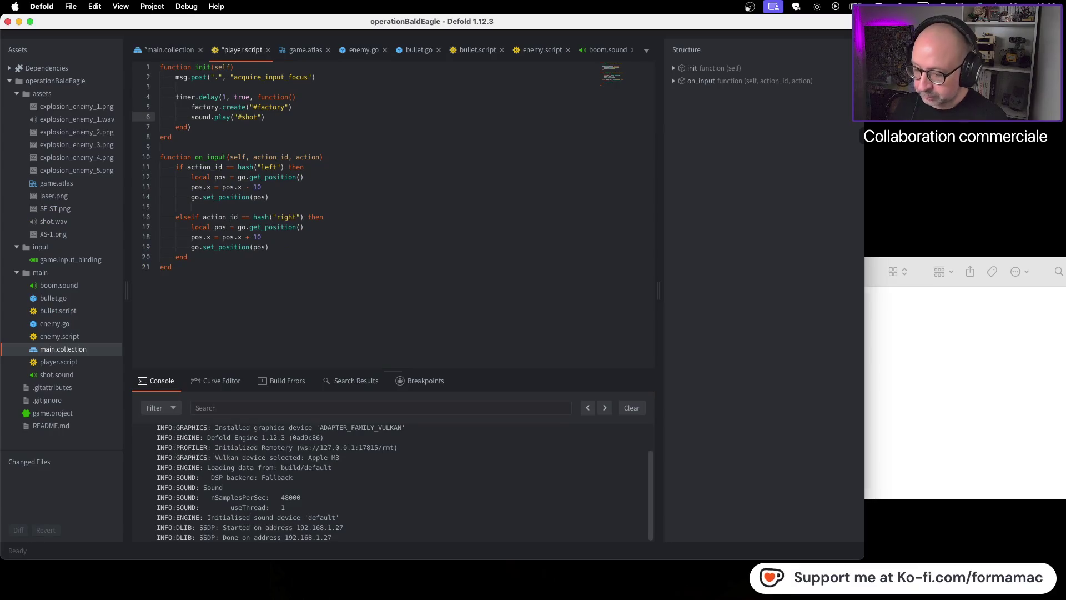
# Step: Build and run the game, steering the ship left and right to hear each shot, then view boom.sound
pyautogui.press('super+b')
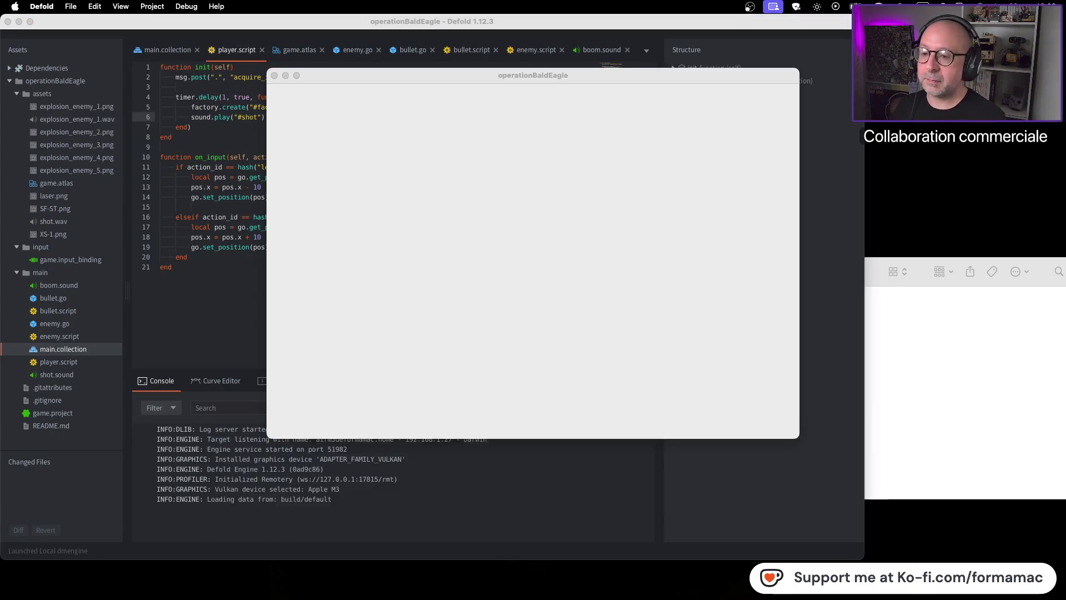
pyautogui.press('Left')
pyautogui.press('Left')
pyautogui.press('Left')
pyautogui.press('Left')
pyautogui.press('Left')
pyautogui.press('Left')
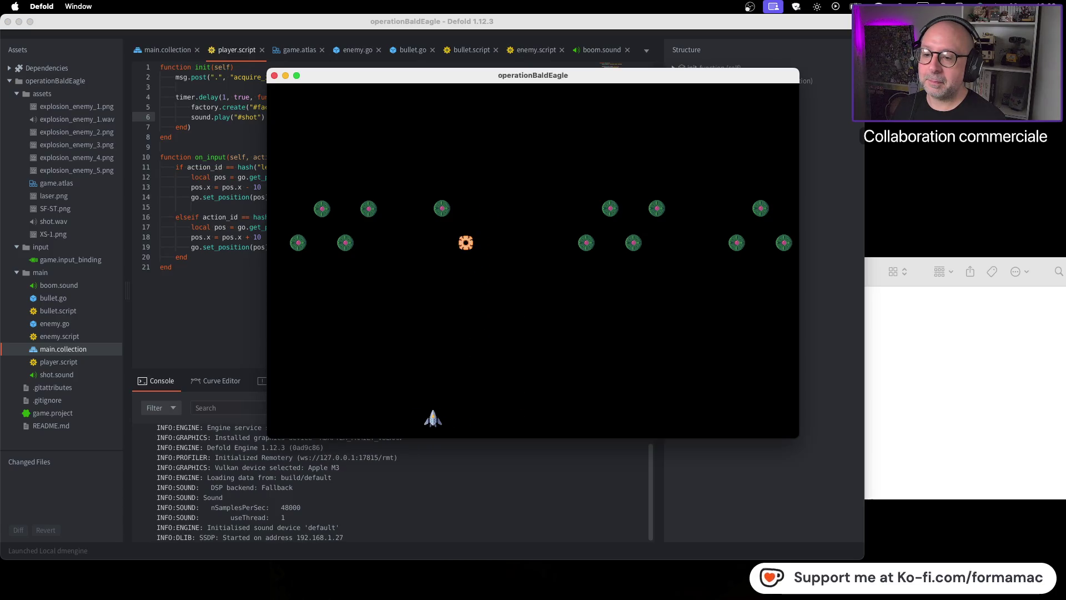
pyautogui.press('Left')
pyautogui.press('Left')
pyautogui.press('Left')
pyautogui.press('Right')
pyautogui.press('Right')
pyautogui.press('Right')
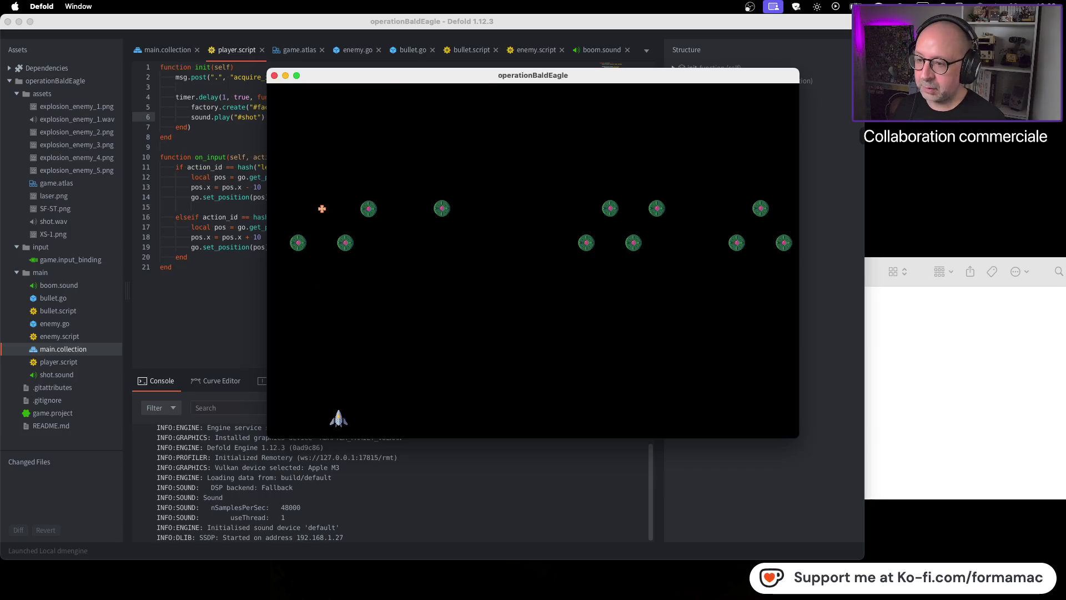
pyautogui.press('Right')
pyautogui.press('Right')
pyautogui.press('Right')
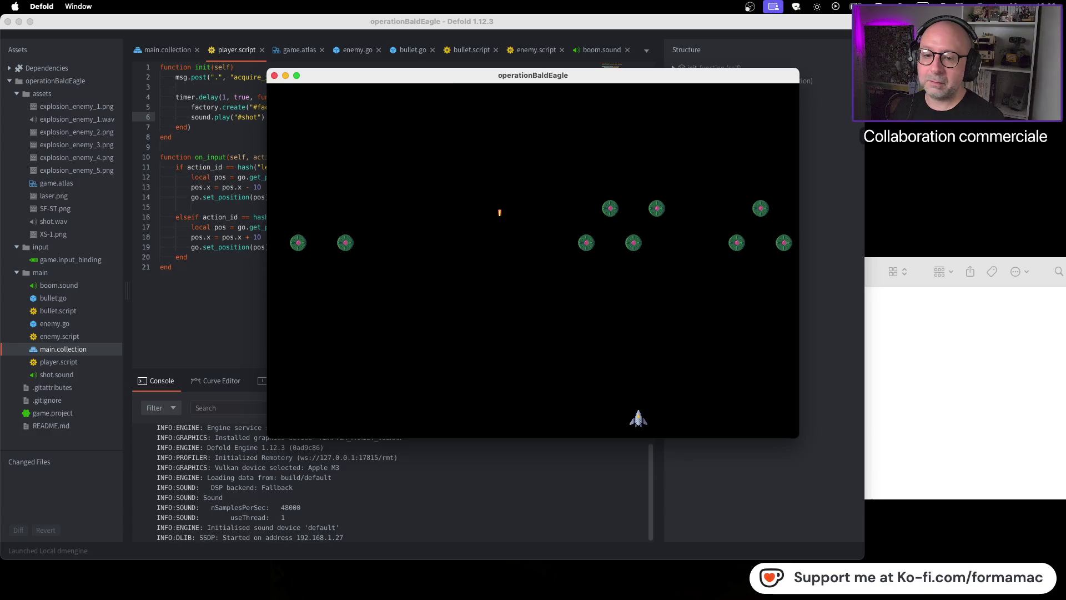
pyautogui.press('Right')
pyautogui.press('Right')
pyautogui.press('Right')
pyautogui.press('Left')
pyautogui.press('Left')
pyautogui.press('Left')
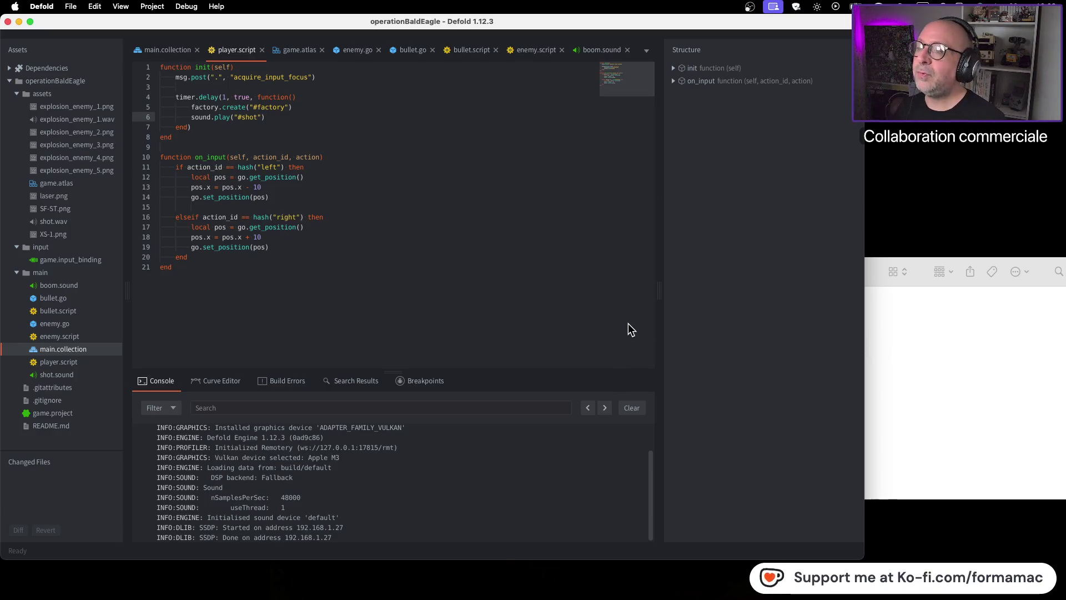
pyautogui.click(596, 48)
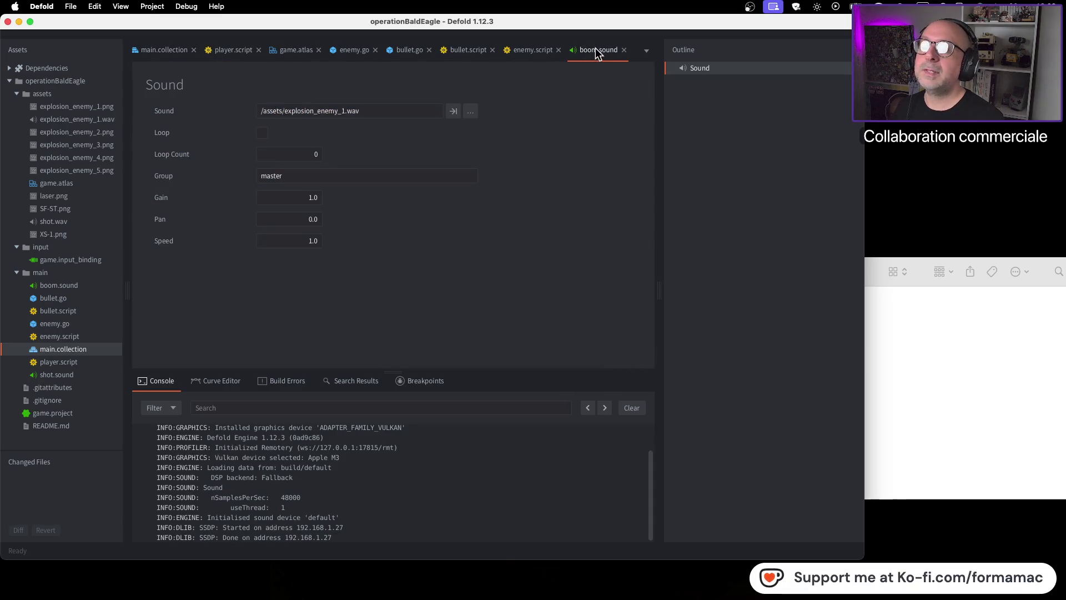
# Step: Close the boom.sound tab
pyautogui.click(647, 51)
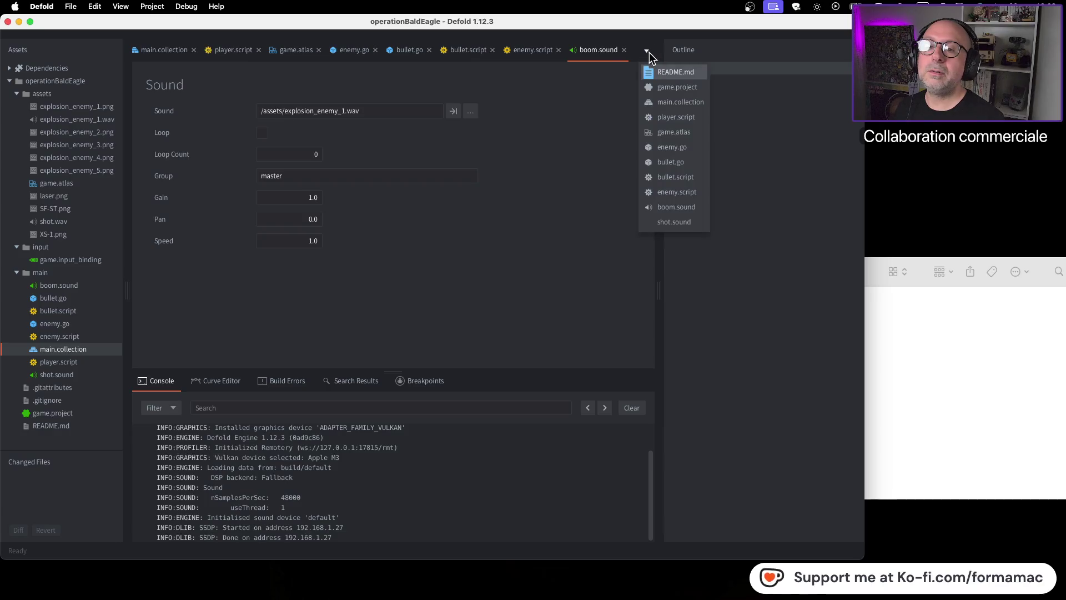
pyautogui.click(622, 52)
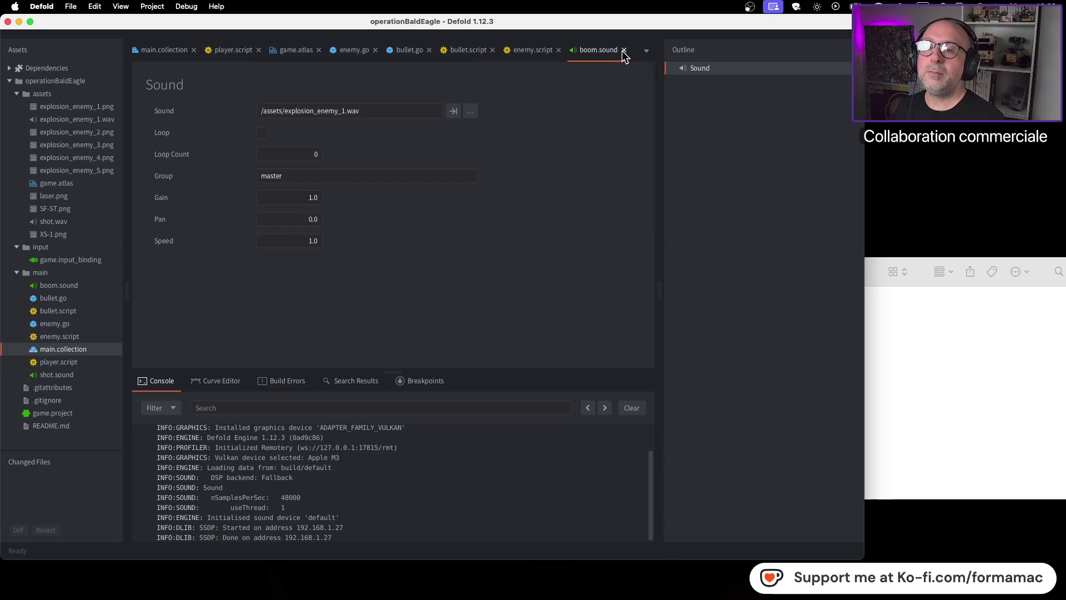
pyautogui.click(623, 50)
# Step: Set shot.sound's Gain to 0.75 and run the game to hear the quieter shots
pyautogui.click(590, 50)
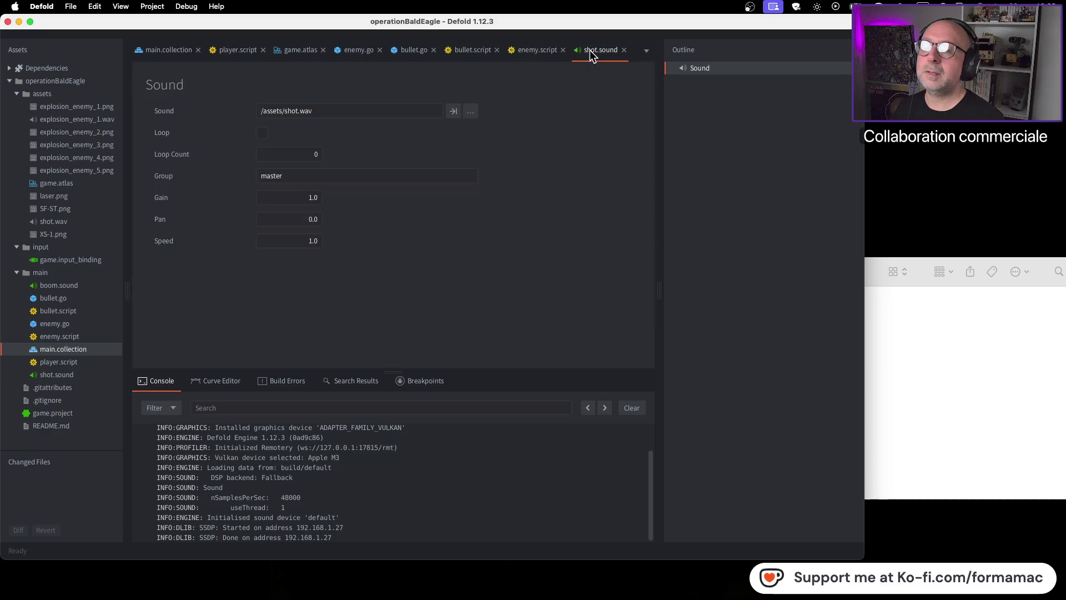
pyautogui.doubleClick(304, 198)
pyautogui.write('0.')
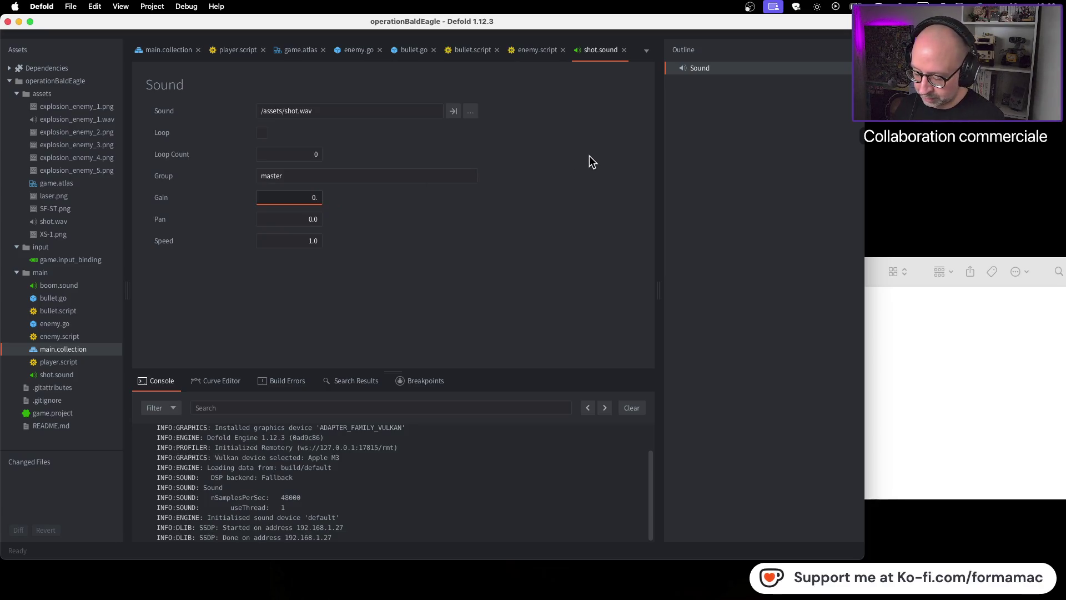
pyautogui.write('75')
pyautogui.press('super+b')
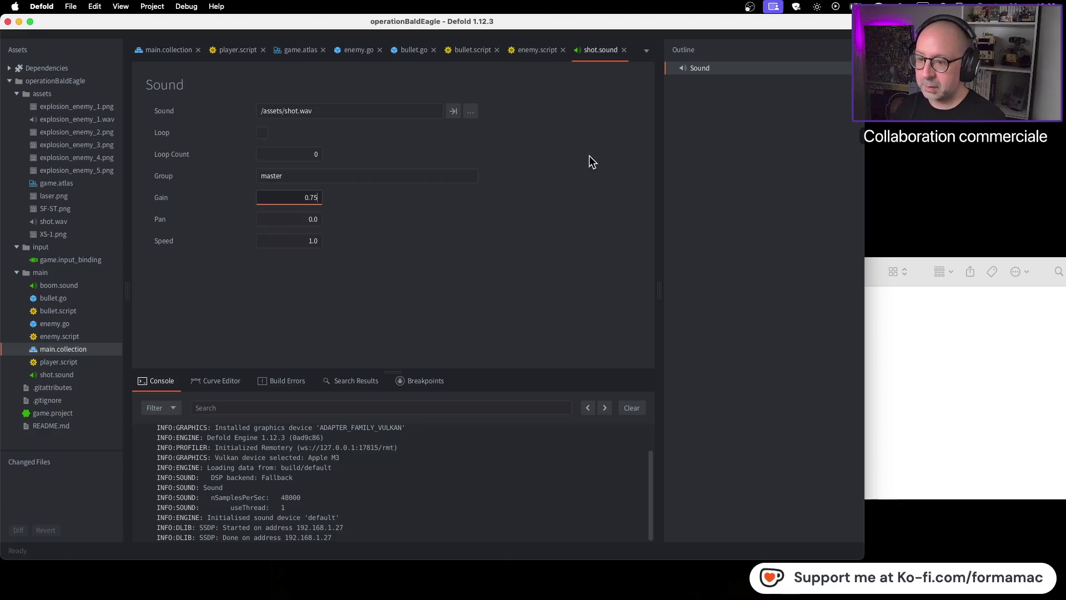
pyautogui.press('Left')
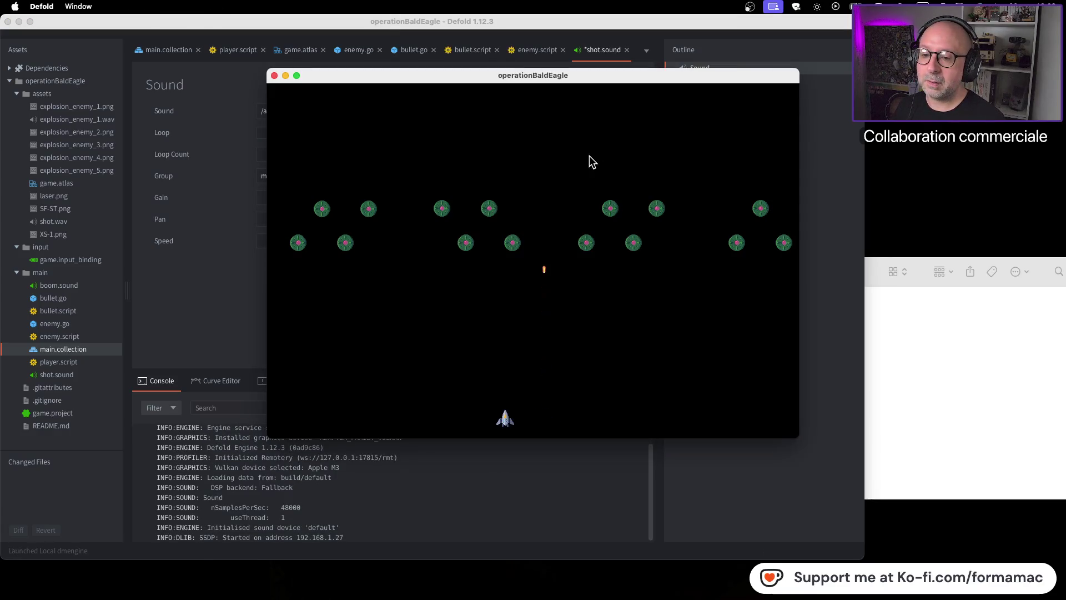
# Step: Close the game, set shot.sound's Gain to 0.5, and test-run the game
pyautogui.press('space')
pyautogui.press('space')
pyautogui.click(275, 75)
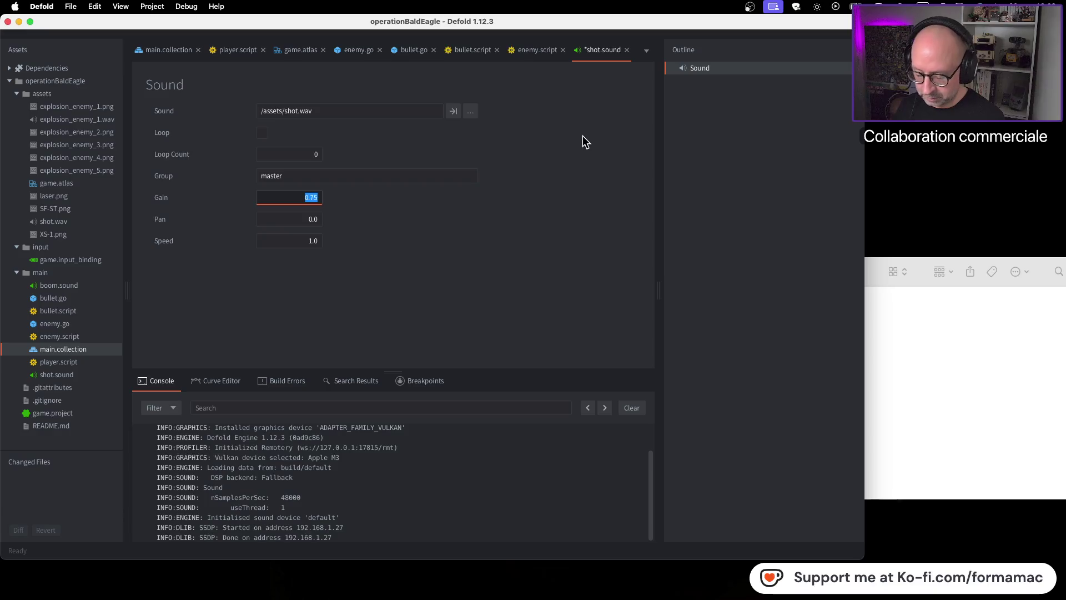
pyautogui.write('0.5')
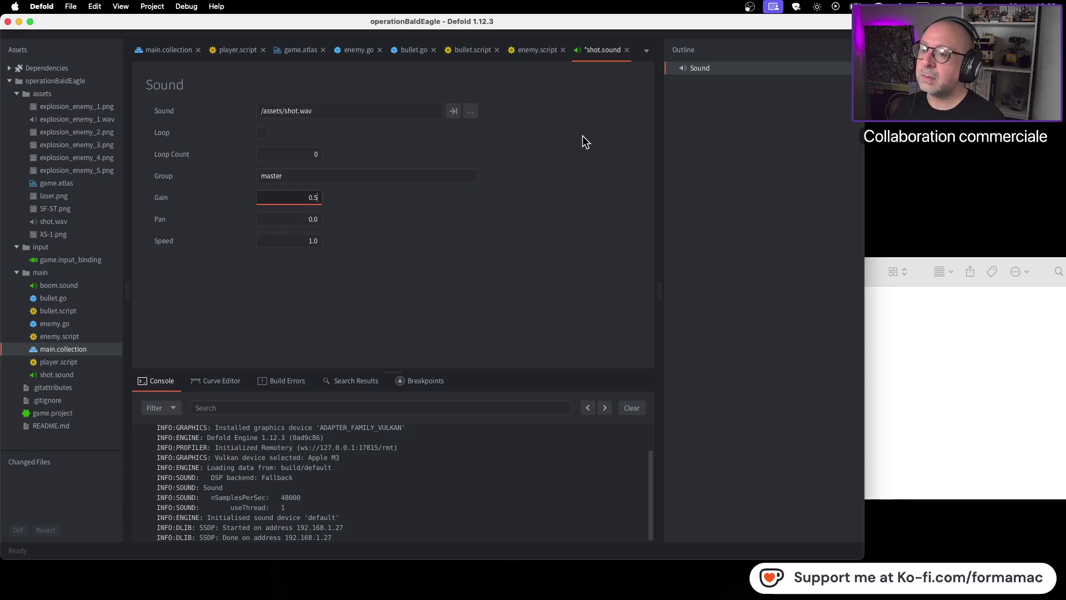
pyautogui.press('super+b')
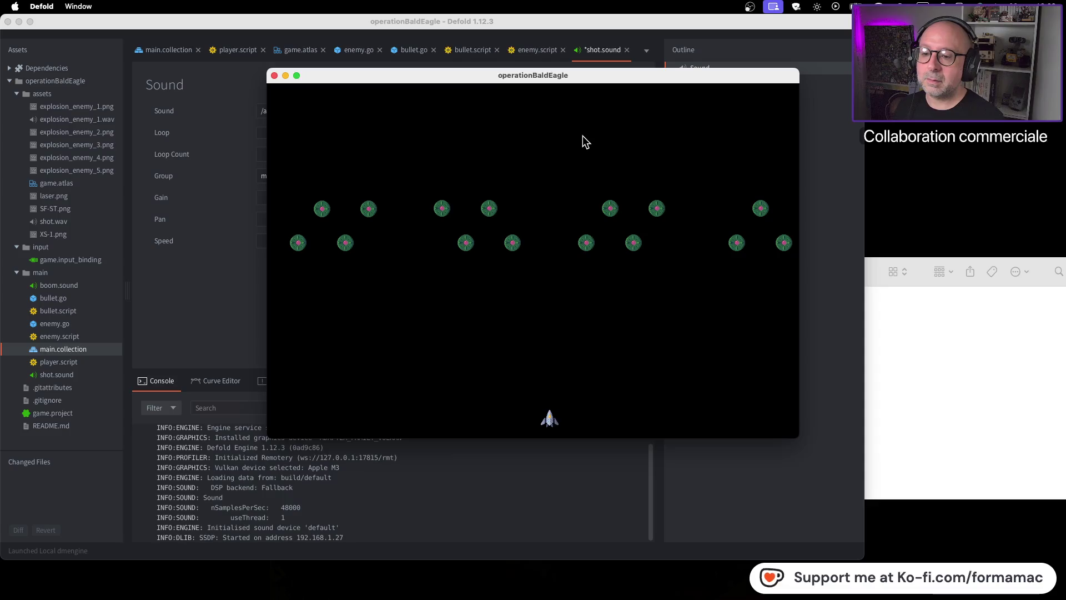
pyautogui.press('Right')
pyautogui.press('space')
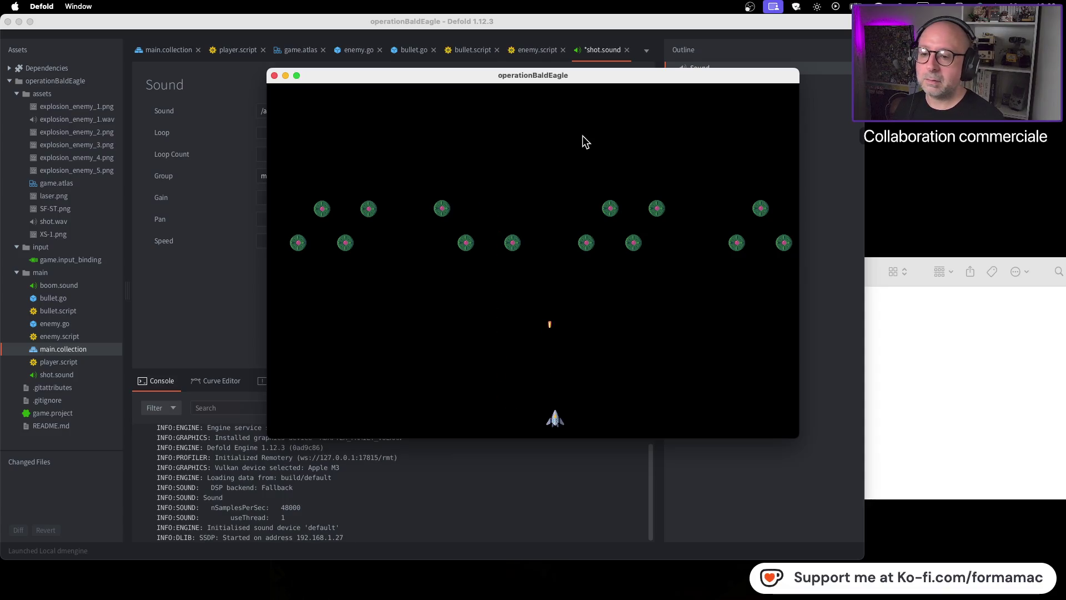
pyautogui.press('super+q')
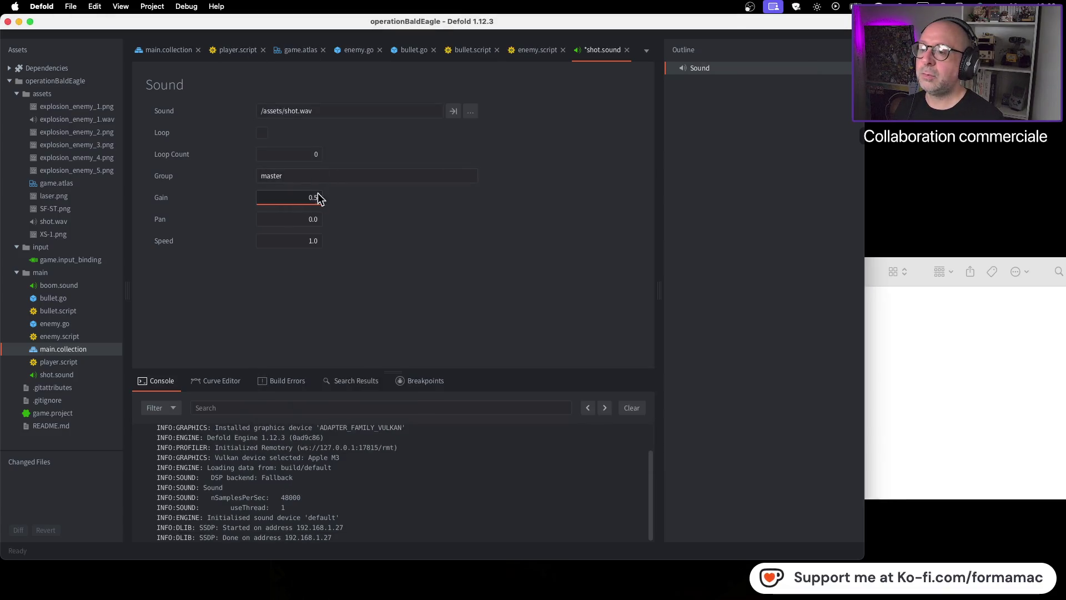
# Step: Drop the shot Gain to 0 and test-run the game again
pyautogui.write('0')
pyautogui.press('super+b')
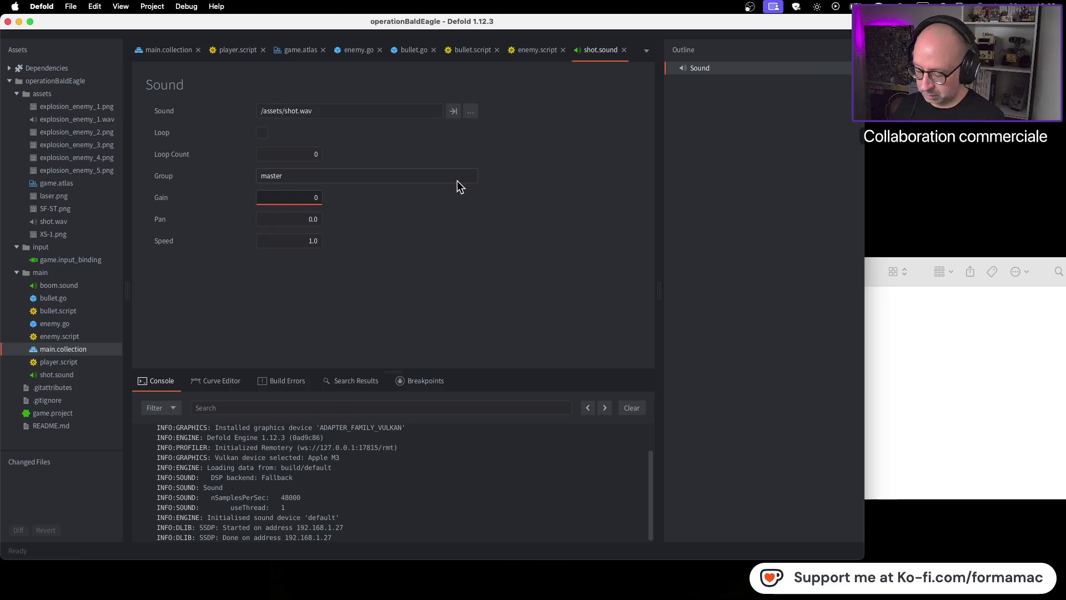
pyautogui.press('space')
pyautogui.press('Left')
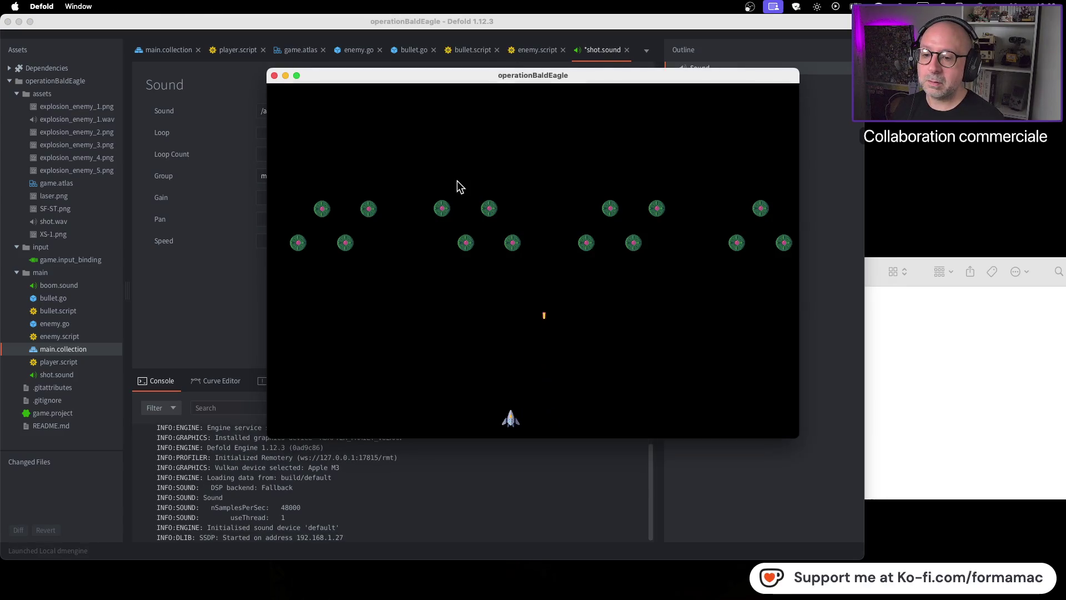
pyautogui.press('space')
pyautogui.press('super+q')
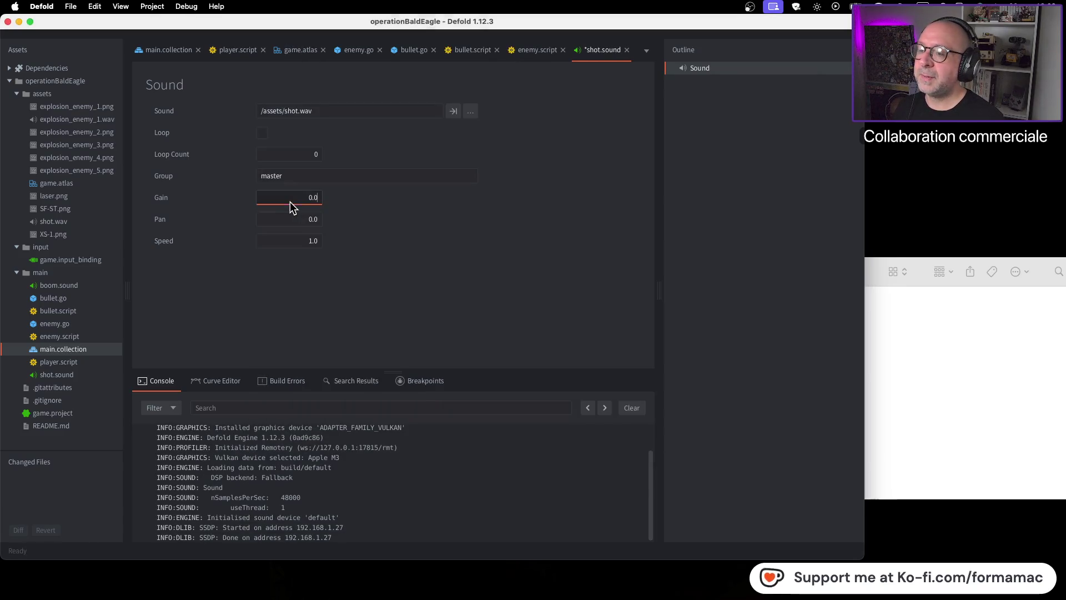
# Step: Enter Gain 1.0, then change it back to 0.5 and launch the game
pyautogui.doubleClick(301, 197)
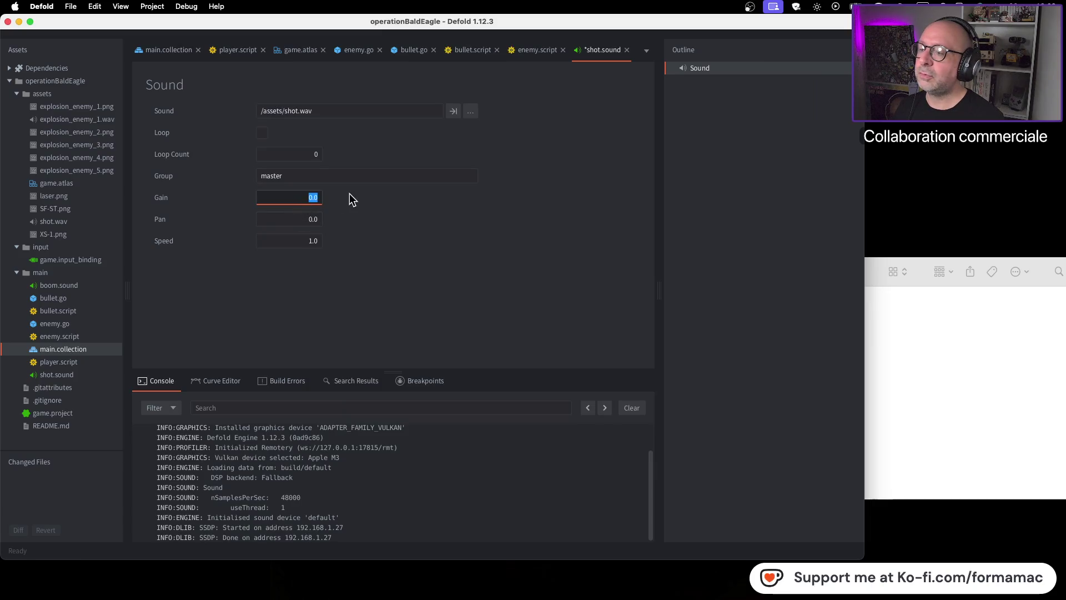
pyautogui.write('1')
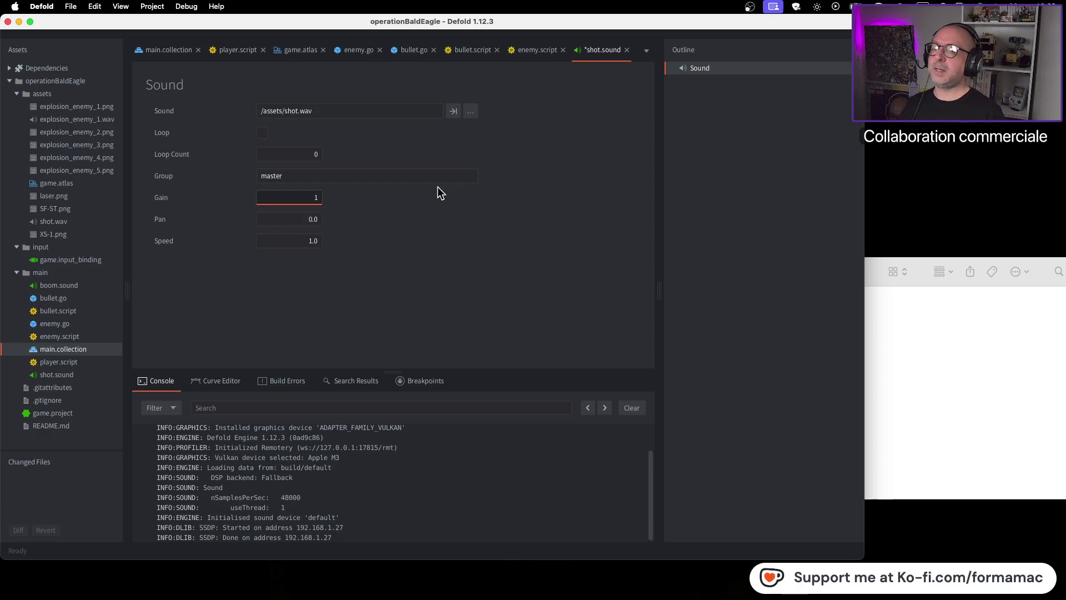
pyautogui.write('.0')
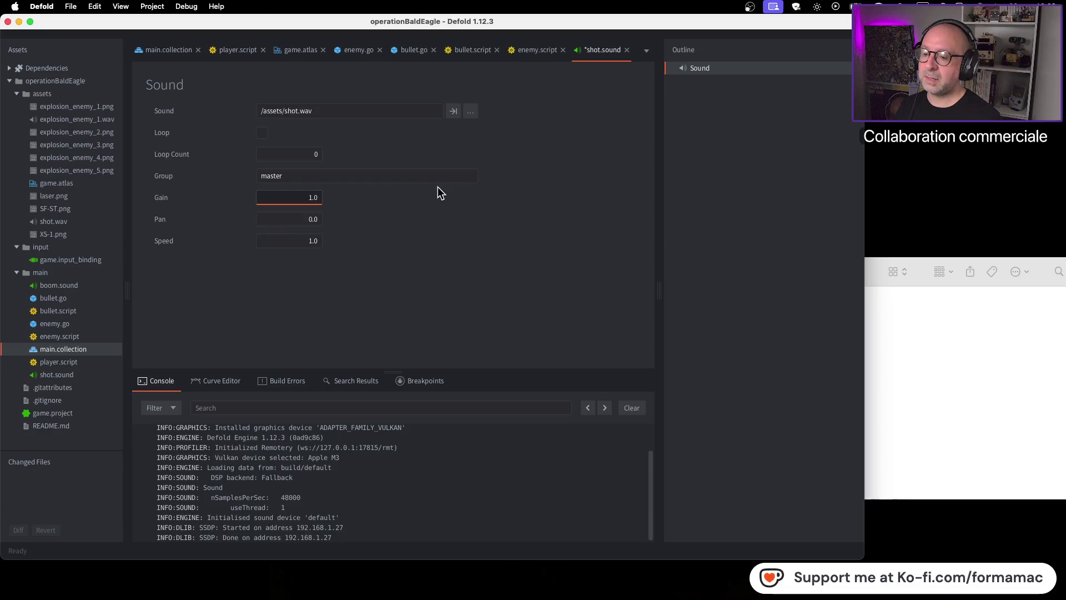
pyautogui.press('BackSpace')
pyautogui.press('BackSpace')
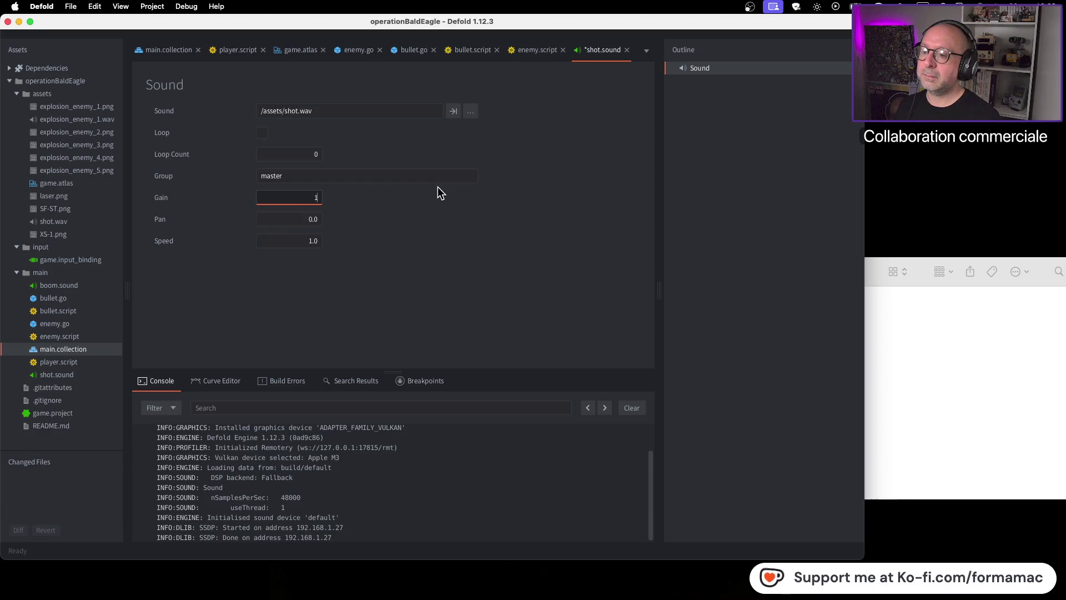
pyautogui.press('BackSpace')
pyautogui.write('0.5')
pyautogui.press('super+b')
# Step: Steer the ship and fire repeatedly to hear the 0.5-gain shots, then close the game
pyautogui.press('Left')
pyautogui.press('Right')
pyautogui.press('space')
pyautogui.press('Left')
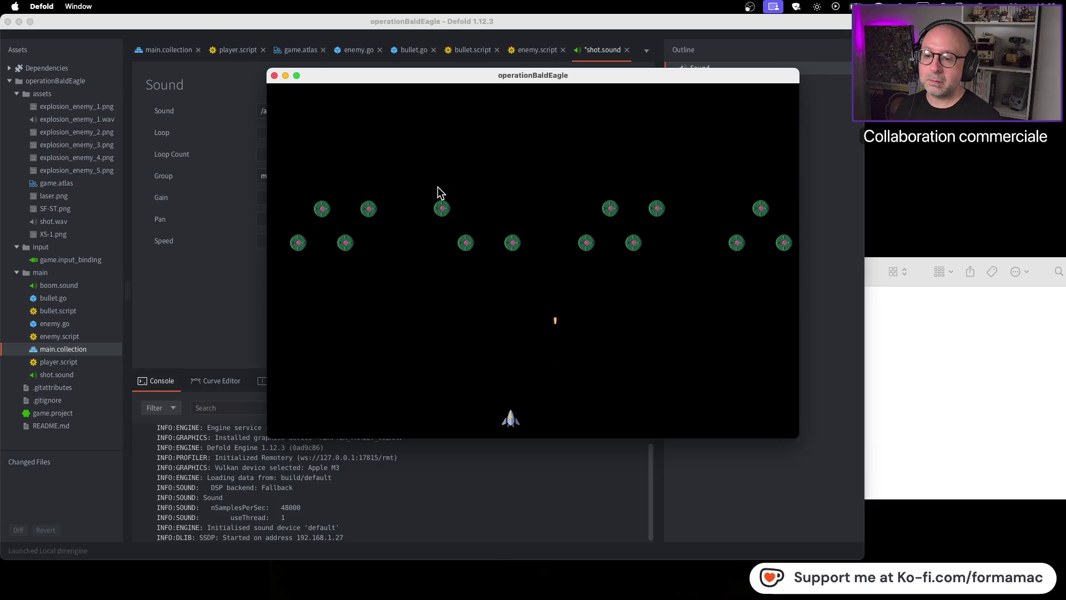
pyautogui.press('space')
pyautogui.press('Right')
pyautogui.press('Left')
pyautogui.press('space')
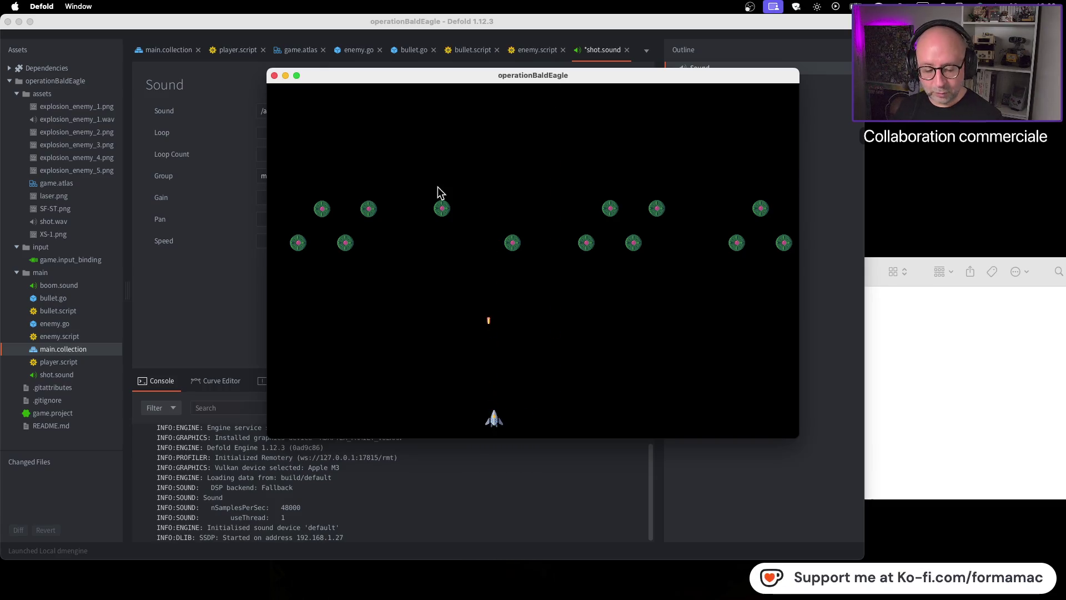
pyautogui.press('space')
pyautogui.press('Left')
pyautogui.press('space')
pyautogui.press('space')
pyautogui.press('Left')
pyautogui.press('Right')
pyautogui.press('space')
pyautogui.press('Left')
pyautogui.press('Right')
pyautogui.press('space')
pyautogui.press('Right')
pyautogui.press('Left')
pyautogui.press('Right')
pyautogui.press('space')
pyautogui.press('space')
pyautogui.press('Left')
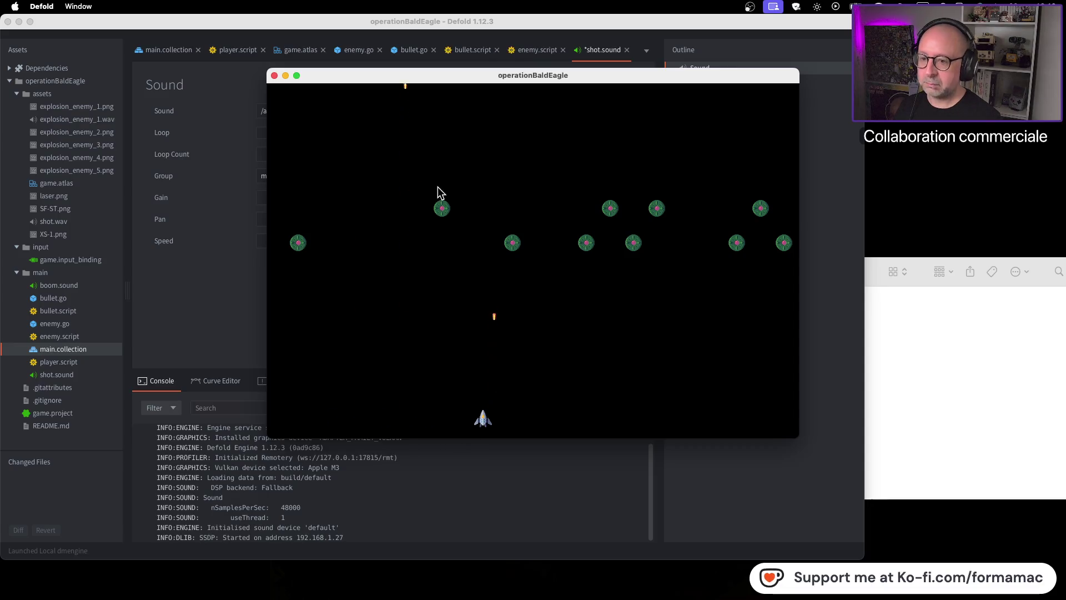
pyautogui.press('space')
pyautogui.click(274, 76)
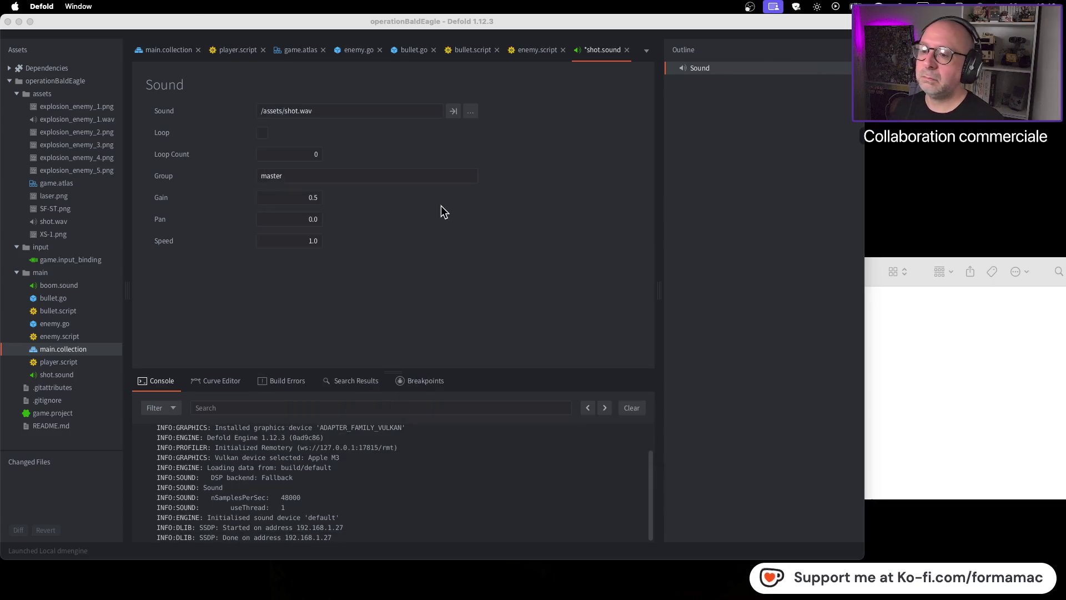
# Step: Restore shot.sound's Gain to 1.0 and save it
pyautogui.press('BackSpace')
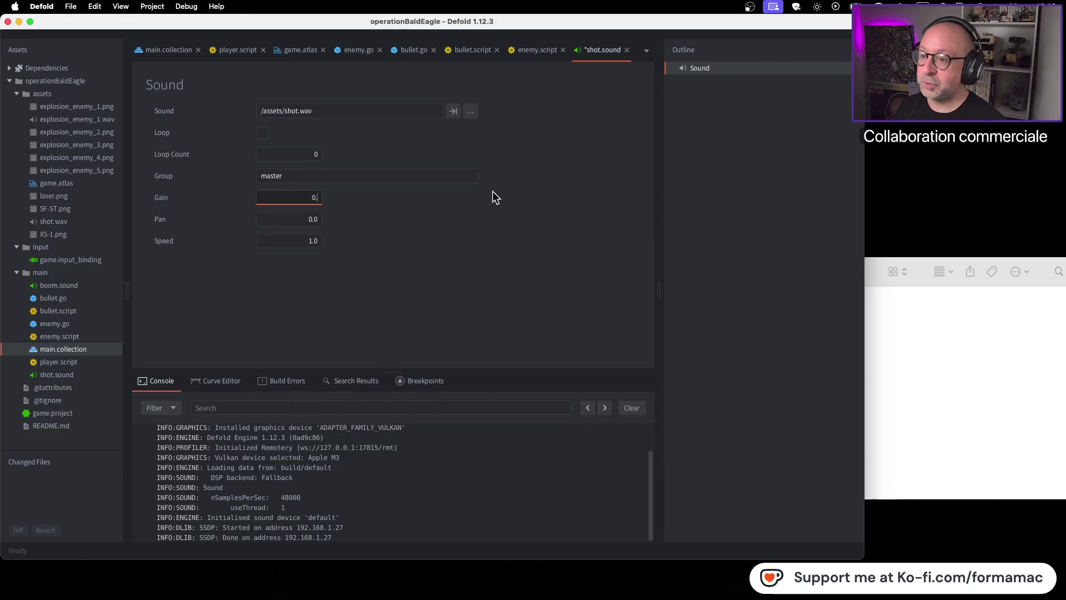
pyautogui.write('1')
pyautogui.press('Return')
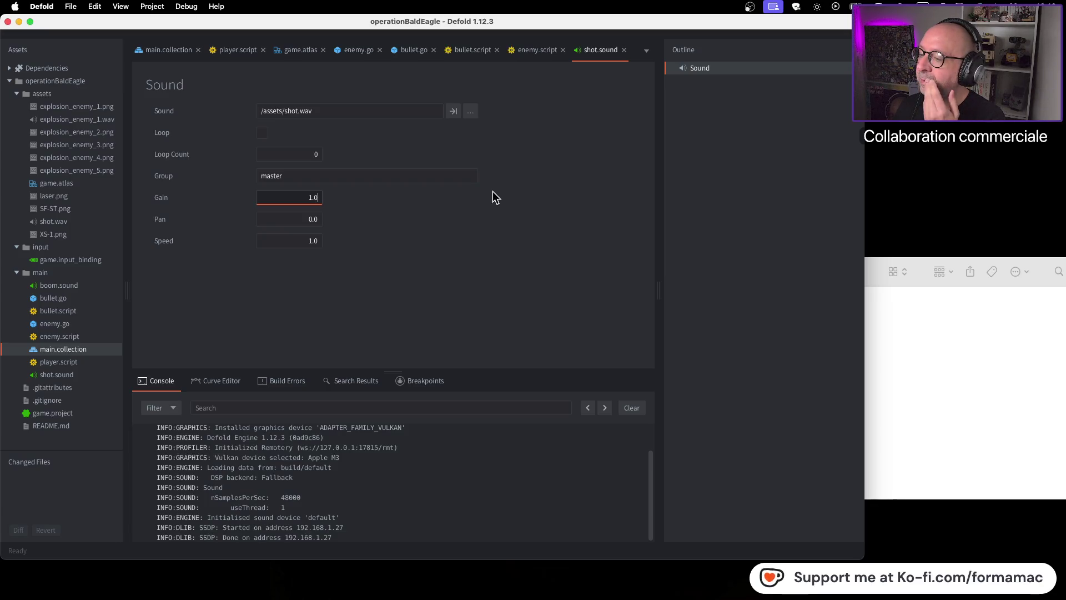
pyautogui.click(76, 377)
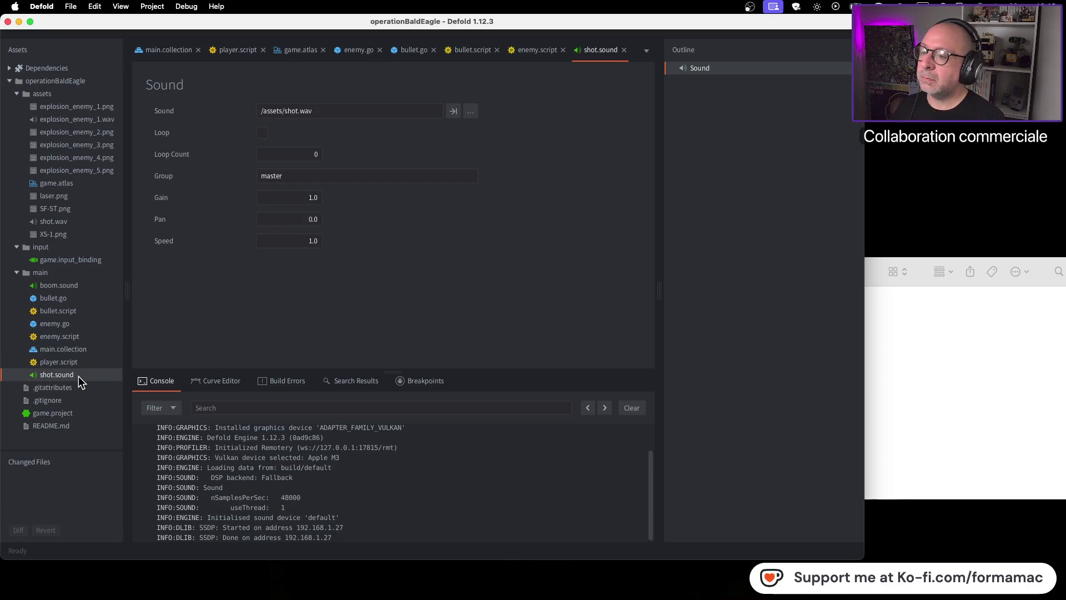
# Step: Open boom.sound and test-run the game, firing at enemies until closing it
pyautogui.doubleClick(86, 284)
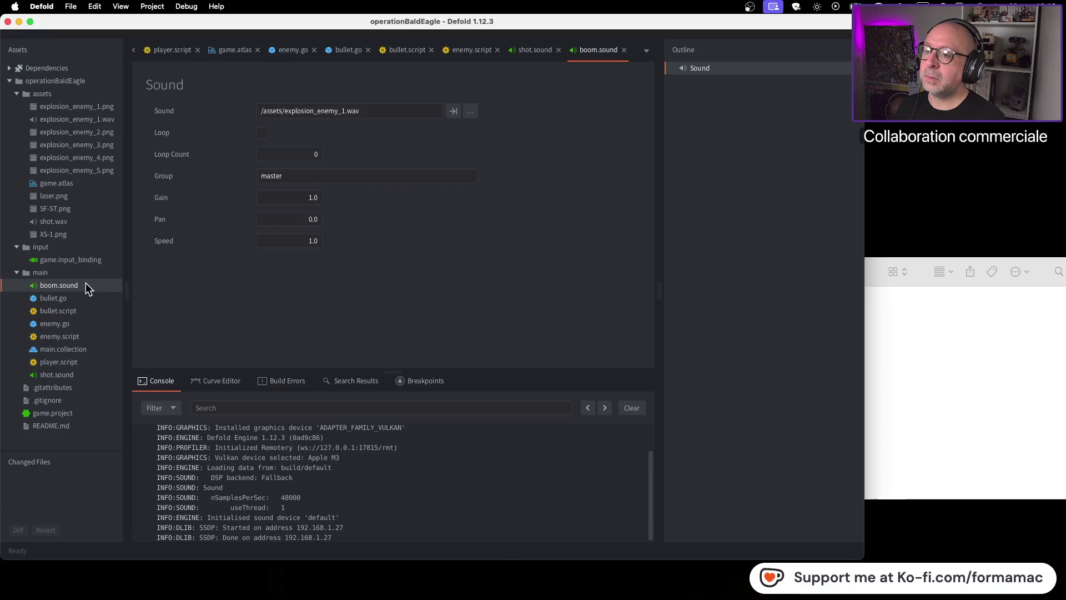
pyautogui.press('super+b')
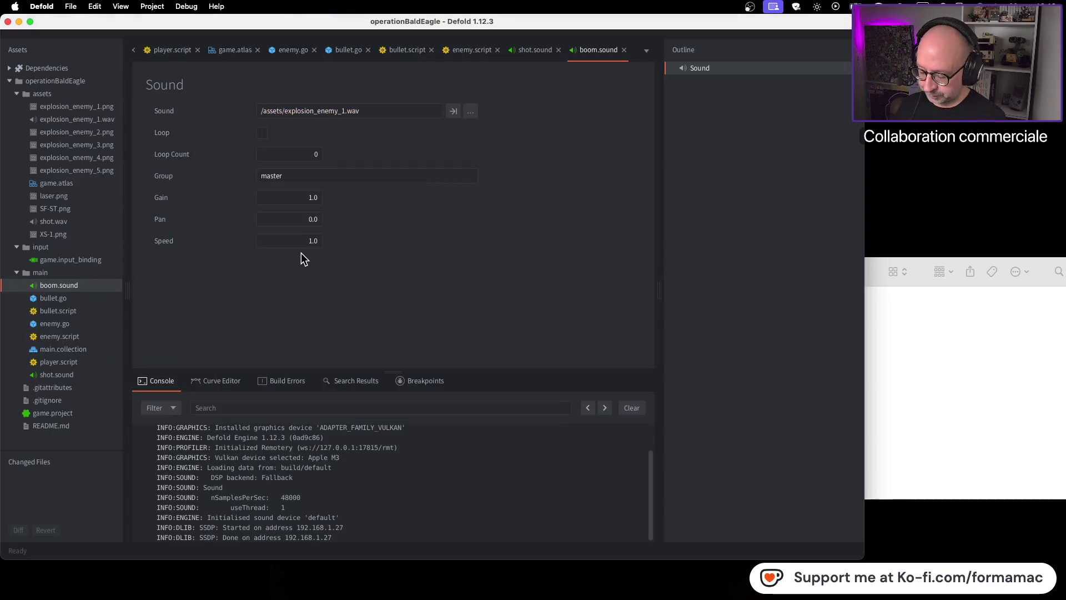
pyautogui.press('Left')
pyautogui.press('space')
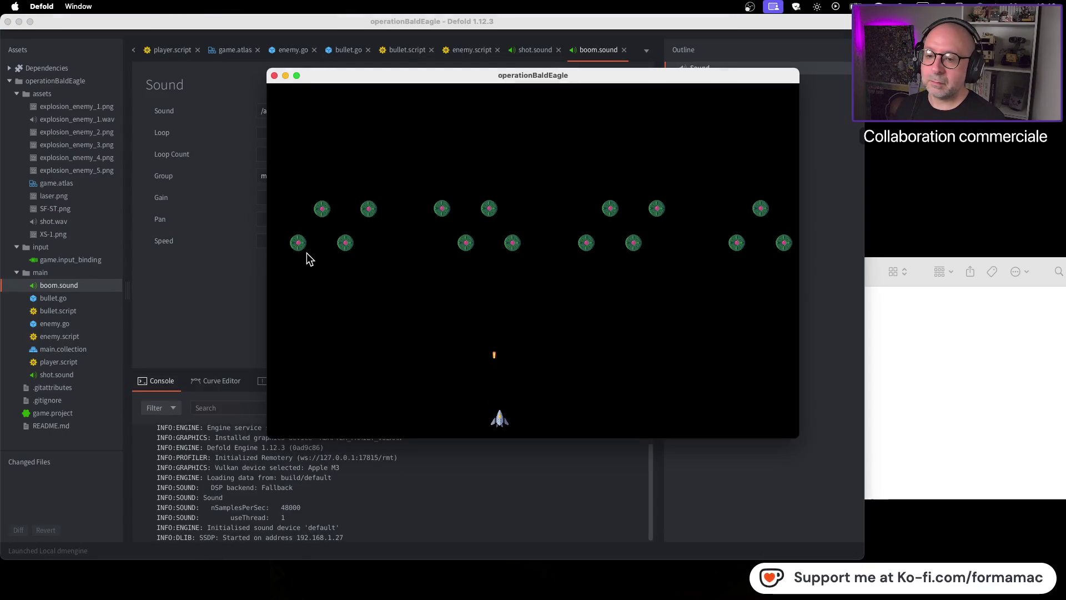
pyautogui.press('Left')
pyautogui.press('space')
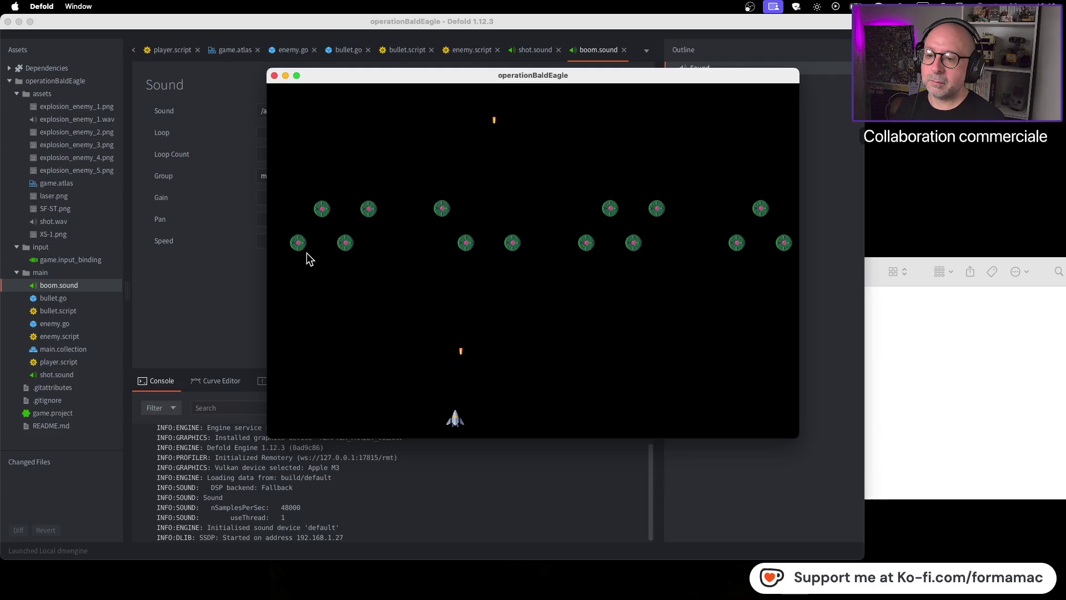
pyautogui.press('Left')
pyautogui.press('space')
pyautogui.press('Left')
pyautogui.press('Right')
pyautogui.press('space')
pyautogui.press('space')
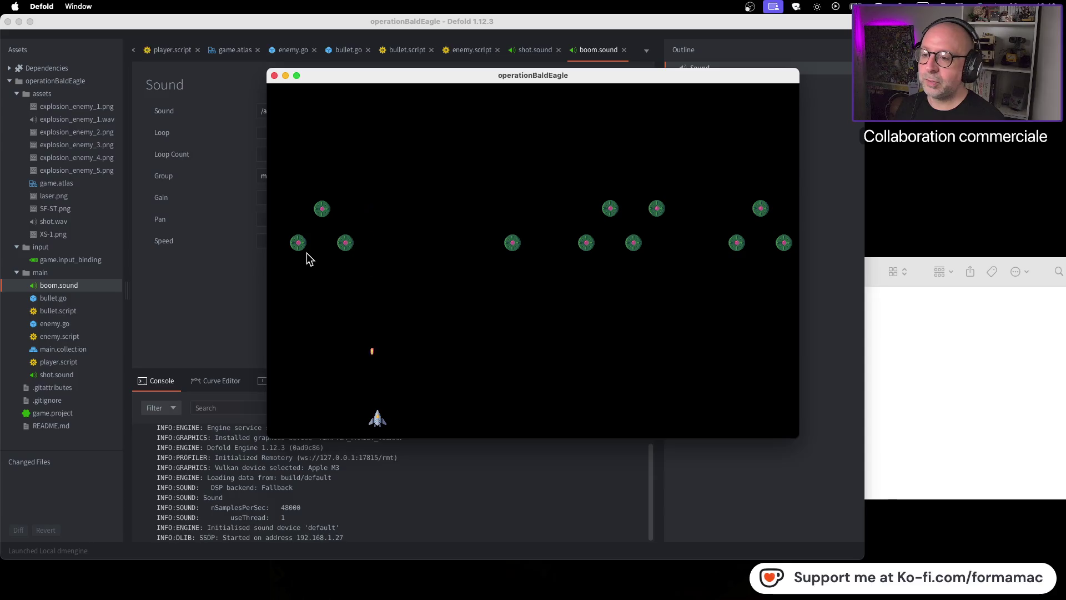
pyautogui.press('space')
pyautogui.press('space')
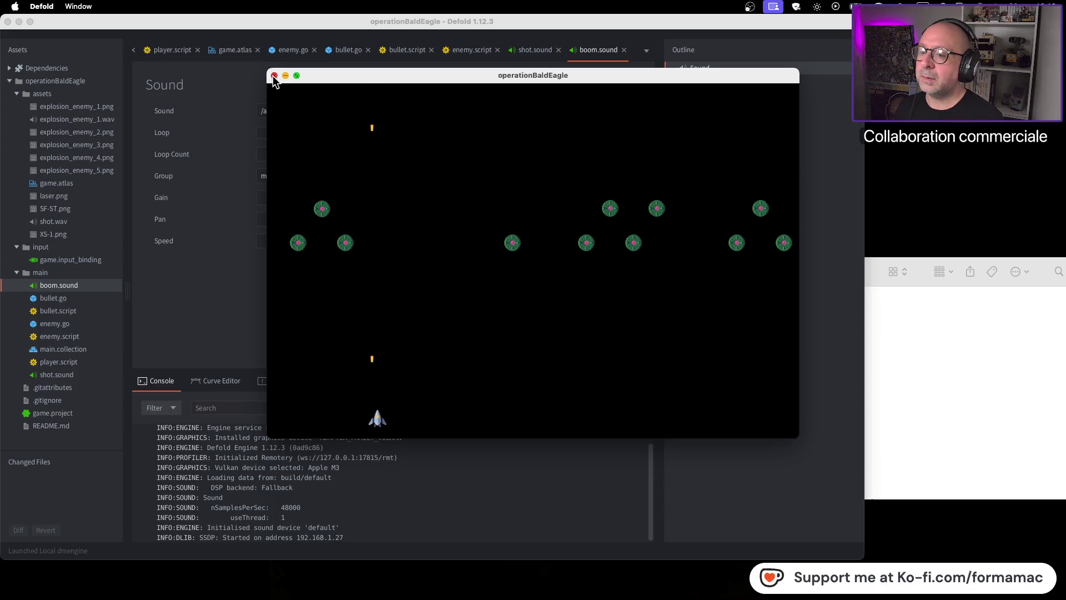
pyautogui.click(274, 77)
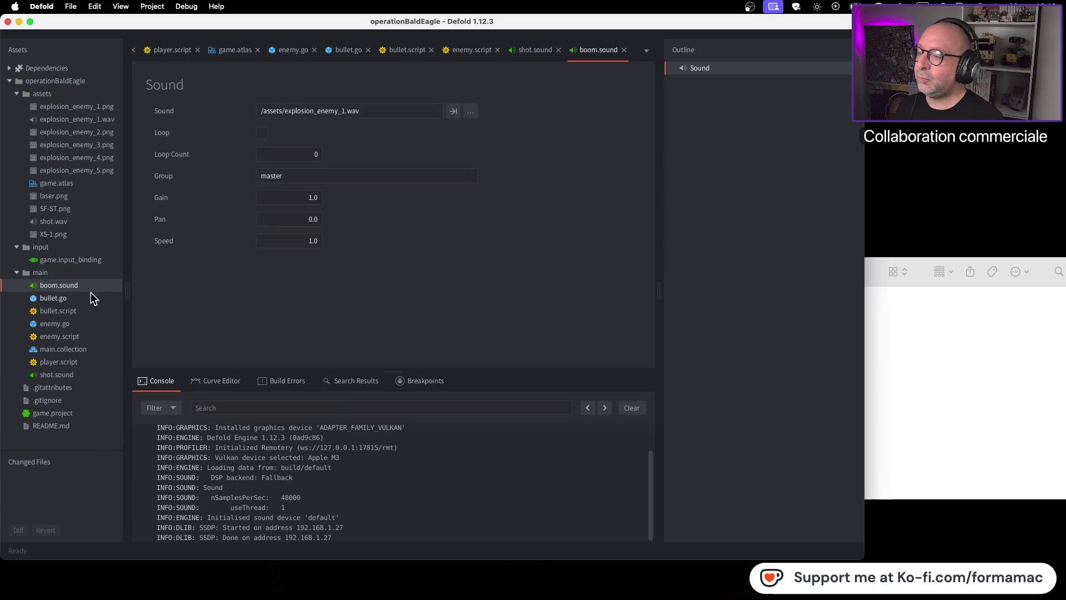
# Step: Open shot.sound's settings from the Assets pane and go back to the tutorial
pyautogui.click(81, 375)
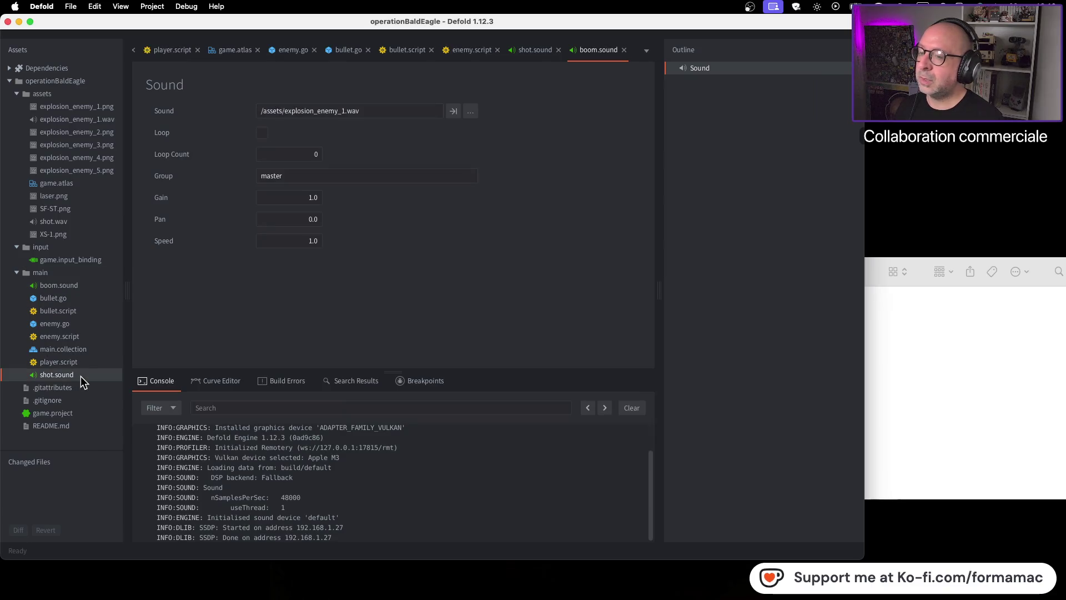
pyautogui.click(87, 283)
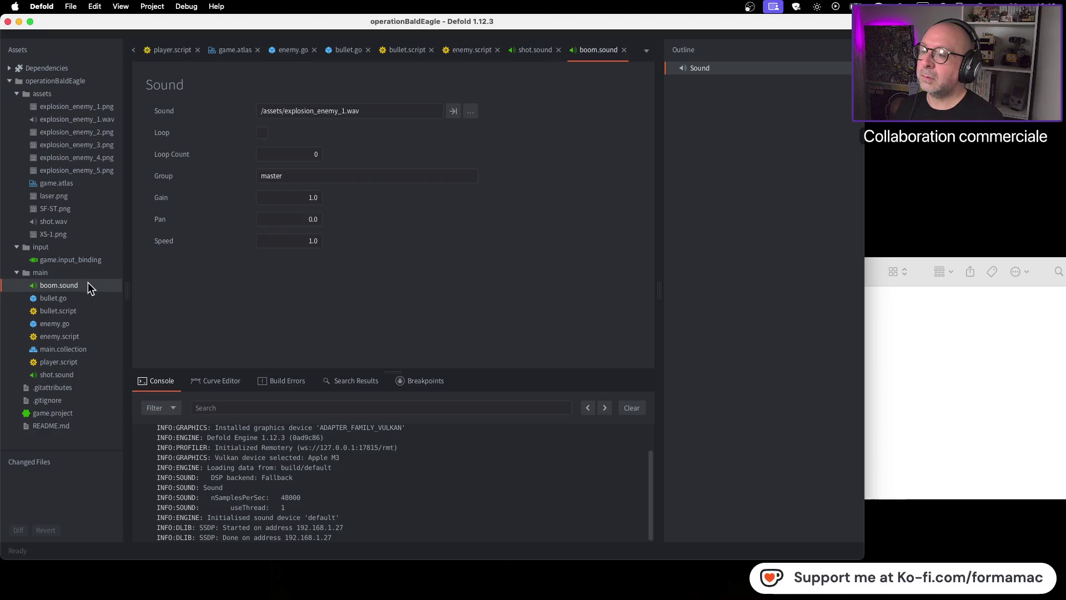
pyautogui.doubleClick(84, 373)
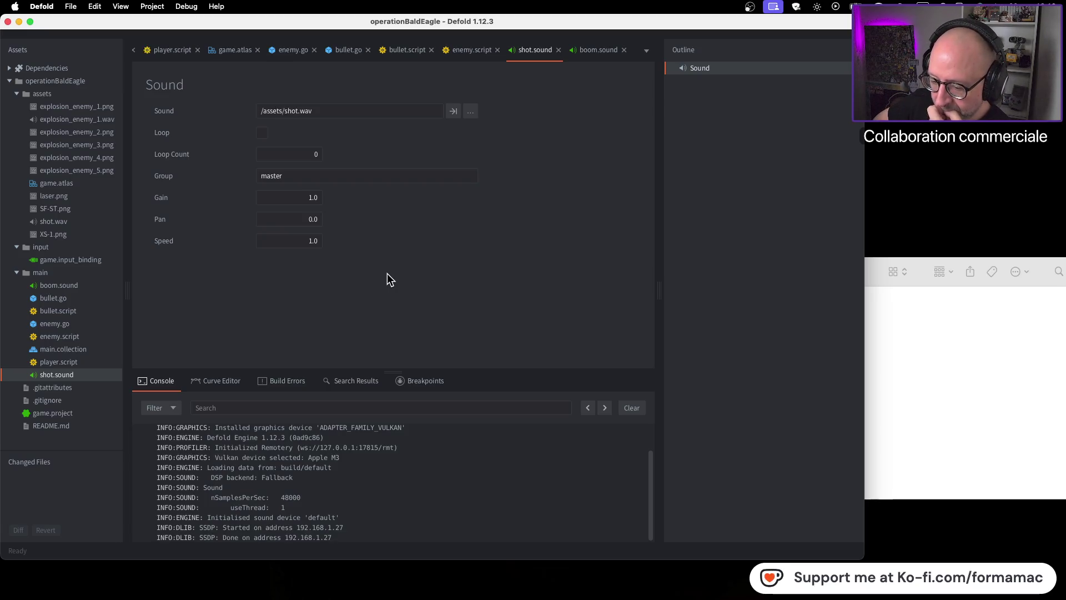
pyautogui.press('super+Tab')
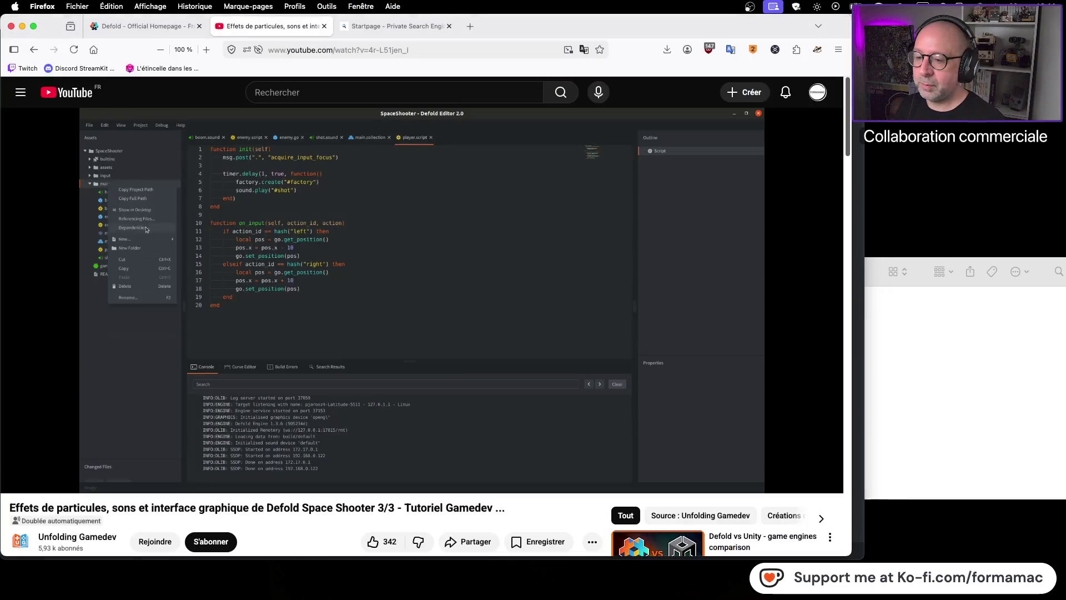
# Step: Watch the tutorial up to the New Gui dialog at 10:12, pause it, and return to Defold
pyautogui.click(442, 299)
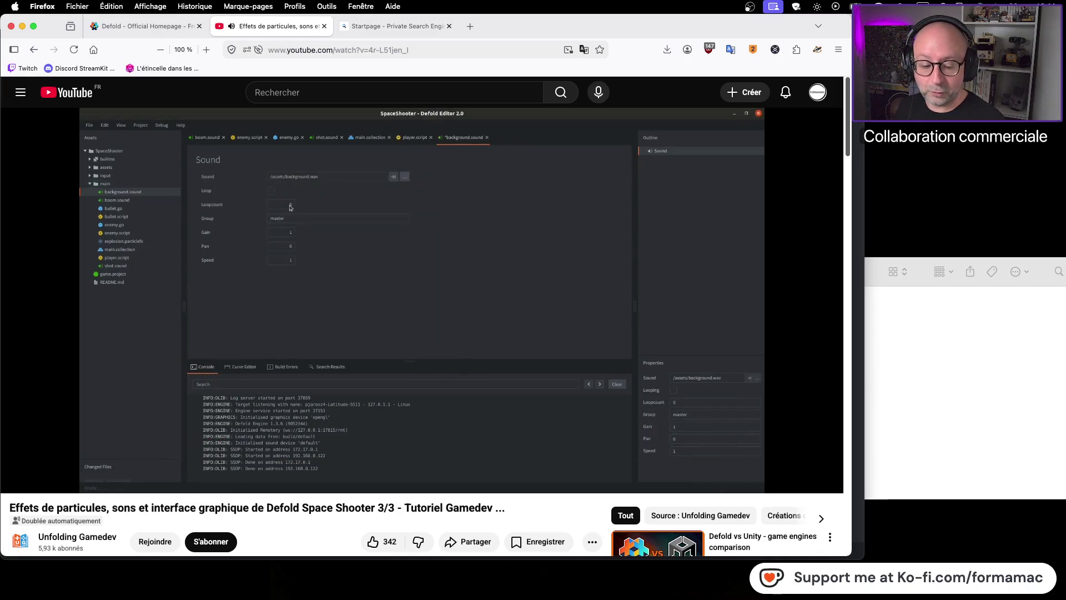
pyautogui.moveTo(504, 283)
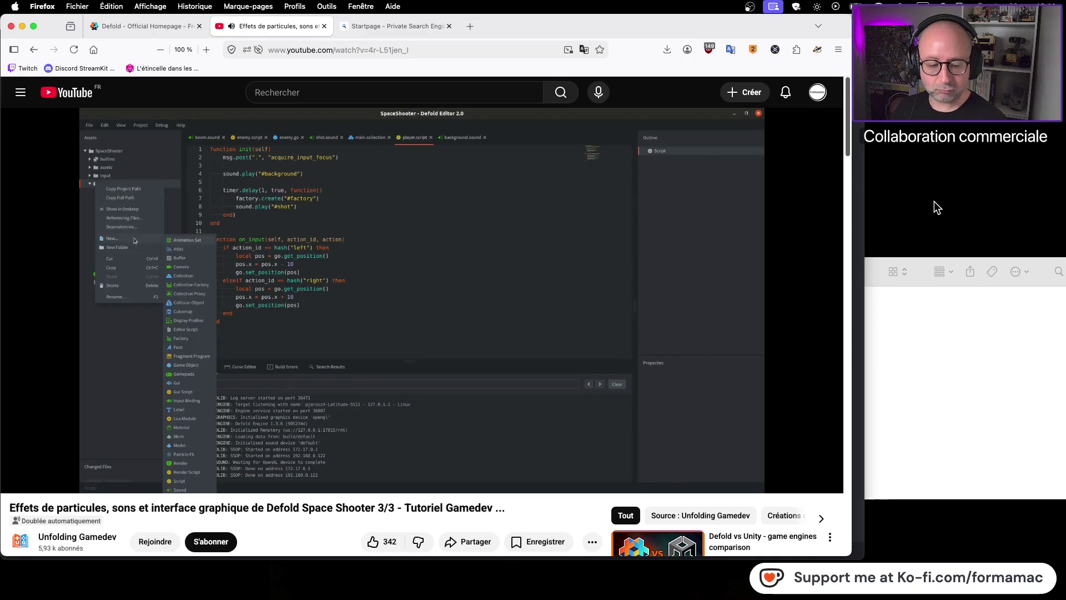
pyautogui.moveTo(667, 202)
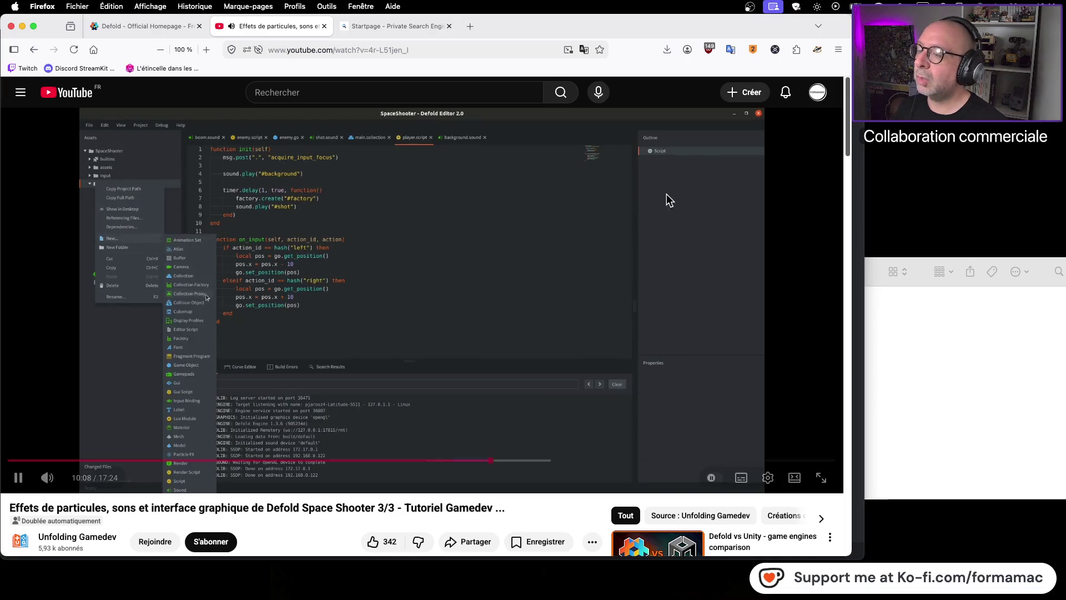
pyautogui.click(512, 214)
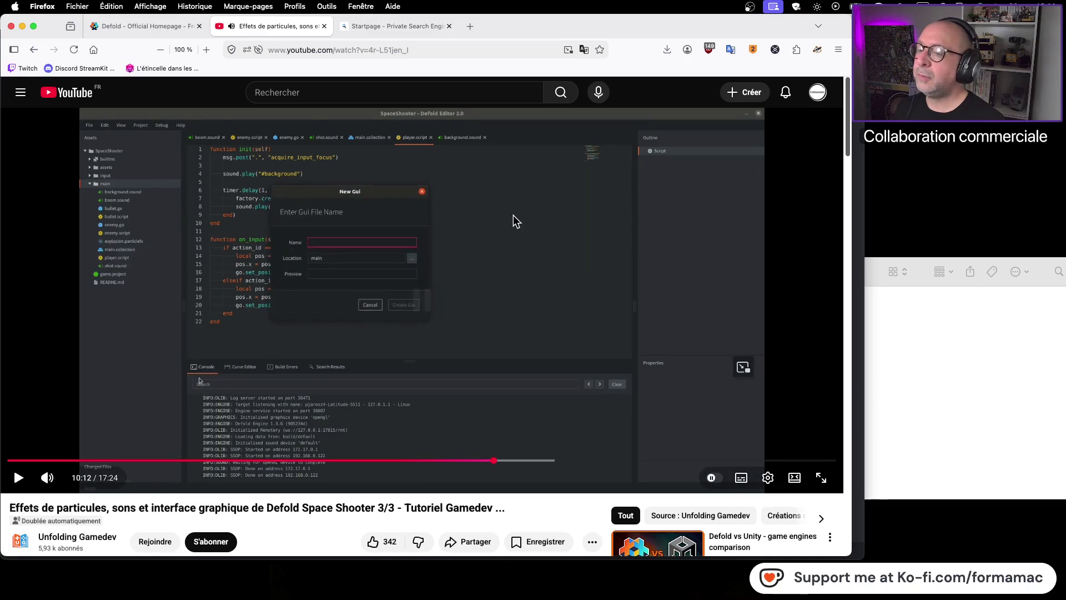
pyautogui.press('super+Tab')
pyautogui.rightClick(65, 271)
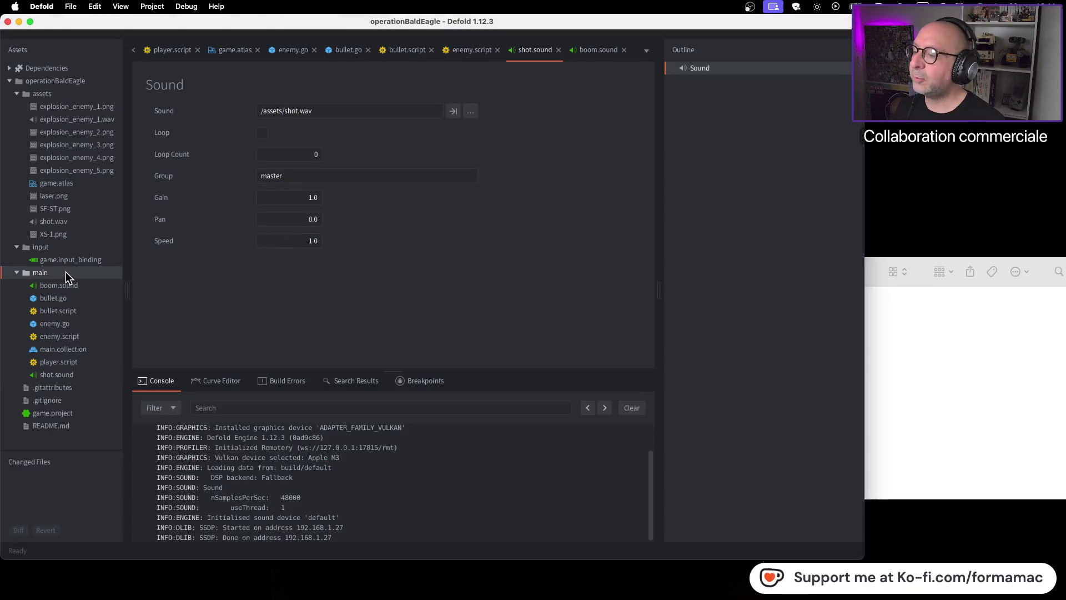
# Step: Create a GUI file named 'main' in the main folder via New > GUI
pyautogui.moveTo(127, 381)
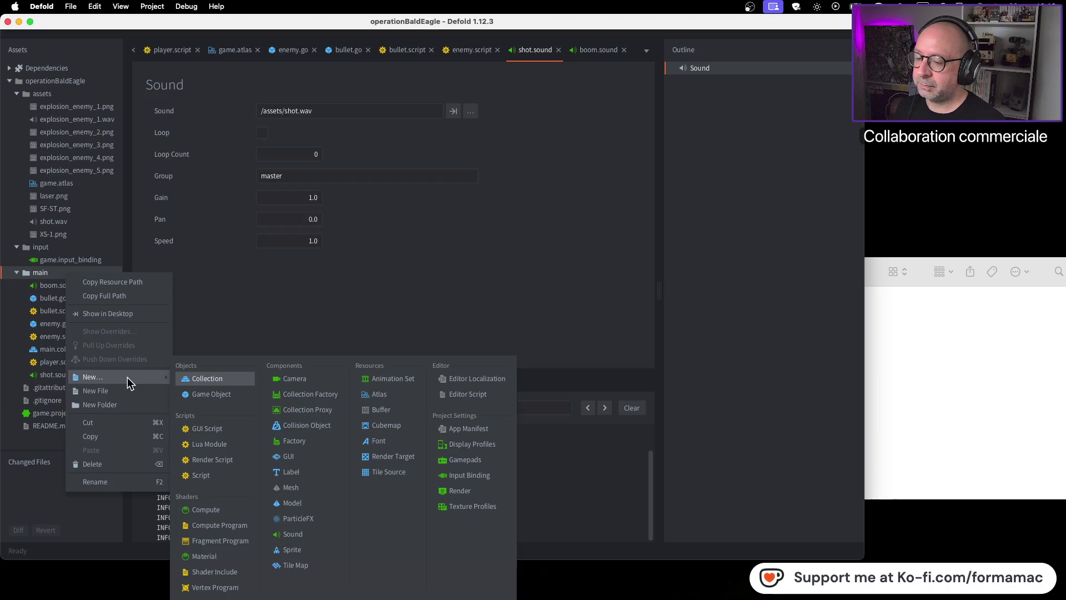
pyautogui.click(298, 457)
pyautogui.press('super+Tab')
pyautogui.click(455, 339)
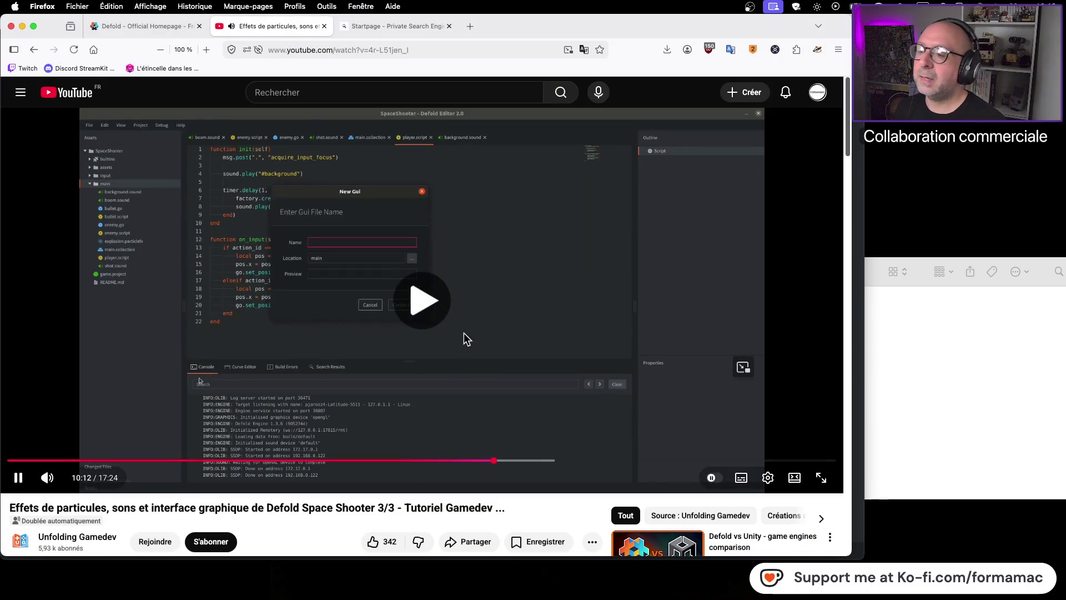
pyautogui.click(634, 302)
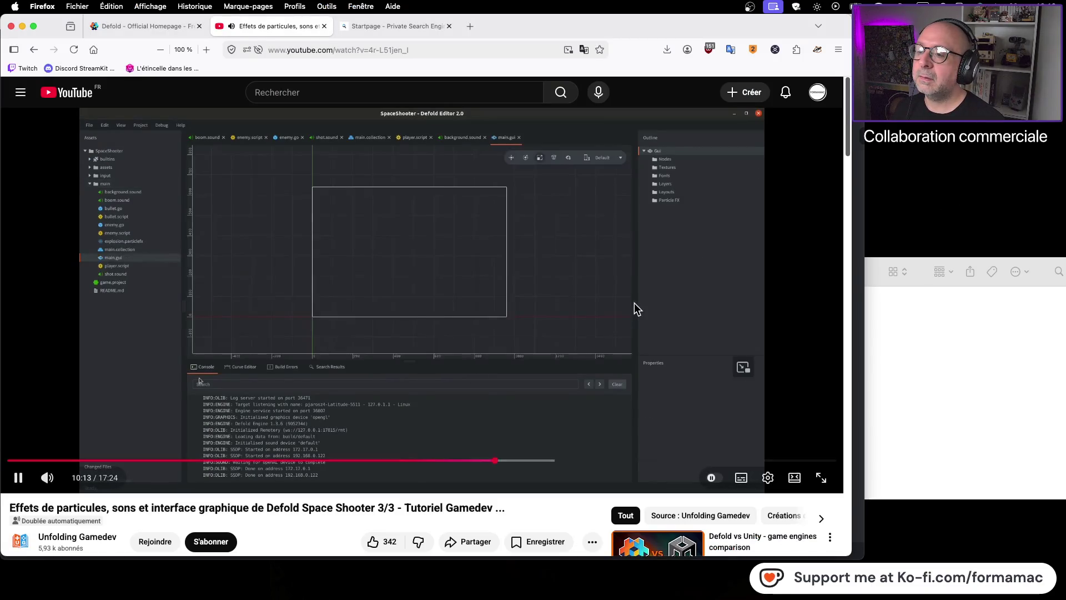
pyautogui.press('super+Tab')
pyautogui.write('main')
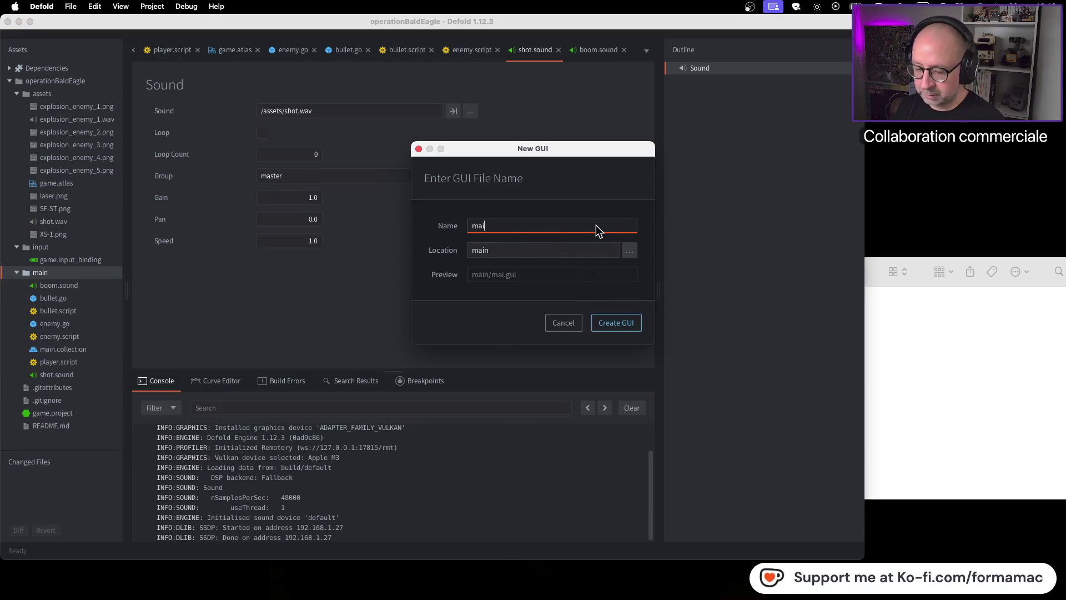
pyautogui.click(616, 324)
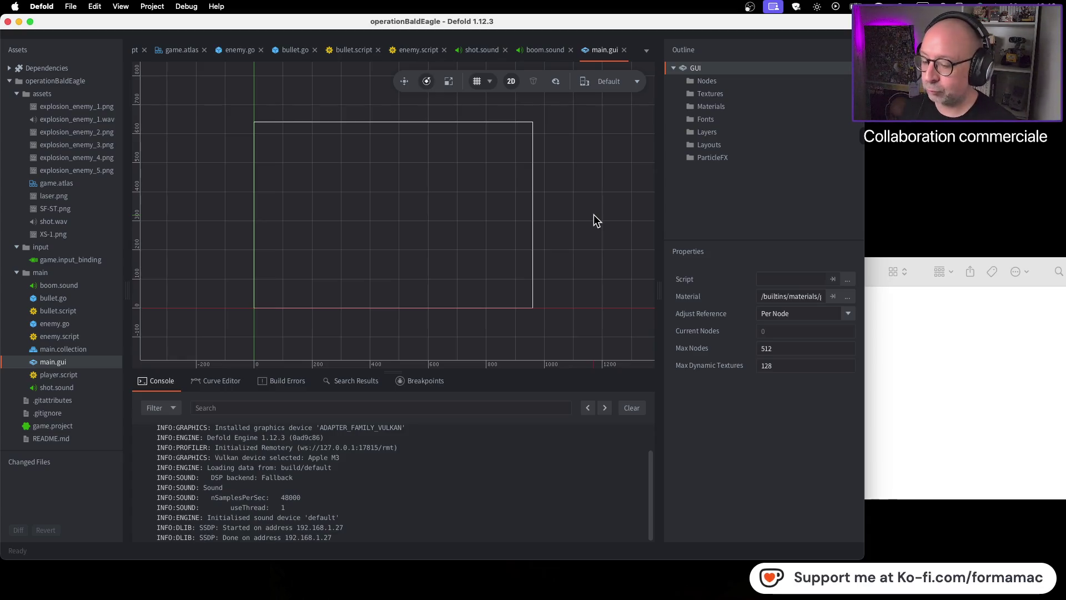
pyautogui.press('super+Tab')
# Step: Watch the tutorial's next section, then return to Defold
pyautogui.click(525, 238)
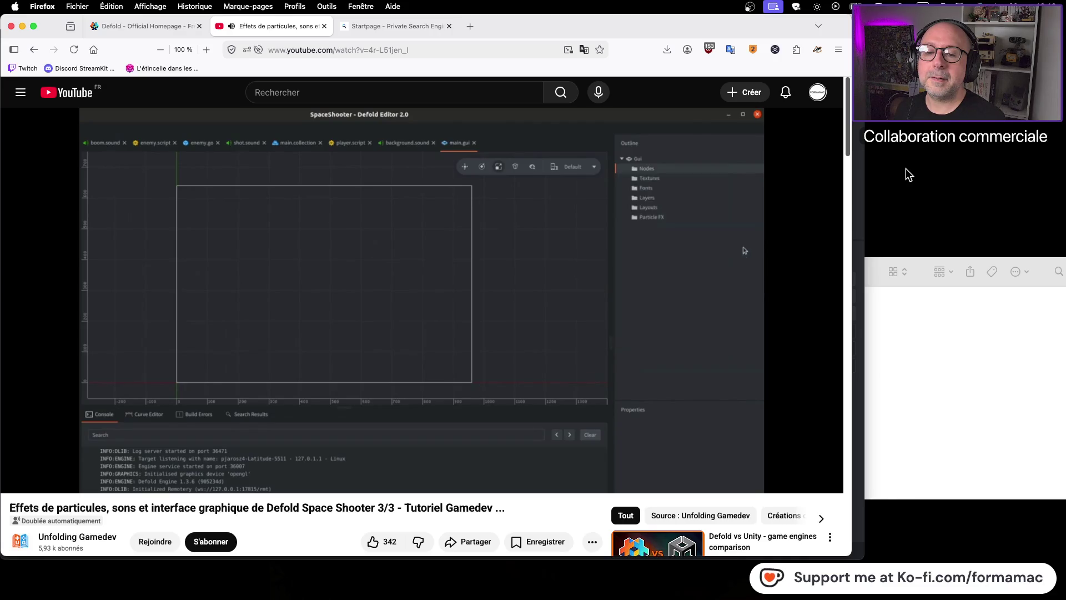
pyautogui.click(678, 223)
pyautogui.press('super+Tab')
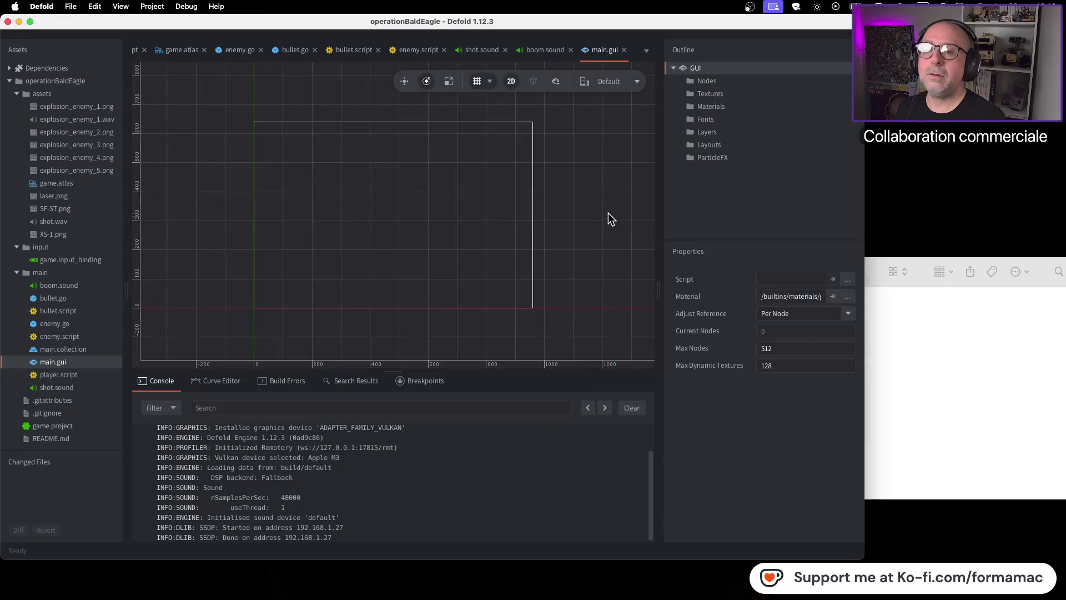
pyautogui.press('super+Tab')
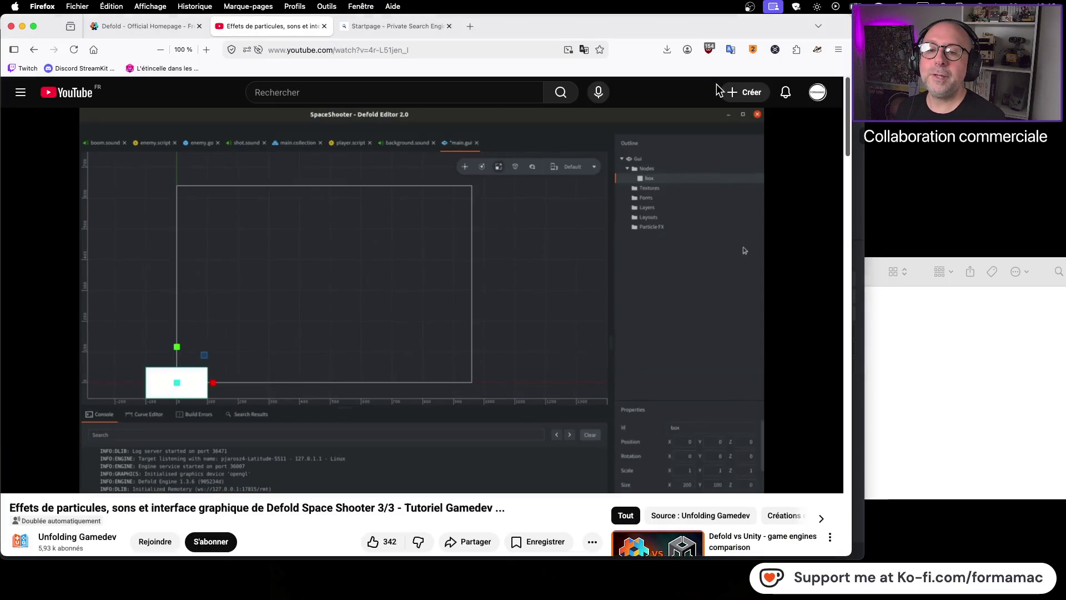
pyautogui.press('super+Tab')
# Step: Add a Box node under Nodes in main.gui's Outline and resume the tutorial
pyautogui.rightClick(706, 82)
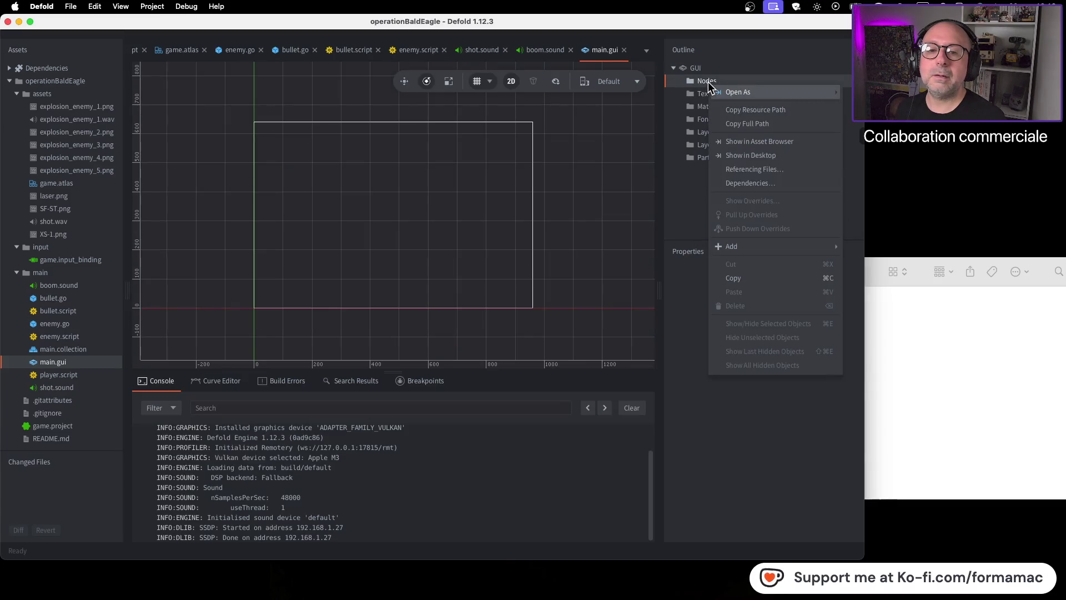
pyautogui.moveTo(757, 244)
pyautogui.click(851, 249)
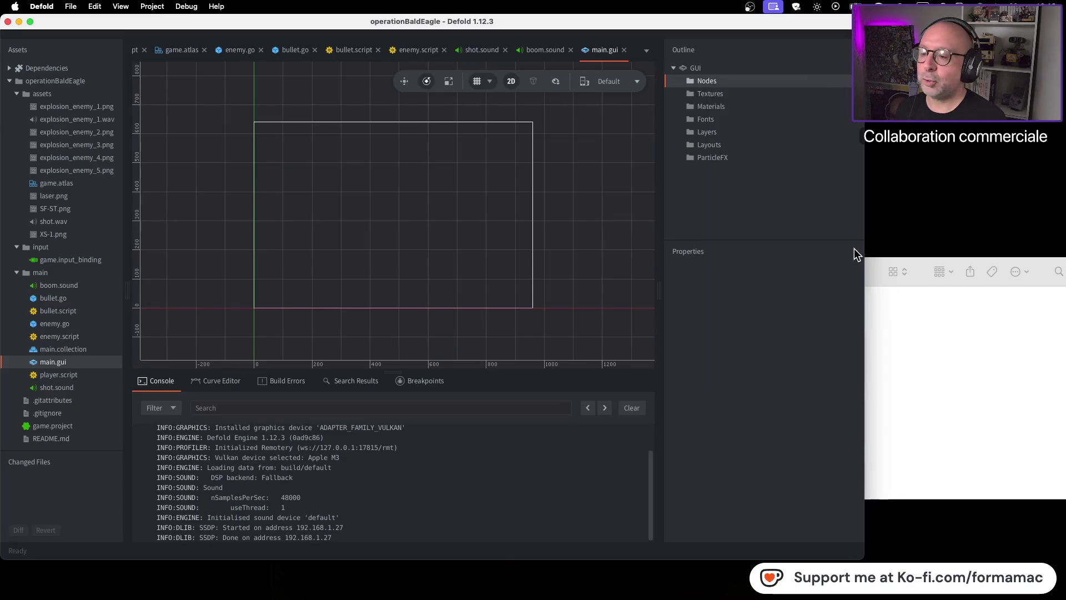
pyautogui.press('super+Tab')
pyautogui.click(436, 283)
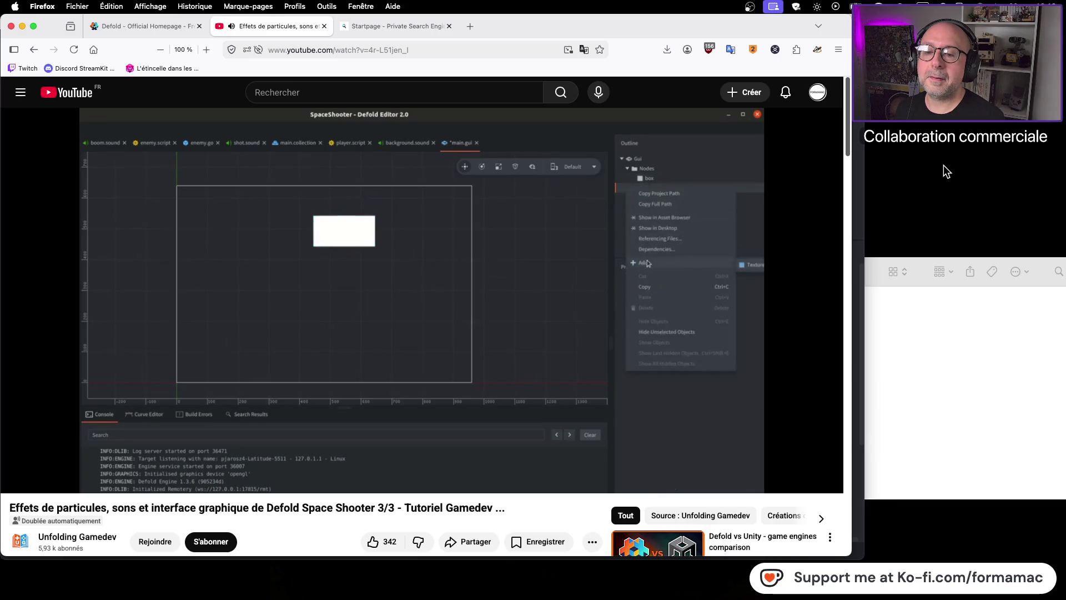
pyautogui.moveTo(776, 202)
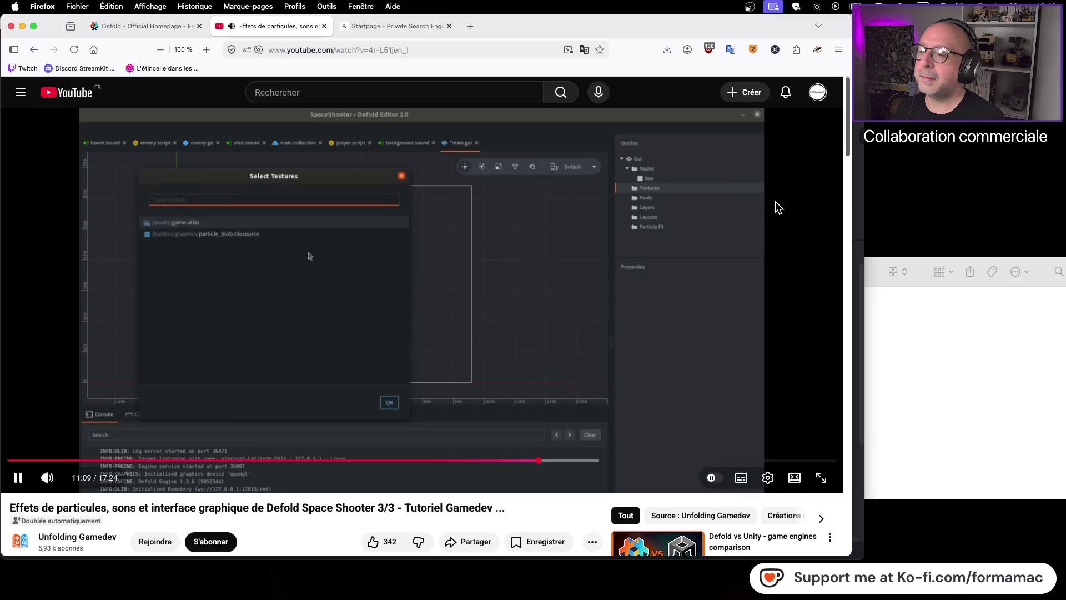
# Step: Add game.atlas to main.gui's Textures
pyautogui.click(766, 206)
pyautogui.press('super+Tab')
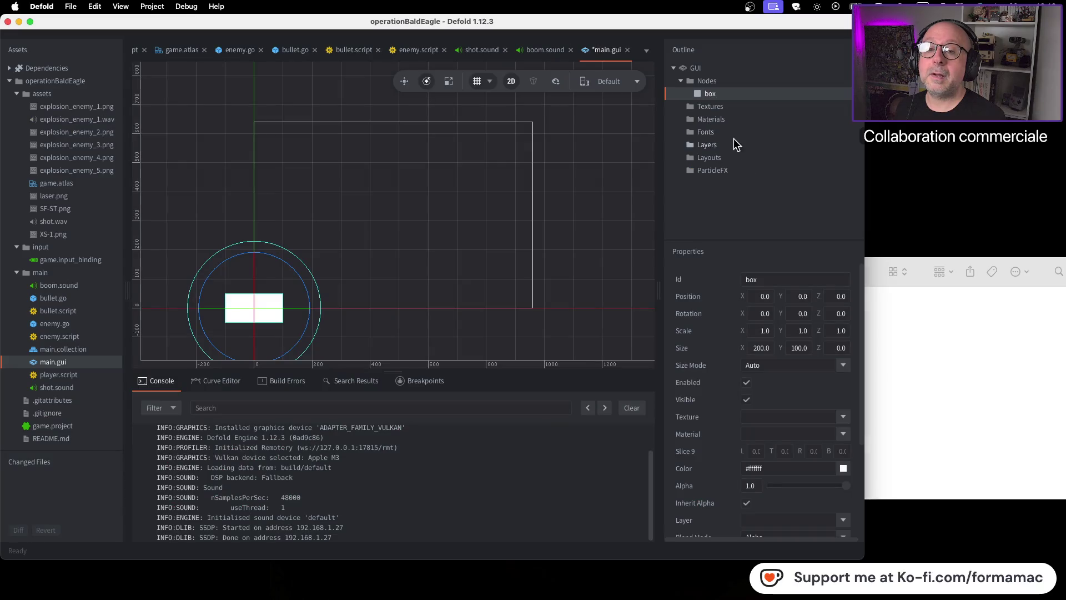
pyautogui.rightClick(720, 107)
pyautogui.moveTo(759, 269)
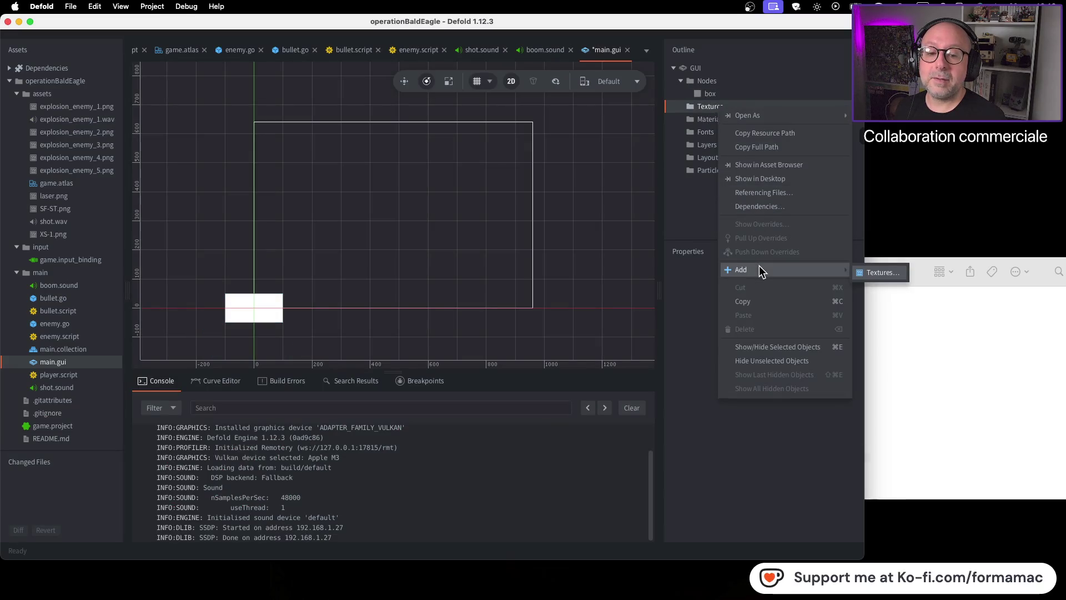
pyautogui.click(884, 273)
pyautogui.click(489, 168)
pyautogui.click(685, 404)
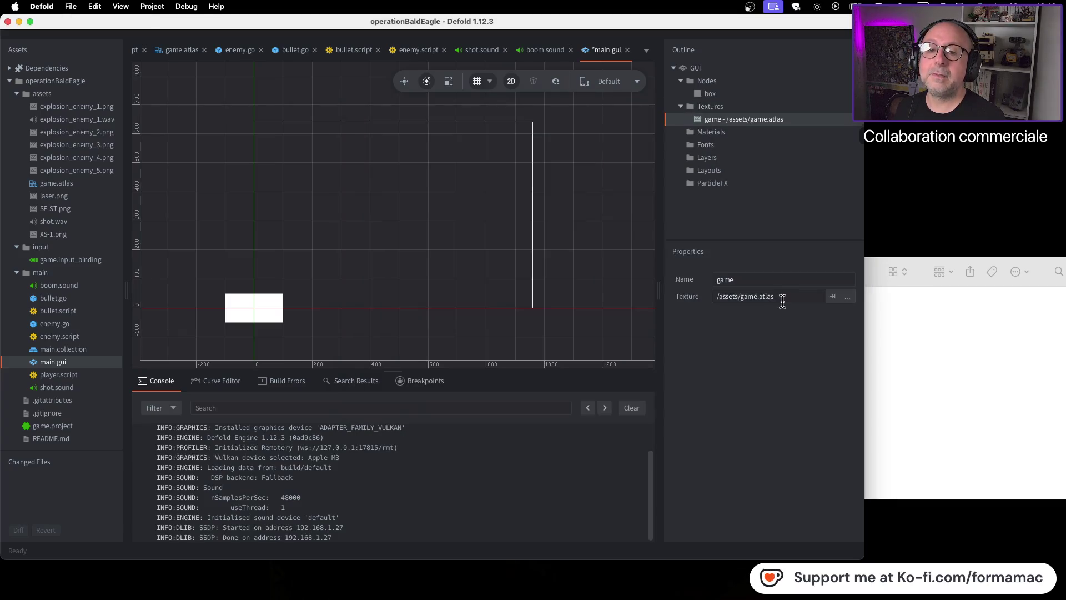
# Step: Select the box node and set its Texture to game/player
pyautogui.press('super+Tab')
pyautogui.click(646, 326)
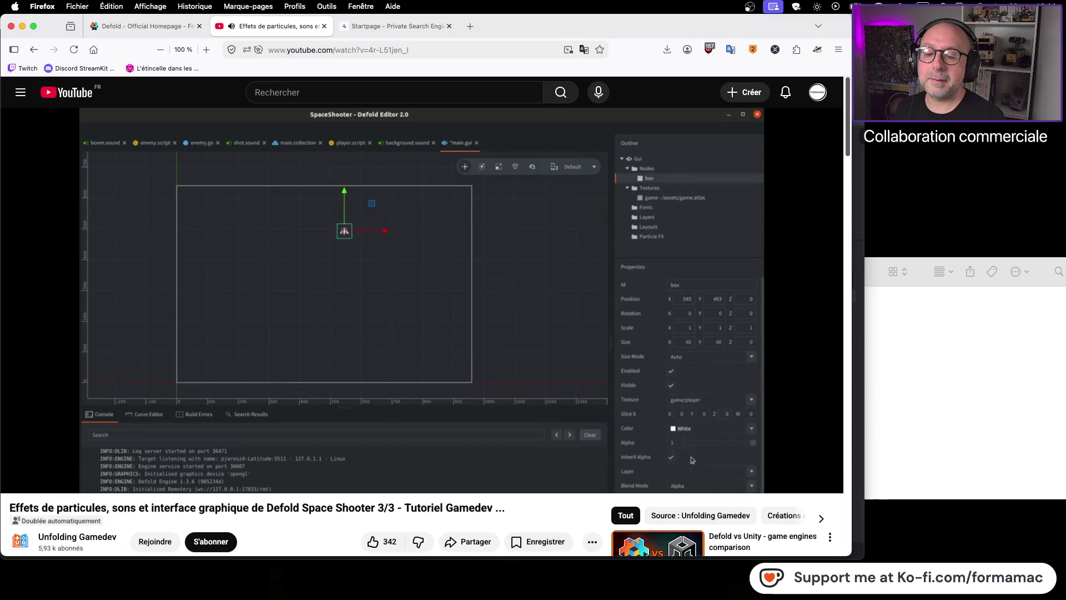
pyautogui.click(576, 282)
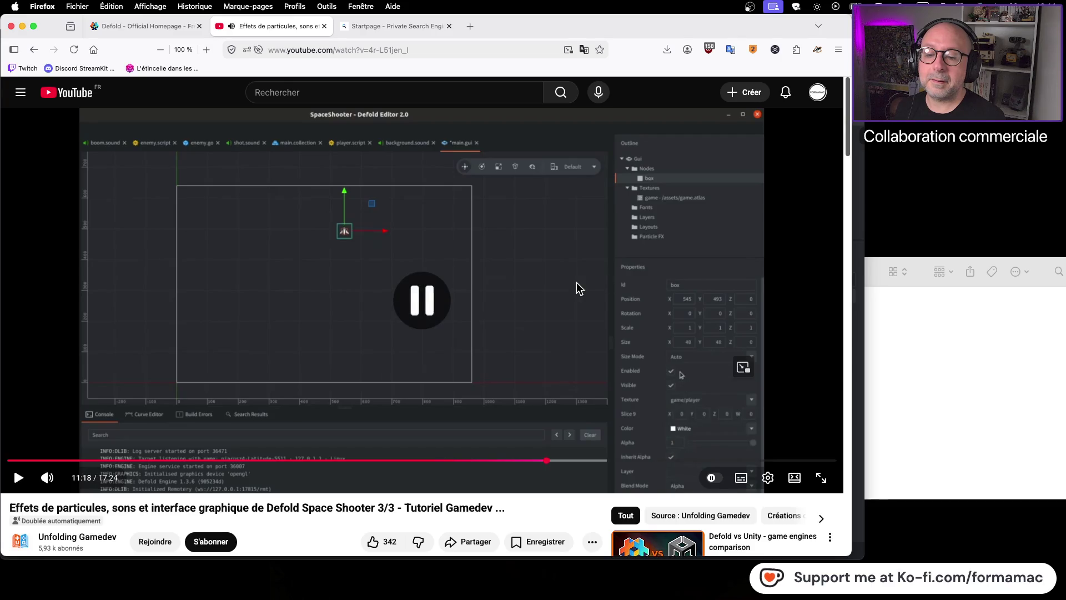
pyautogui.press('super+Tab')
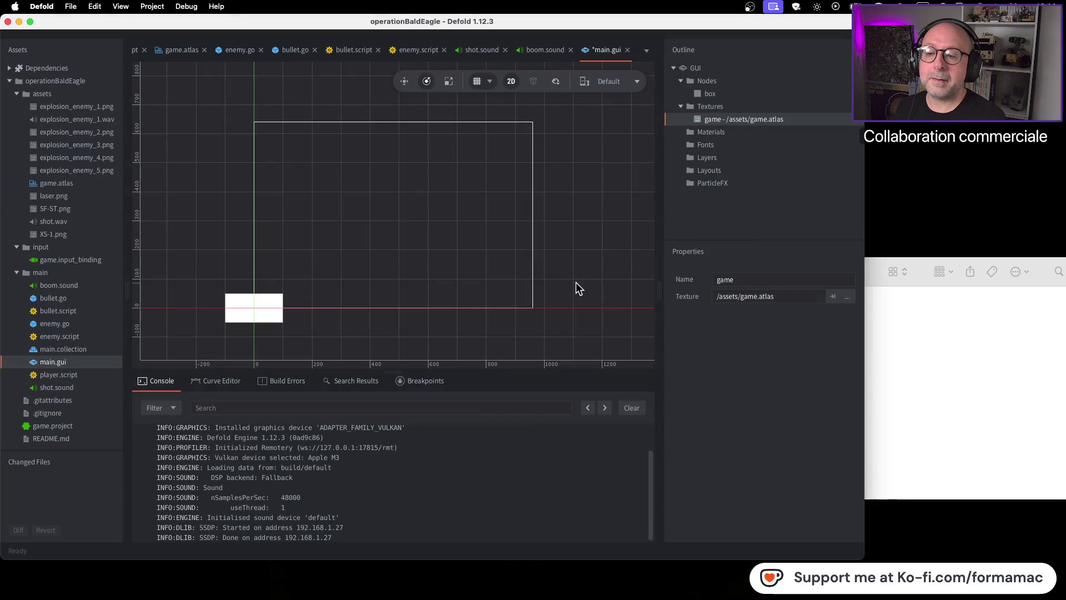
pyautogui.click(276, 316)
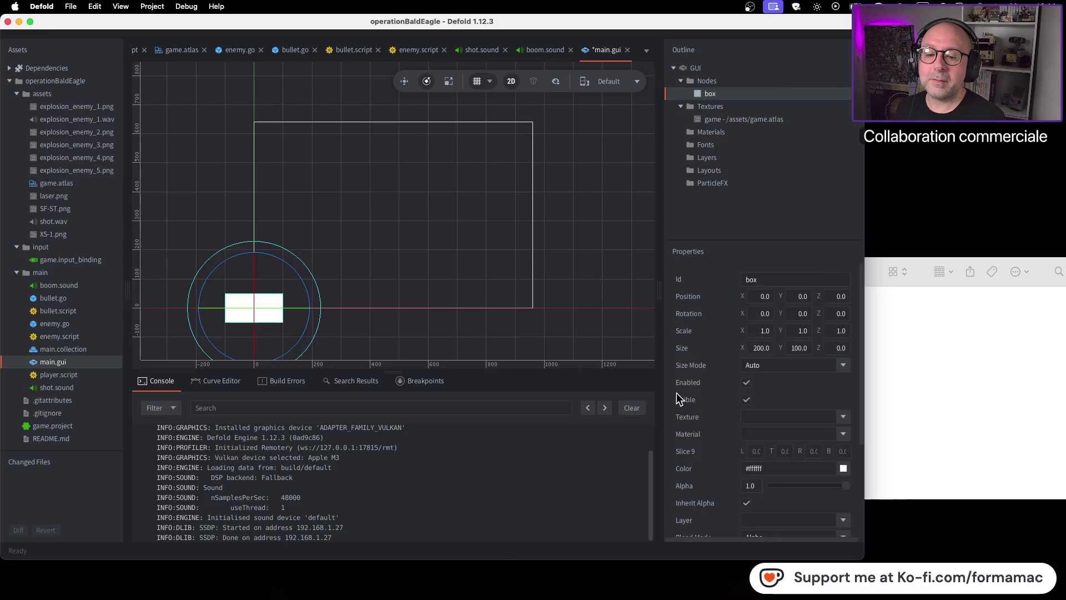
pyautogui.click(850, 416)
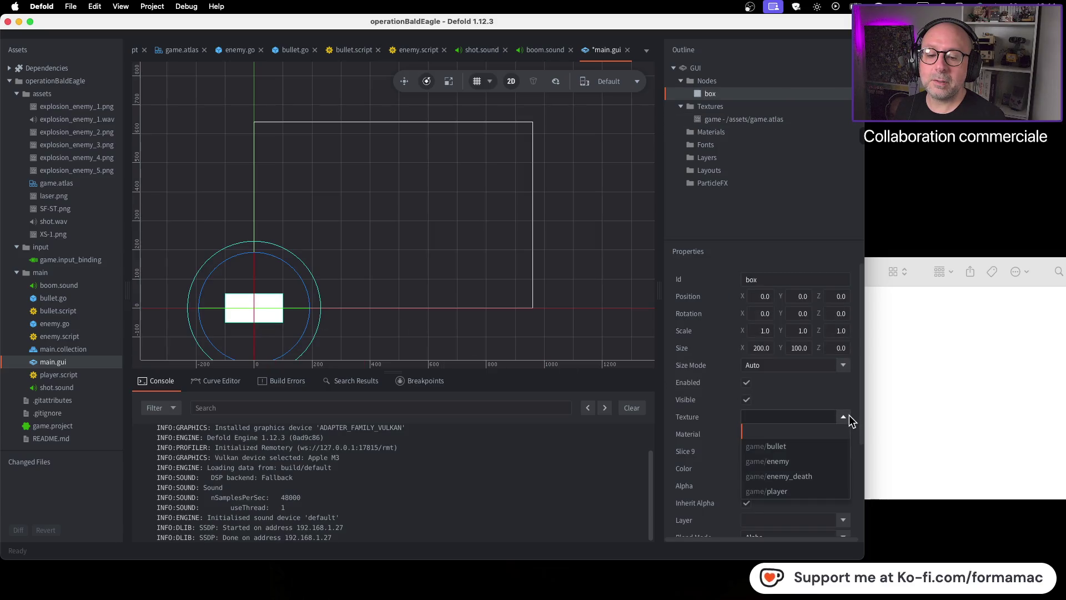
pyautogui.press('super+Tab')
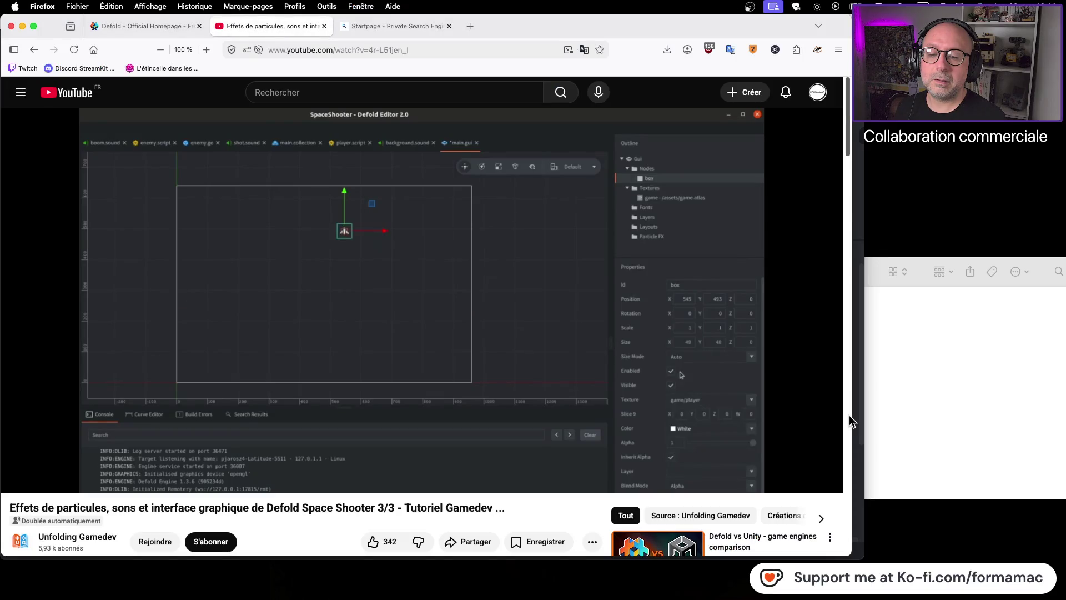
pyautogui.press('super+Tab')
pyautogui.click(845, 417)
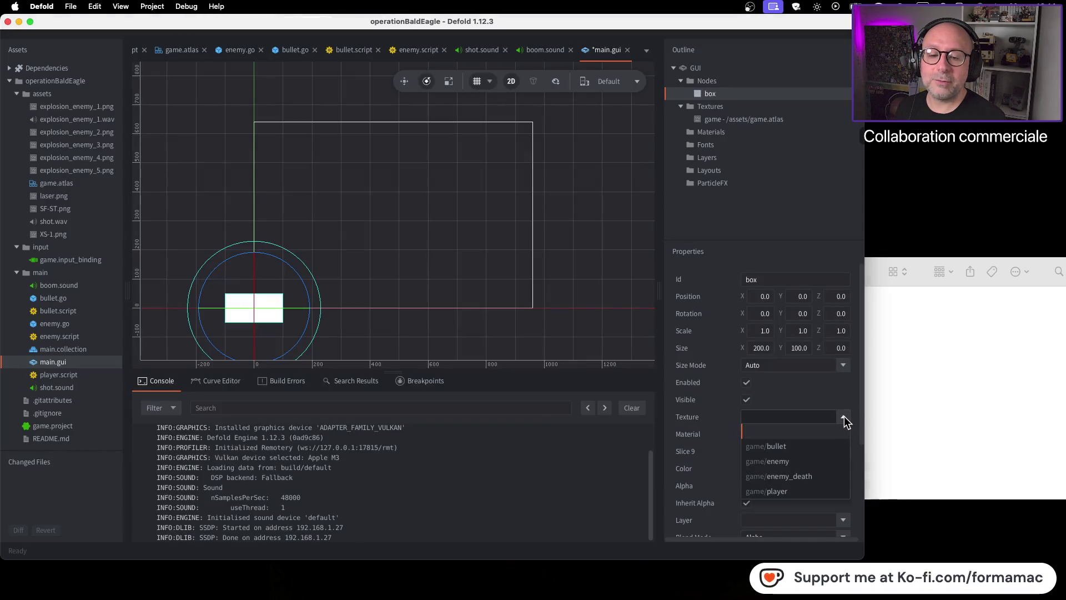
pyautogui.click(788, 491)
# Step: Play the next part of the tutorial, then pause it
pyautogui.press('super+Tab')
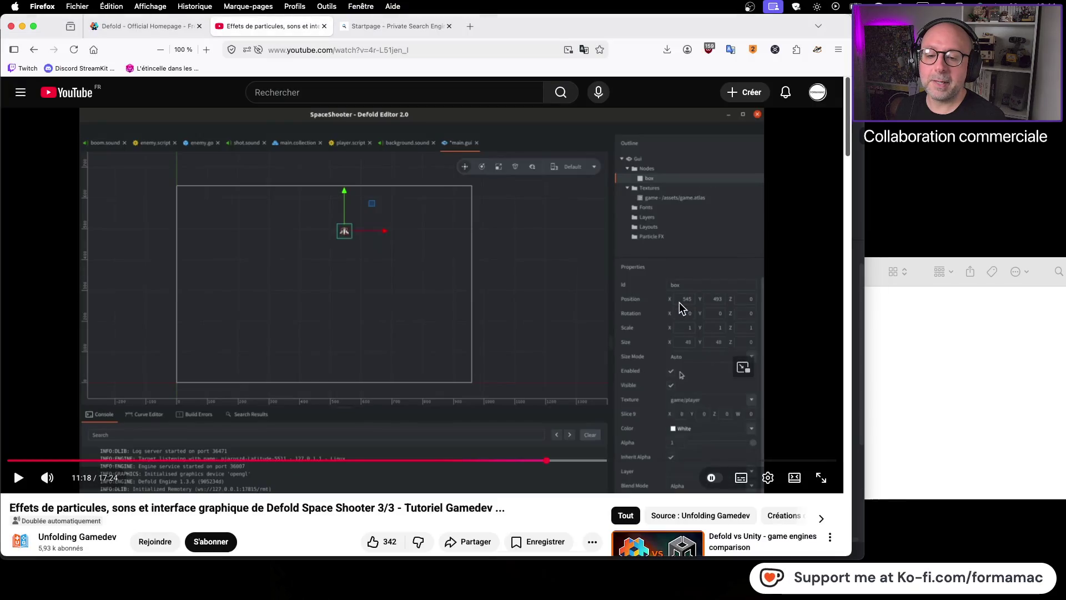
pyautogui.click(617, 314)
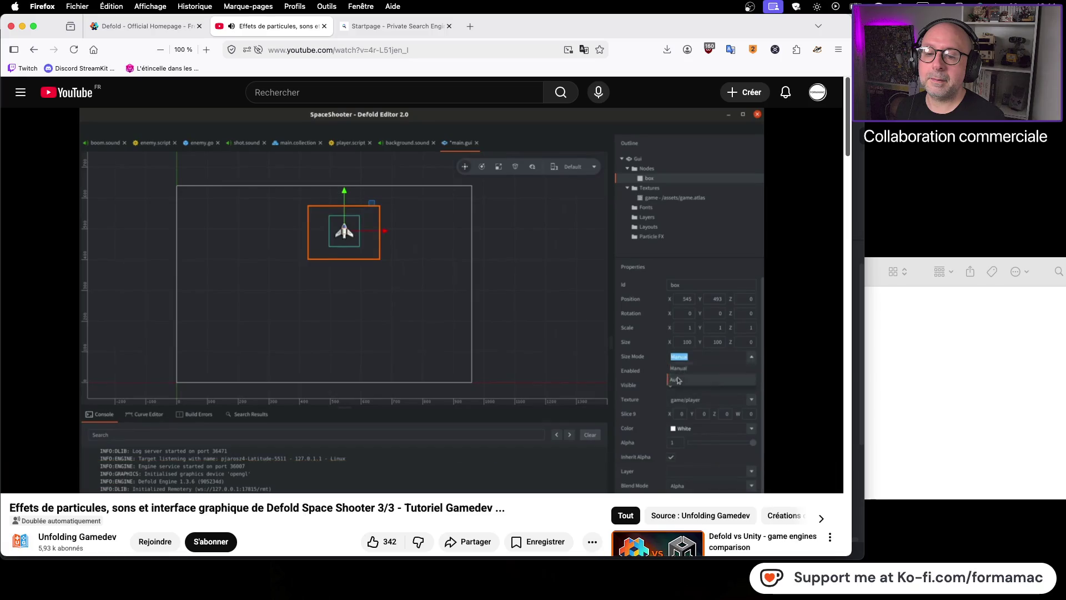
pyautogui.click(788, 264)
# Step: Undo the stray rotation and move the ship box node to about X 45, Y 586
pyautogui.press('super+Tab')
pyautogui.scroll(2, 258, 308)
pyautogui.moveTo(255, 313)
pyautogui.mouseDown()
pyautogui.moveTo(281, 269)
pyautogui.moveTo(253, 313)
pyautogui.moveTo(261, 309)
pyautogui.mouseUp()
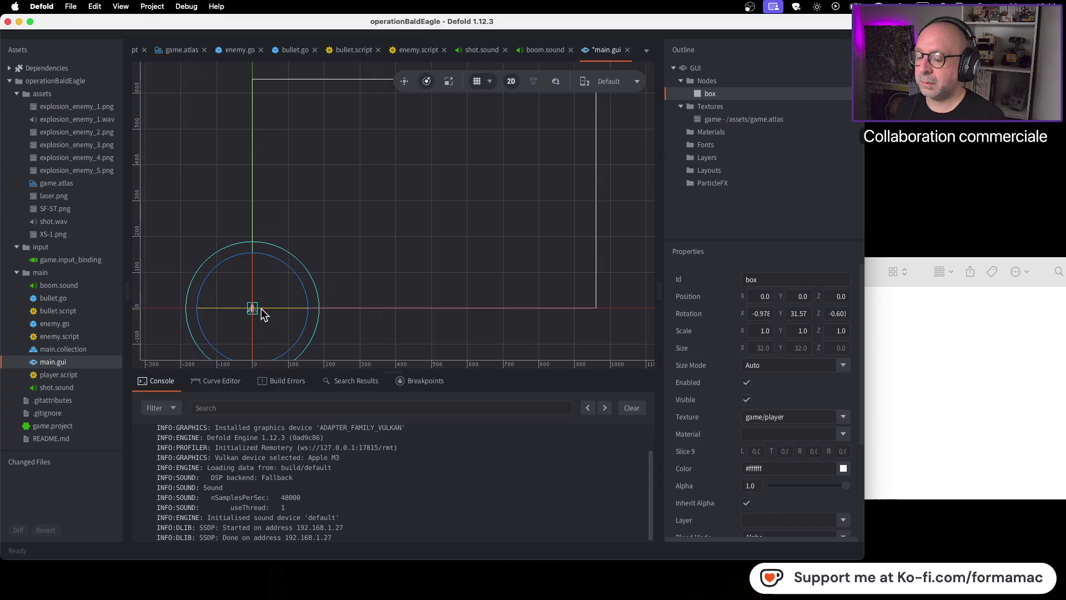
pyautogui.click(402, 84)
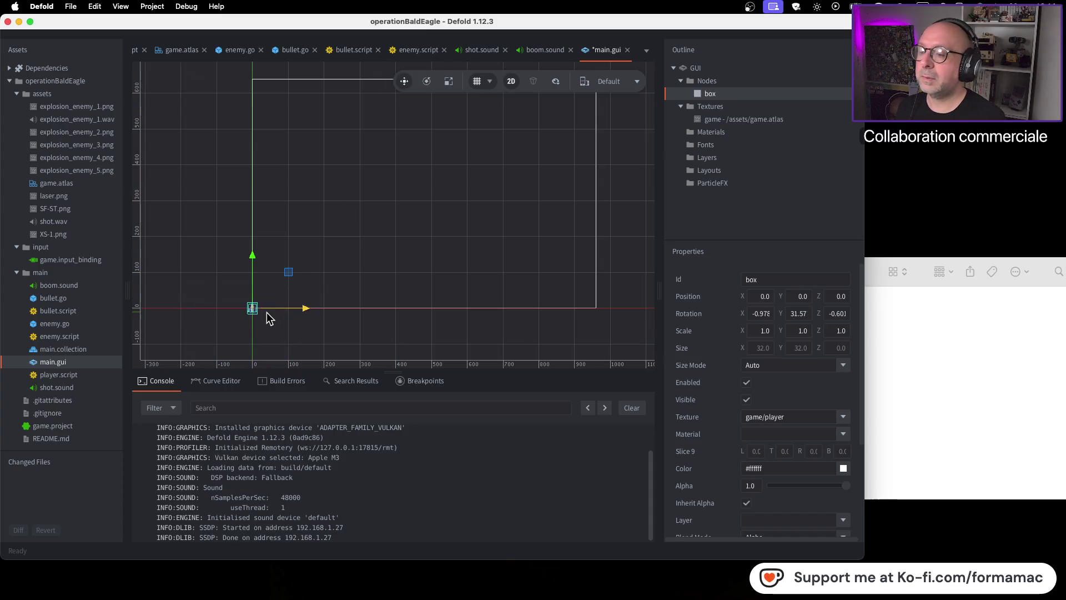
pyautogui.moveTo(255, 310)
pyautogui.mouseDown()
pyautogui.moveTo(301, 231)
pyautogui.moveTo(309, 114)
pyautogui.moveTo(262, 85)
pyautogui.moveTo(265, 97)
pyautogui.mouseUp()
pyautogui.press('super+z')
pyautogui.press('super+z')
pyautogui.press('super+z')
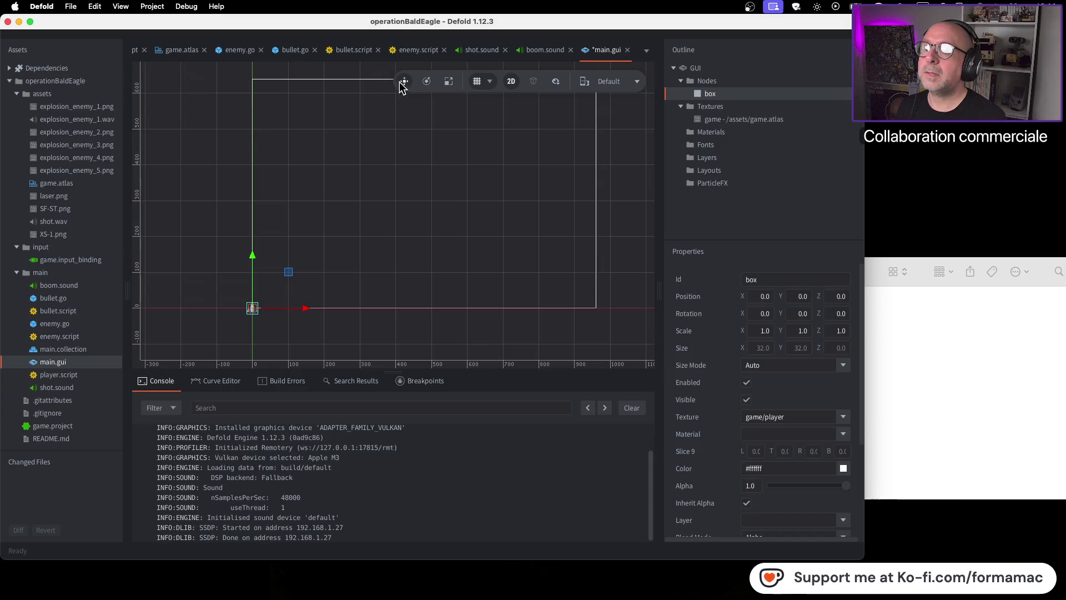
pyautogui.moveTo(255, 314)
pyautogui.mouseDown()
pyautogui.moveTo(295, 145)
pyautogui.moveTo(284, 97)
pyautogui.moveTo(272, 104)
pyautogui.mouseUp()
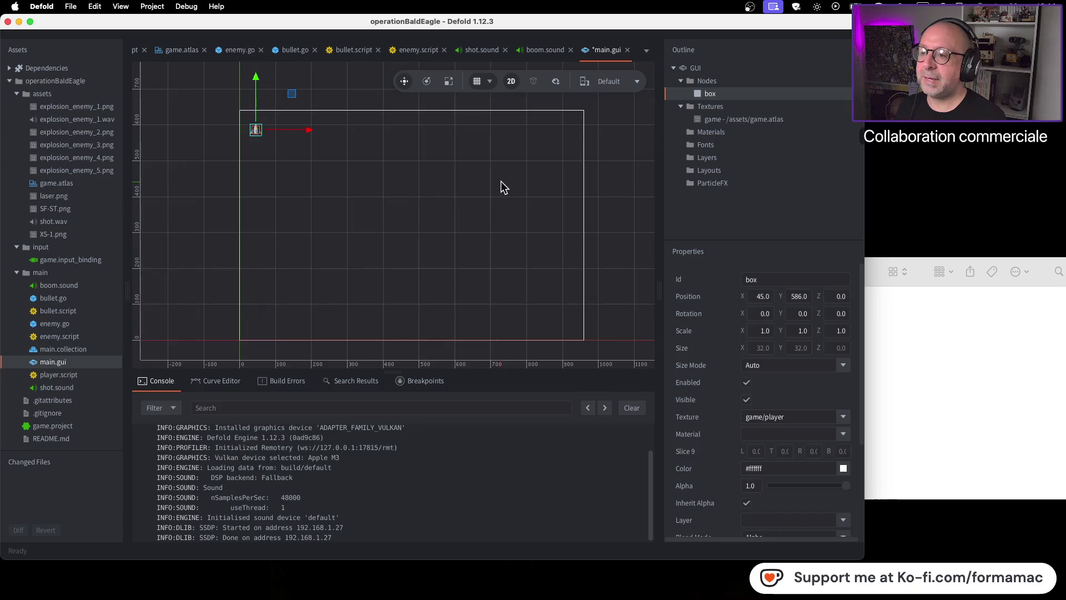
# Step: Play a bit more of the tutorial video and pause it again
pyautogui.press('super+Tab')
pyautogui.click(658, 284)
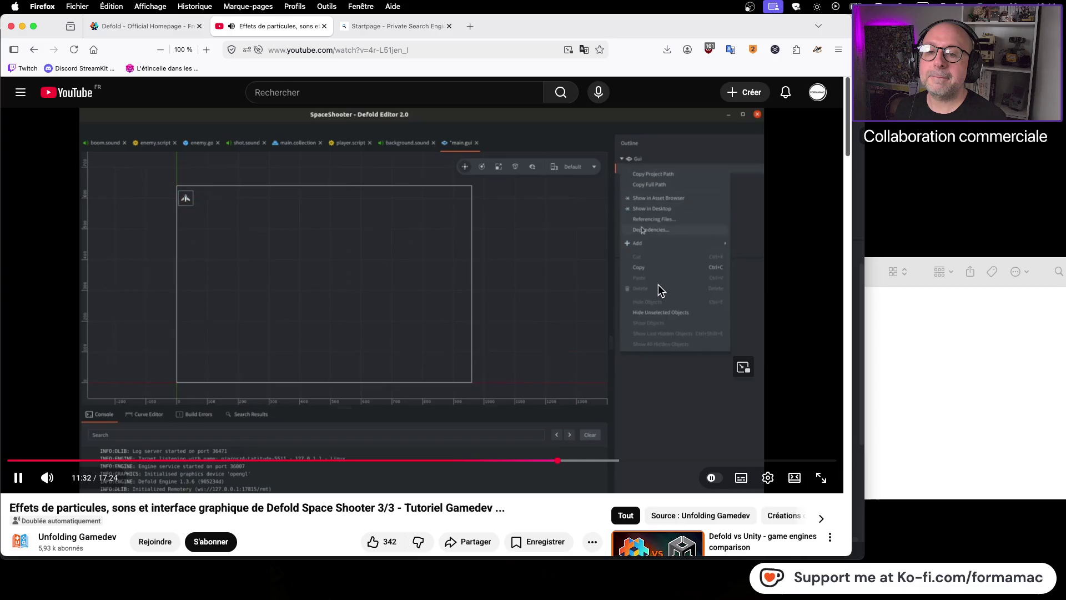
pyautogui.click(658, 284)
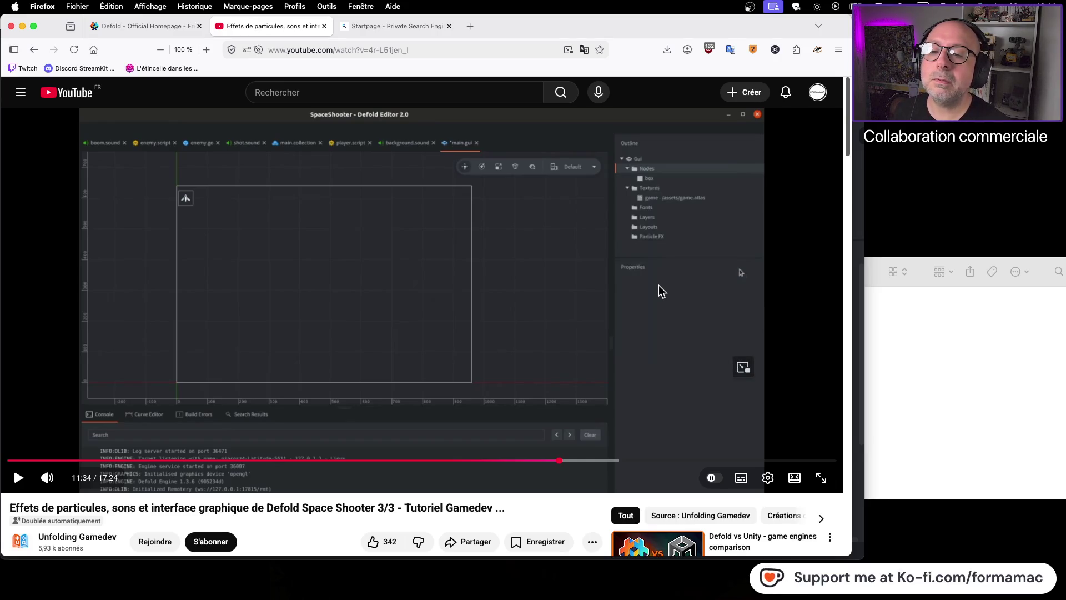
# Step: Add a new text node to the GUI's Nodes
pyautogui.click(659, 285)
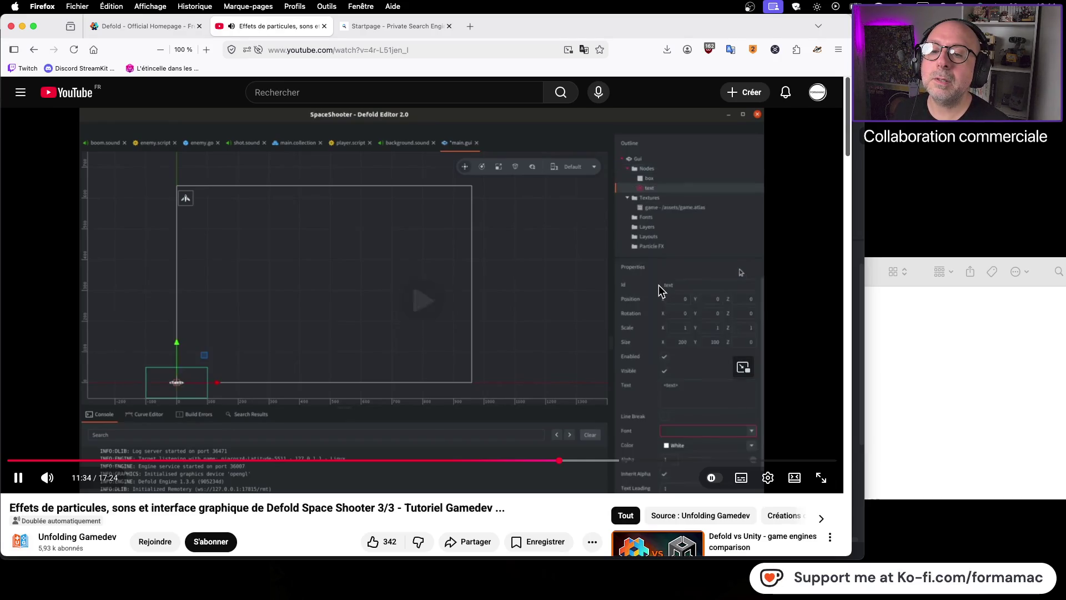
pyautogui.click(654, 248)
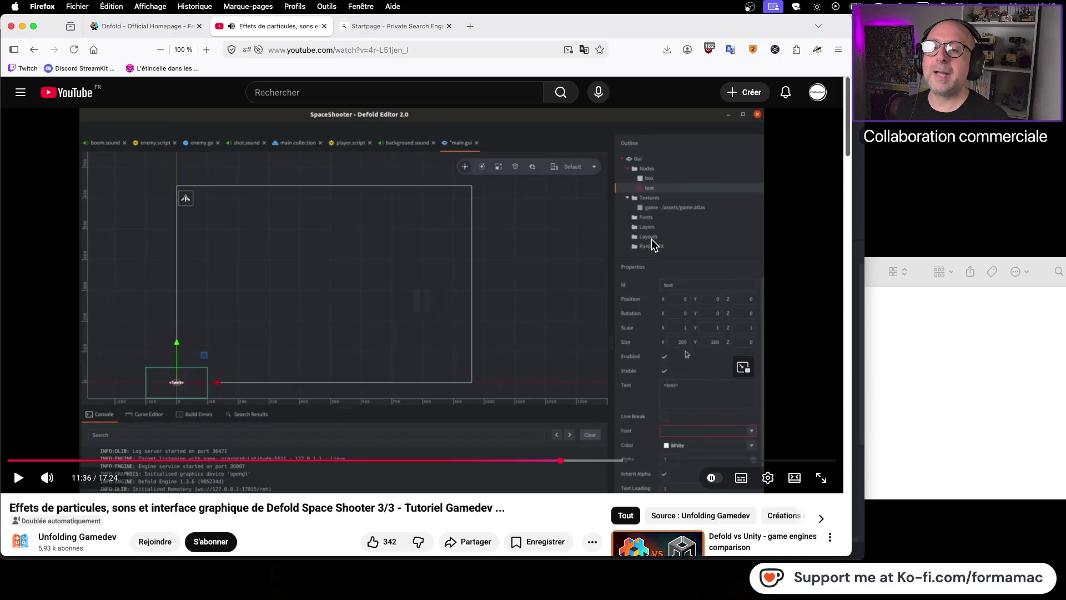
pyautogui.press('super+Tab')
pyautogui.rightClick(718, 83)
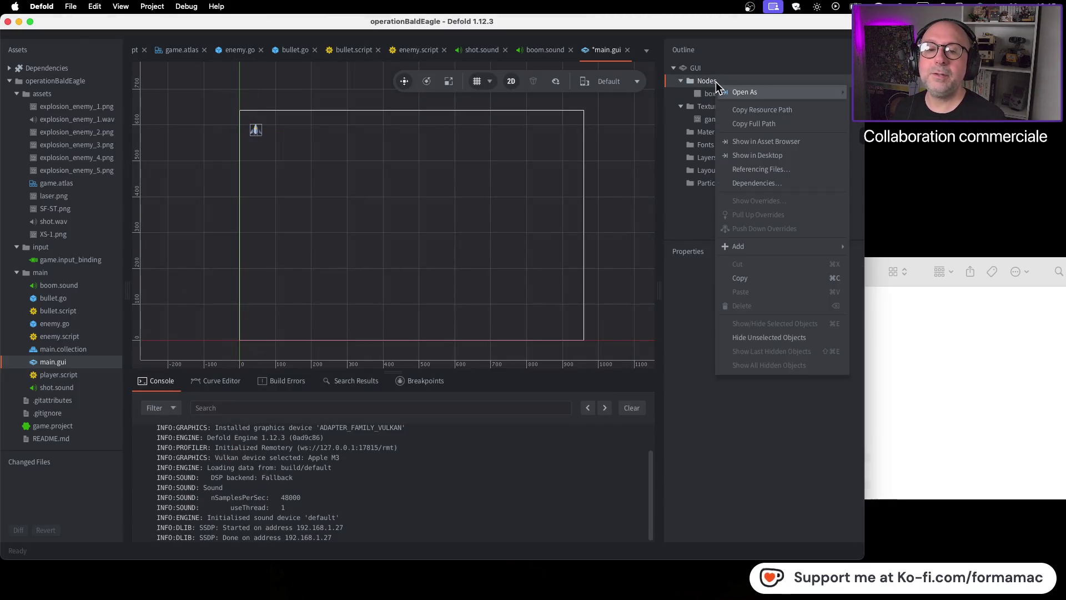
pyautogui.moveTo(775, 250)
pyautogui.click(869, 277)
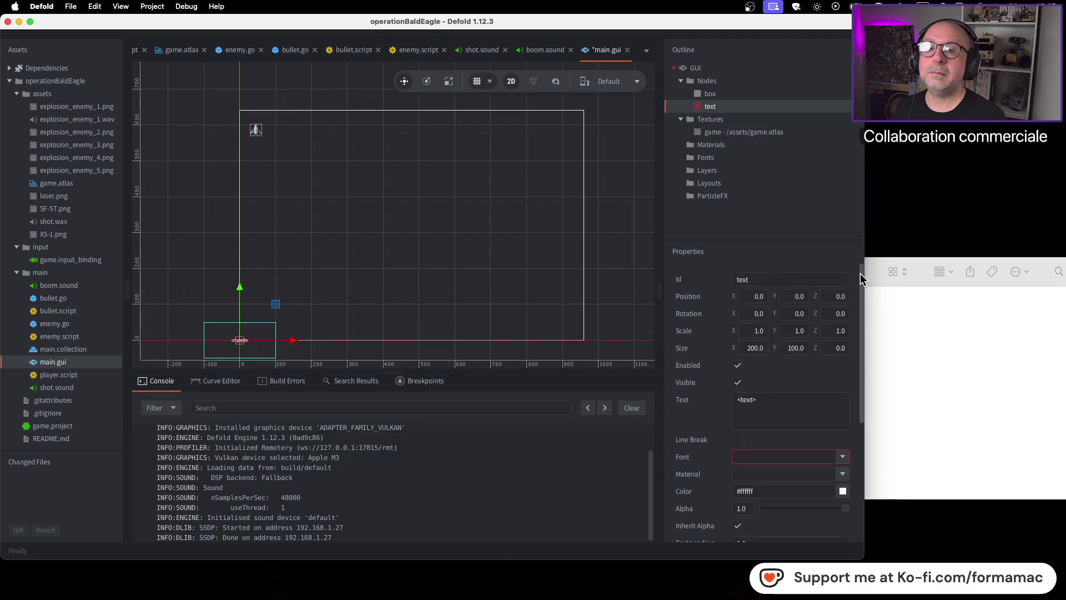
# Step: Nest the text node under the box node and shift it right to X 138
pyautogui.press('super+Tab')
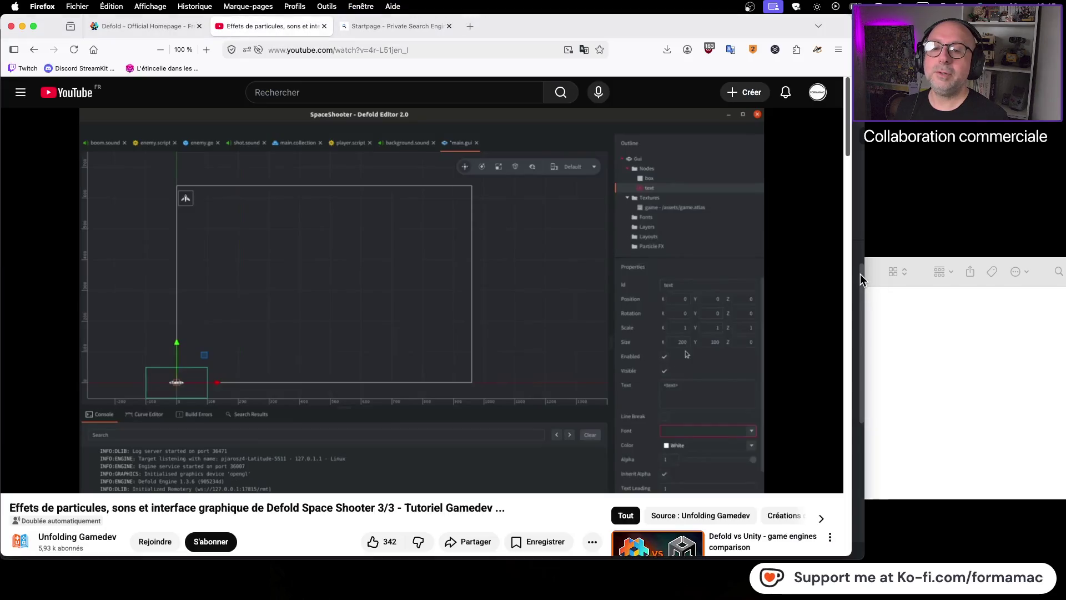
pyautogui.press('super+Tab')
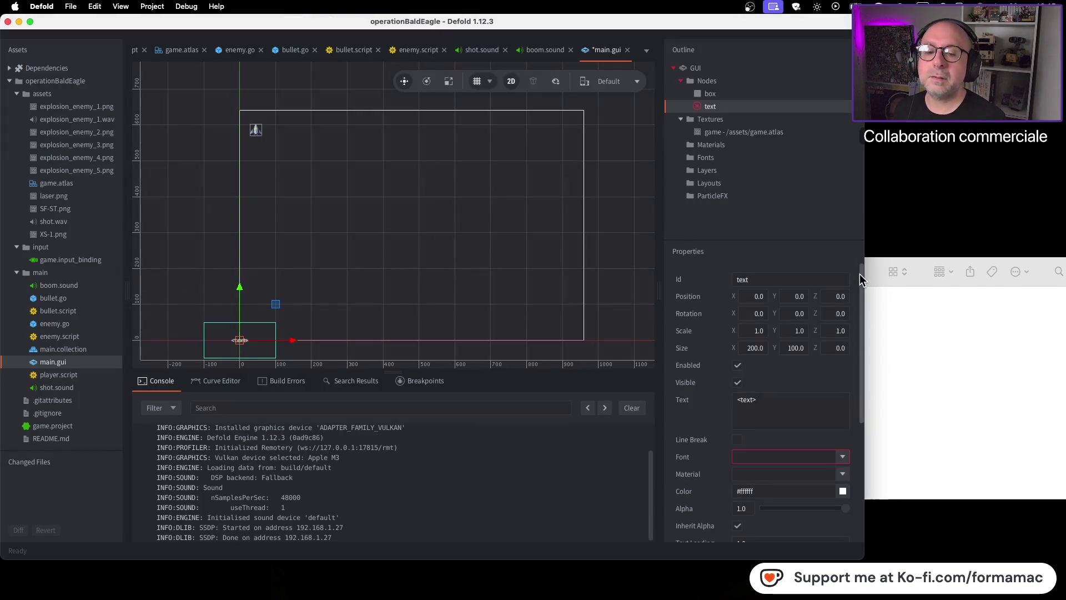
pyautogui.press('super+Tab')
pyautogui.click(801, 272)
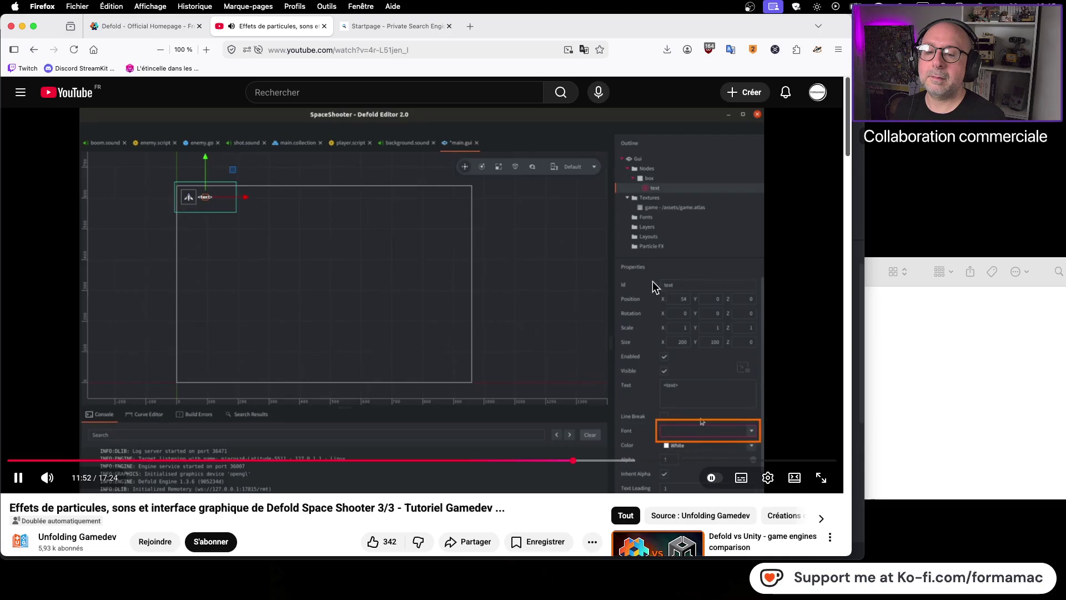
pyautogui.click(567, 278)
pyautogui.press('super+Tab')
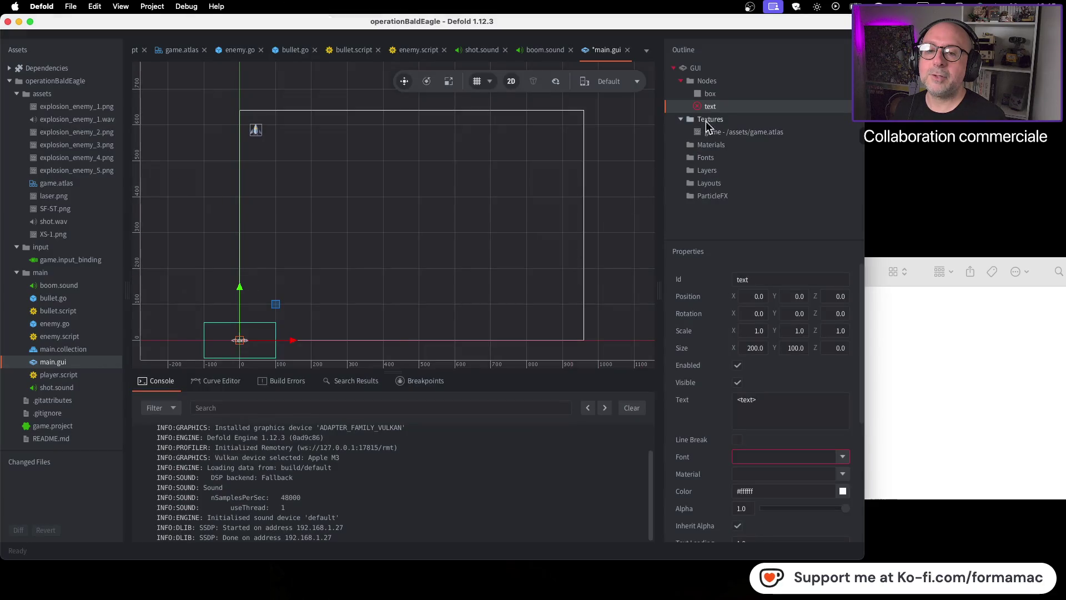
pyautogui.moveTo(702, 107)
pyautogui.mouseDown()
pyautogui.moveTo(726, 101)
pyautogui.moveTo(715, 95)
pyautogui.mouseUp()
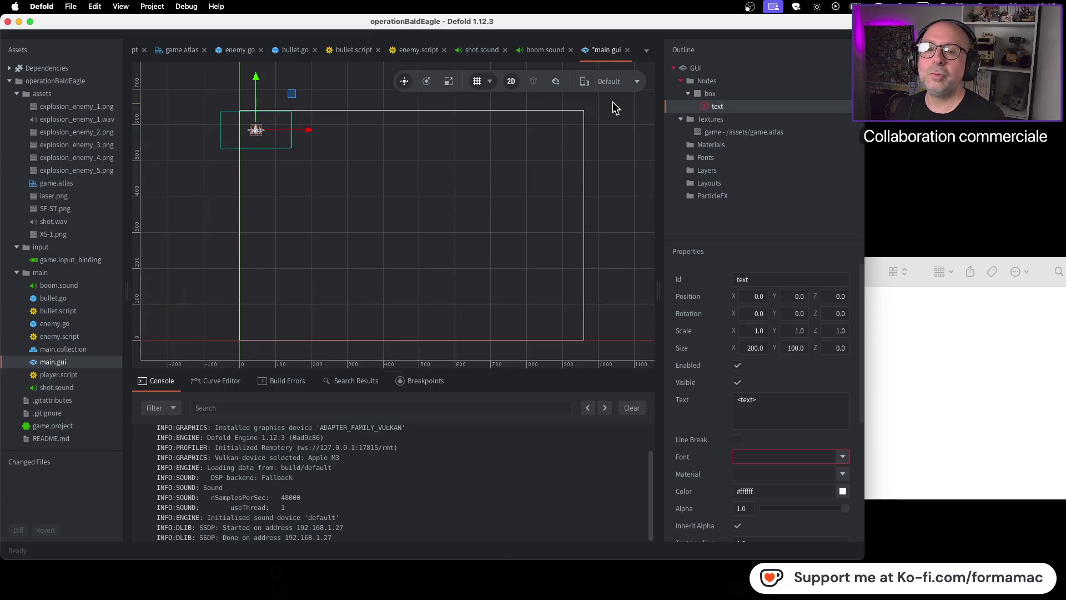
pyautogui.moveTo(309, 133); pyautogui.dragTo(363, 131)
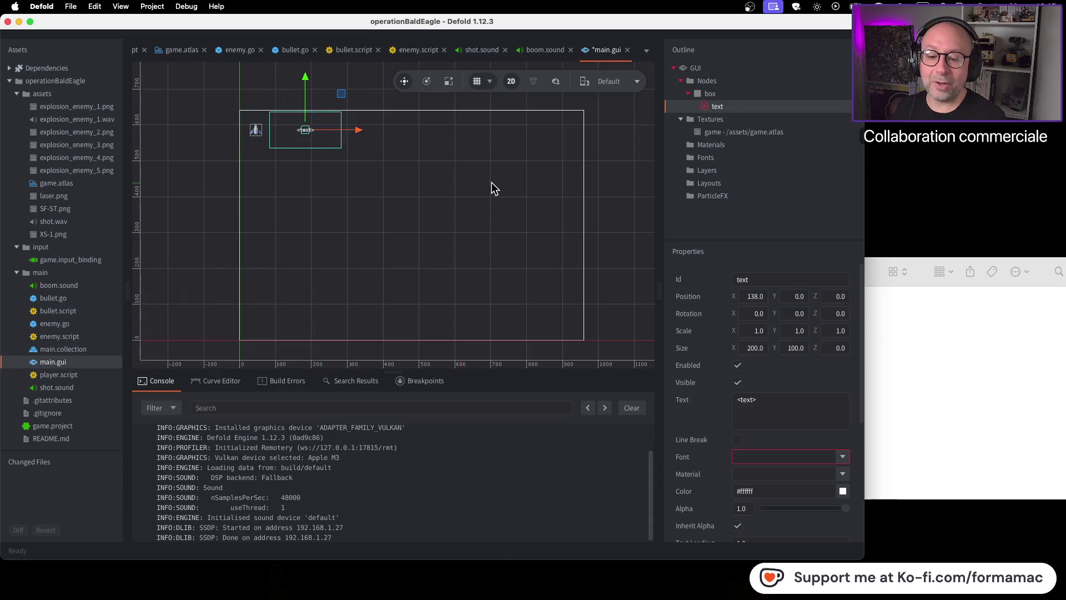
pyautogui.press('super+Tab')
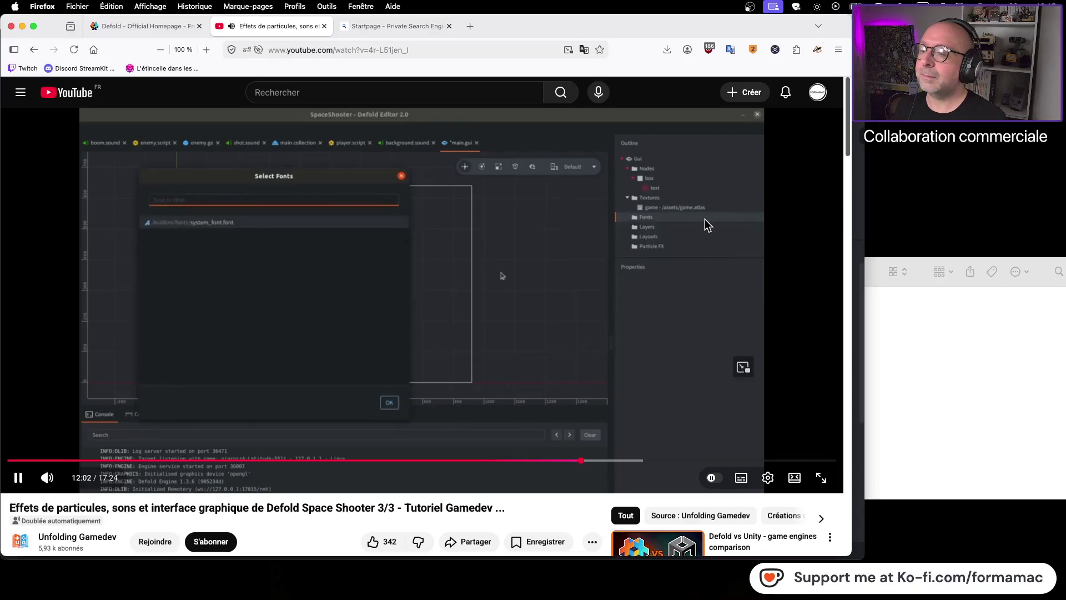
# Step: Add the builtin default.font to the GUI's Fonts
pyautogui.click(704, 225)
pyautogui.press('super+Tab')
pyautogui.click(709, 161)
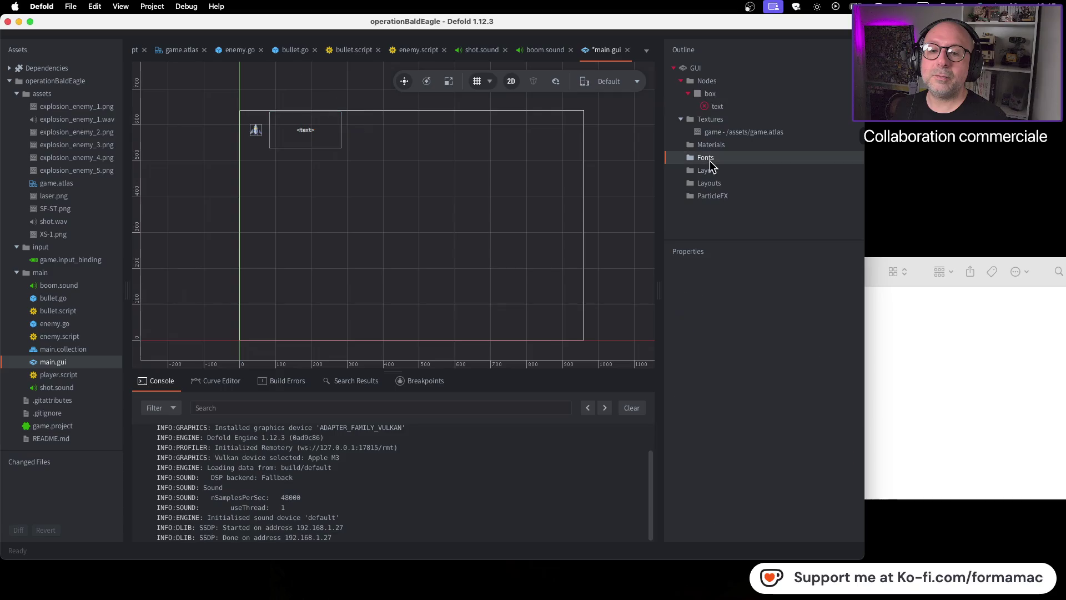
pyautogui.rightClick(709, 161)
pyautogui.moveTo(735, 322)
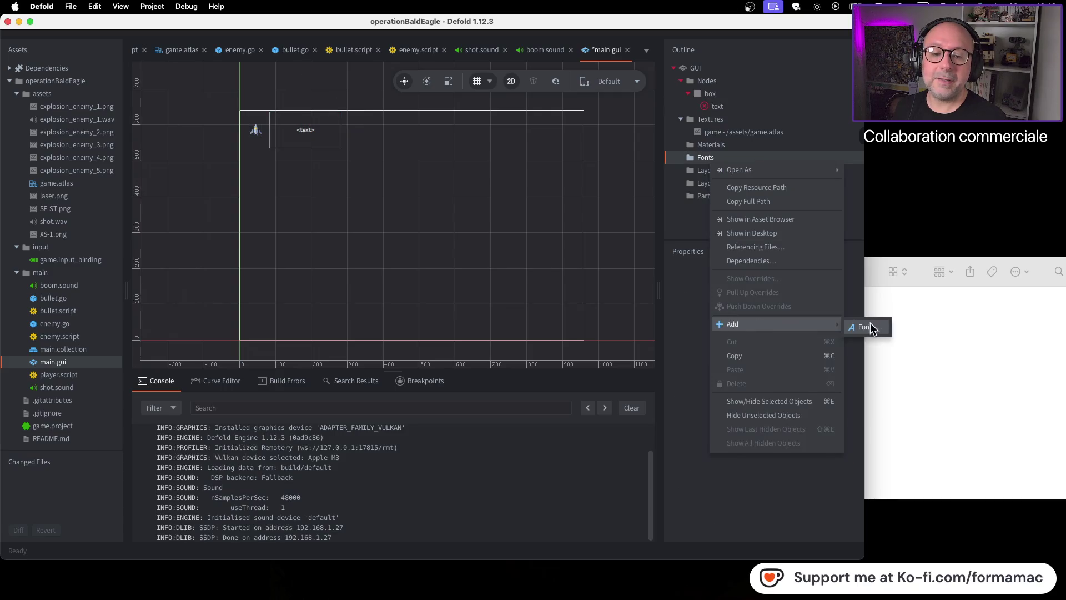
pyautogui.click(870, 327)
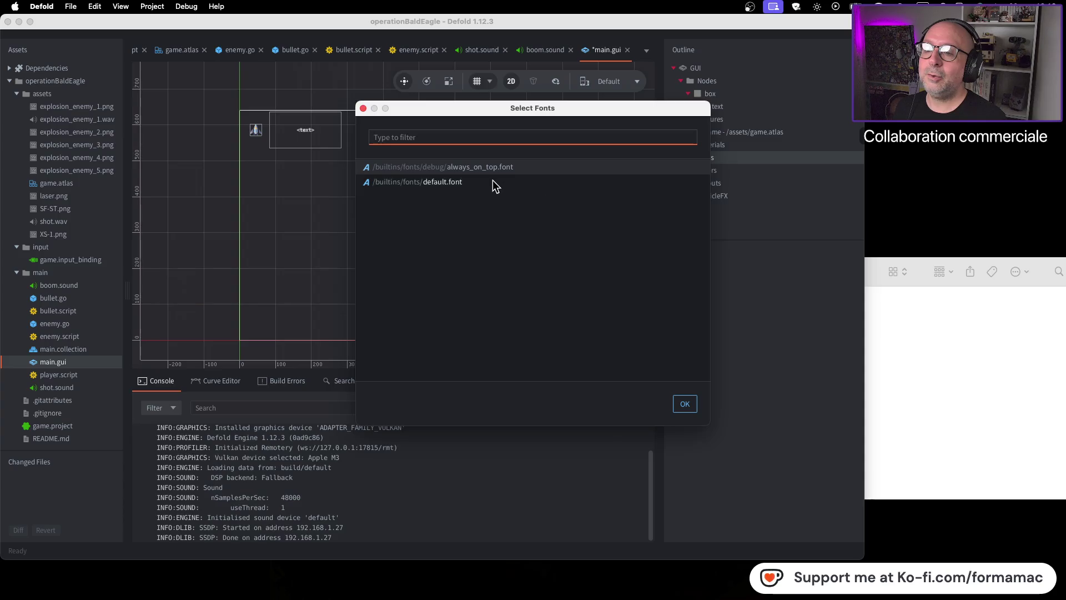
pyautogui.click(479, 181)
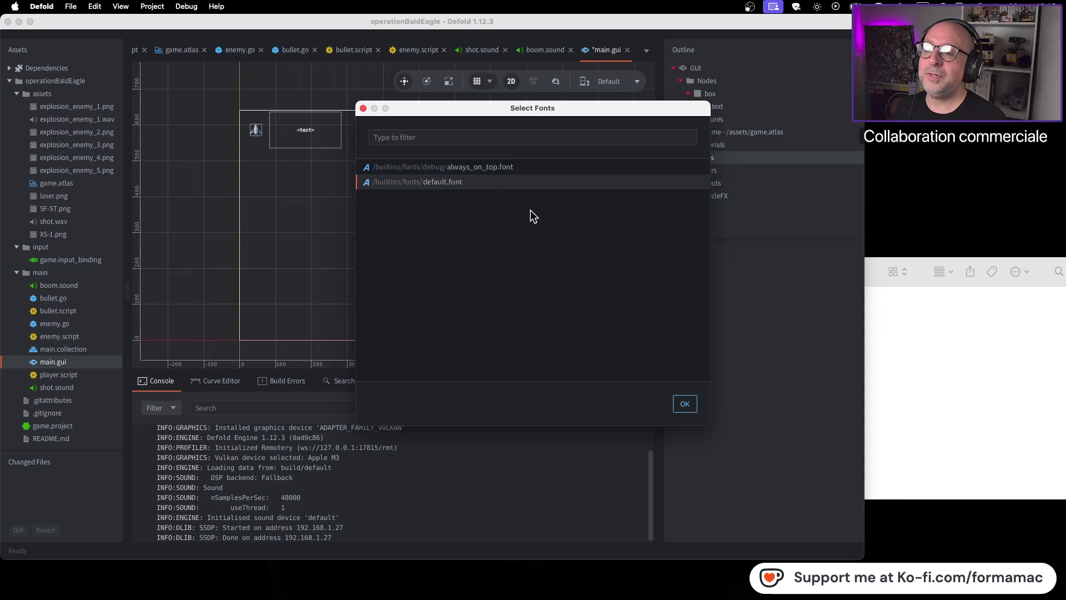
pyautogui.click(684, 405)
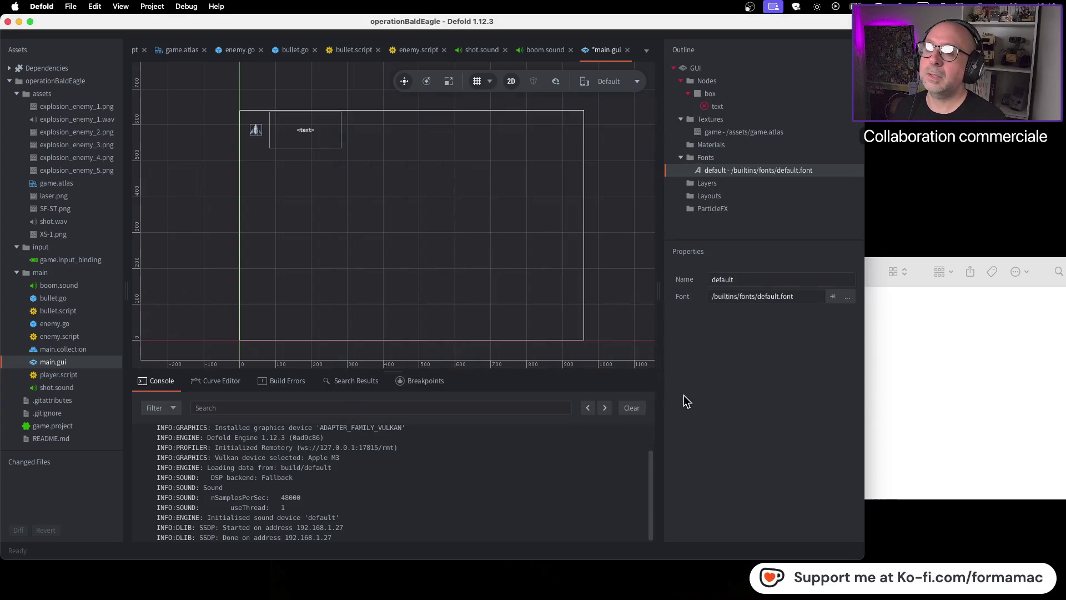
# Step: Set the text node's Font property to default
pyautogui.press('super+Tab')
pyautogui.click(658, 334)
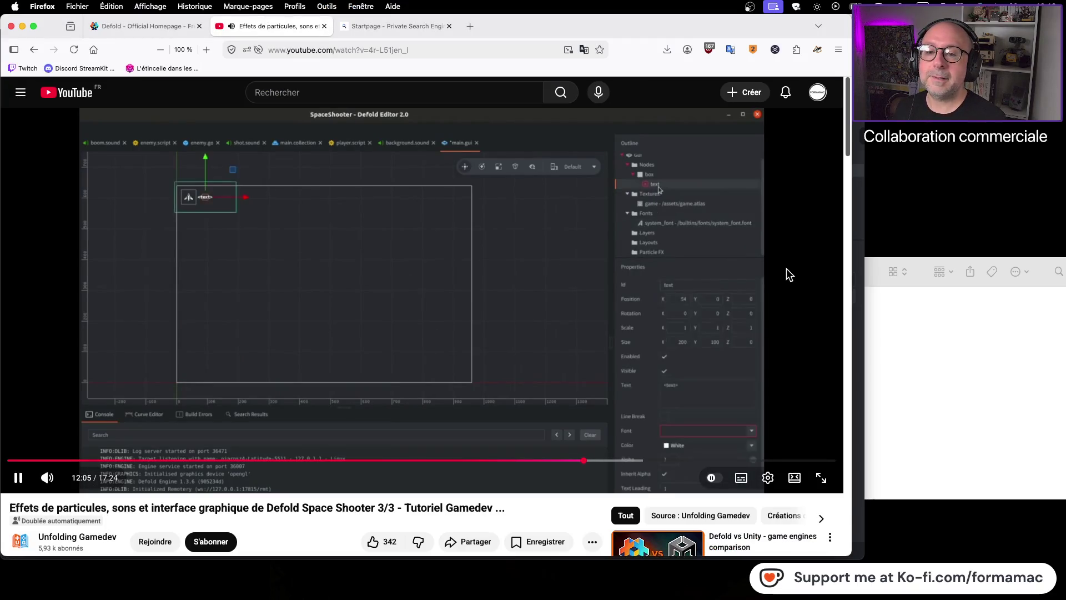
pyautogui.click(713, 271)
pyautogui.press('super+Tab')
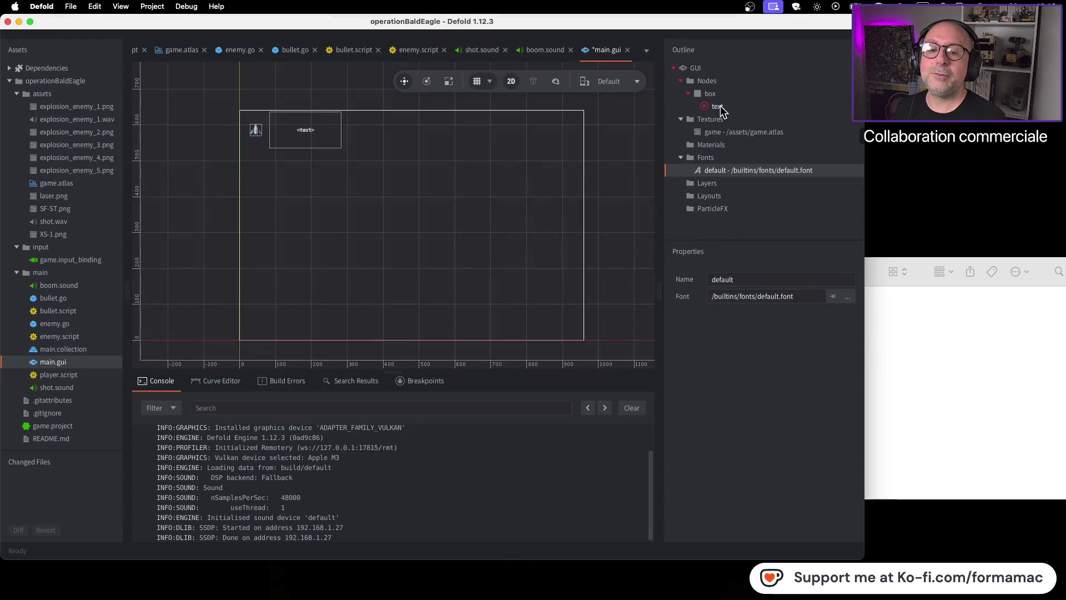
pyautogui.click(718, 106)
pyautogui.click(843, 457)
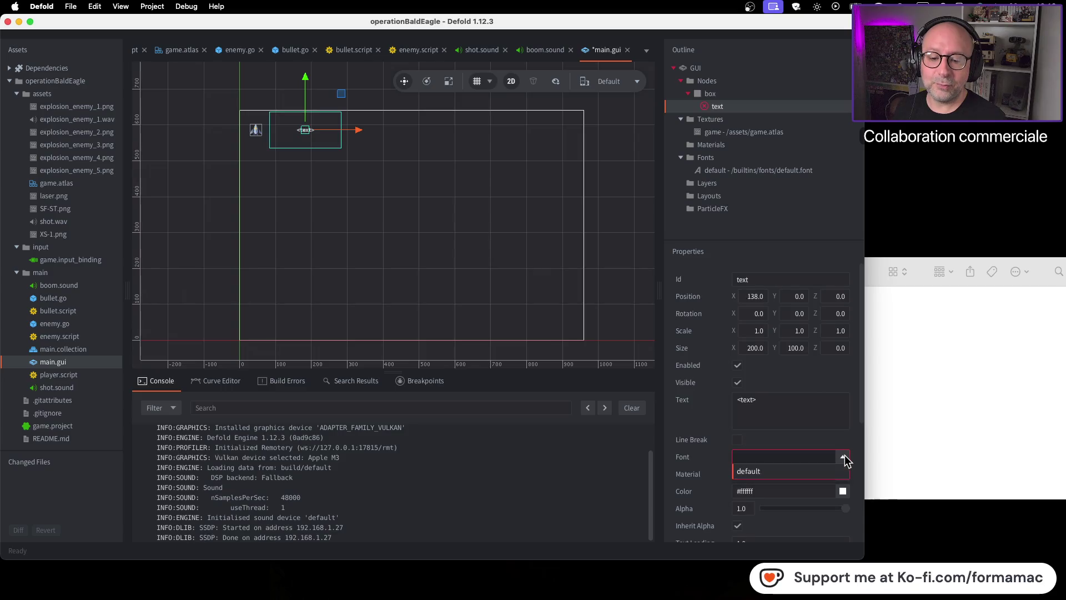
pyautogui.click(744, 473)
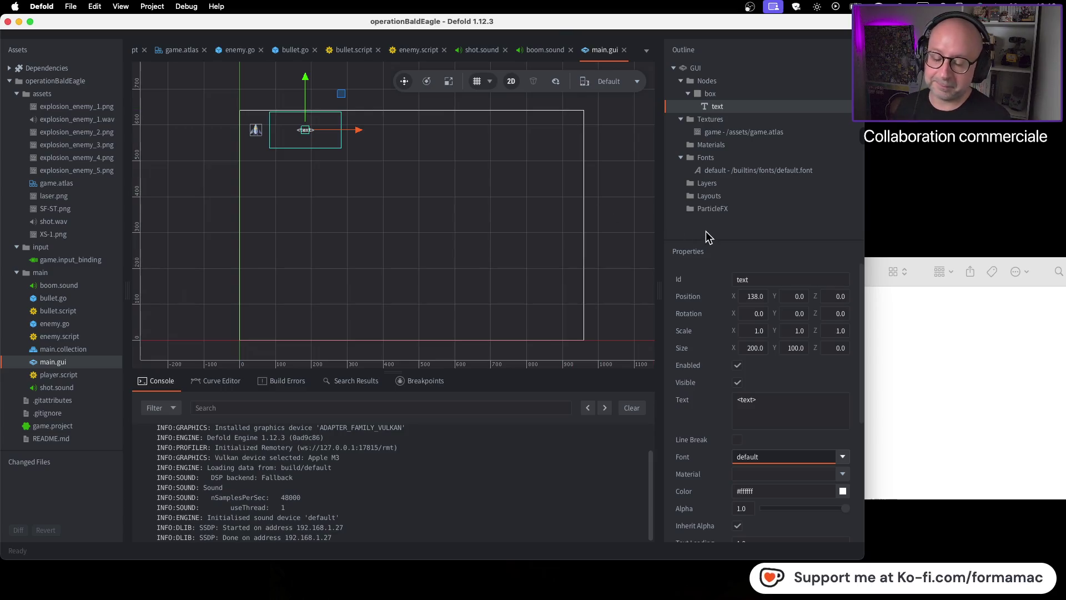
pyautogui.press('super+Tab')
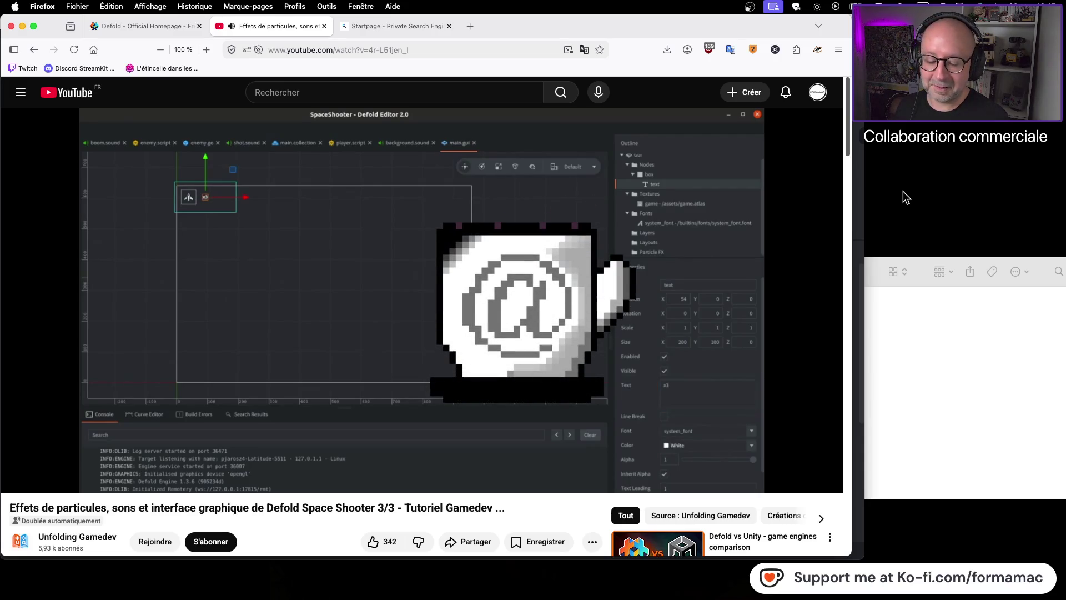
# Step: Replace the text node's placeholder text with Test
pyautogui.click(672, 272)
pyautogui.press('super+Tab')
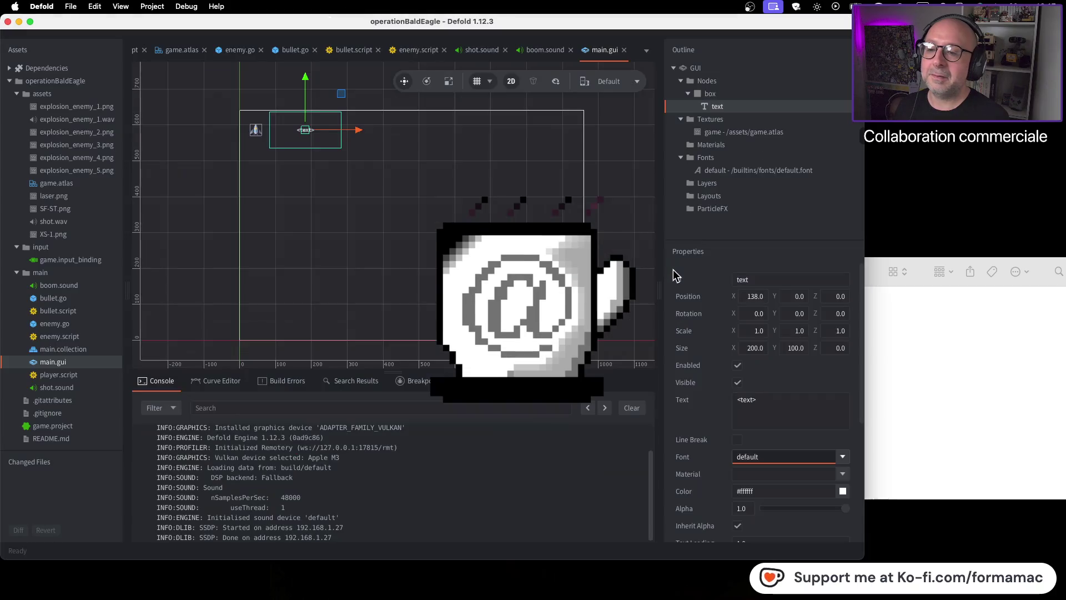
pyautogui.click(776, 401)
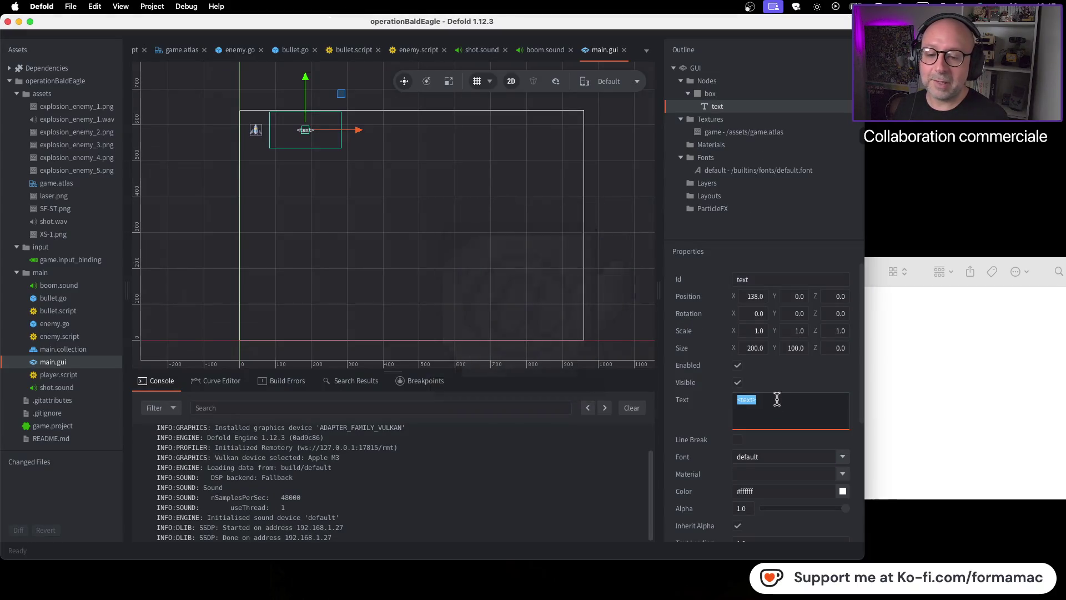
pyautogui.write('Test')
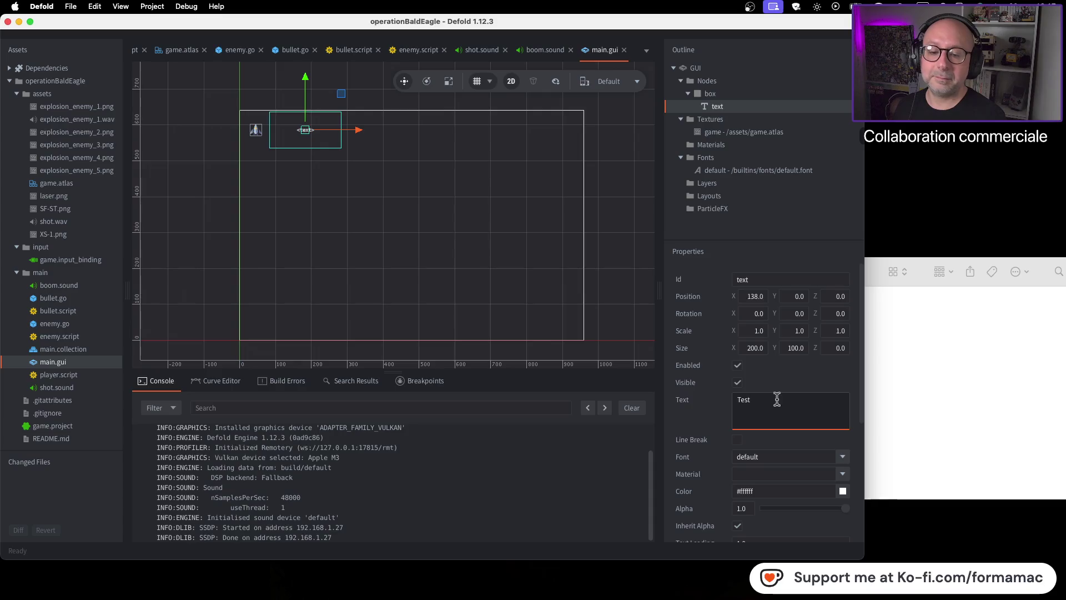
pyautogui.click(752, 228)
pyautogui.click(484, 251)
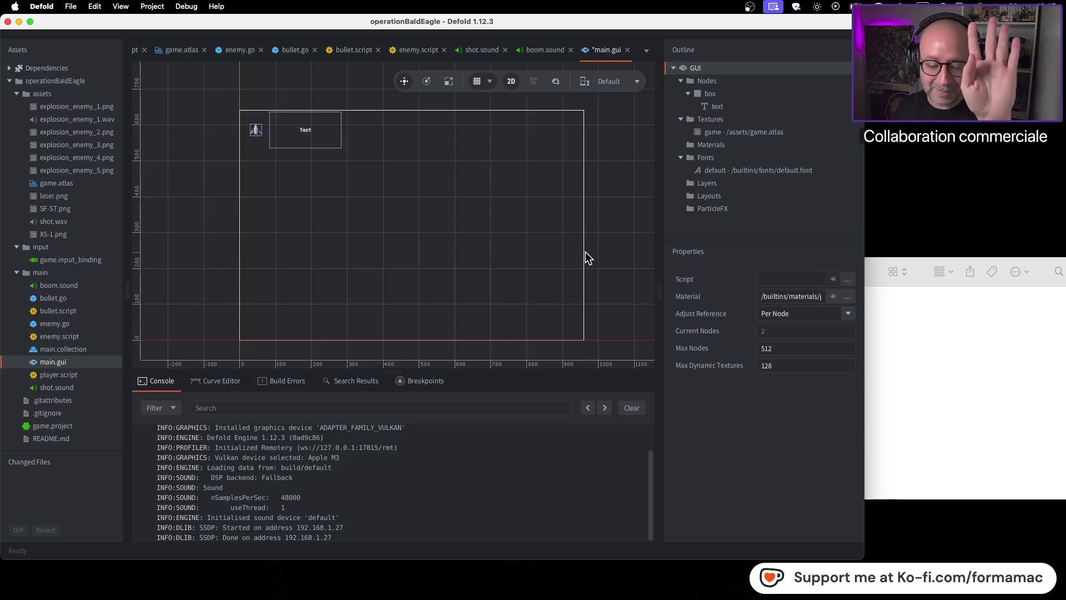
# Step: Watch the next tutorial part, then bring up the box node's actions
pyautogui.press('super+Tab')
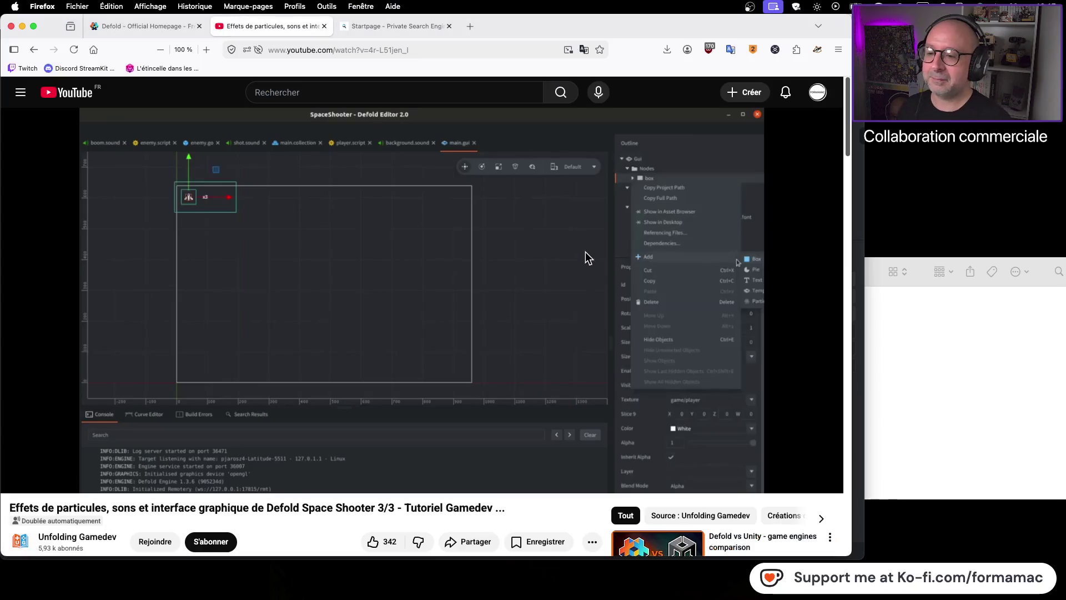
pyautogui.click(586, 252)
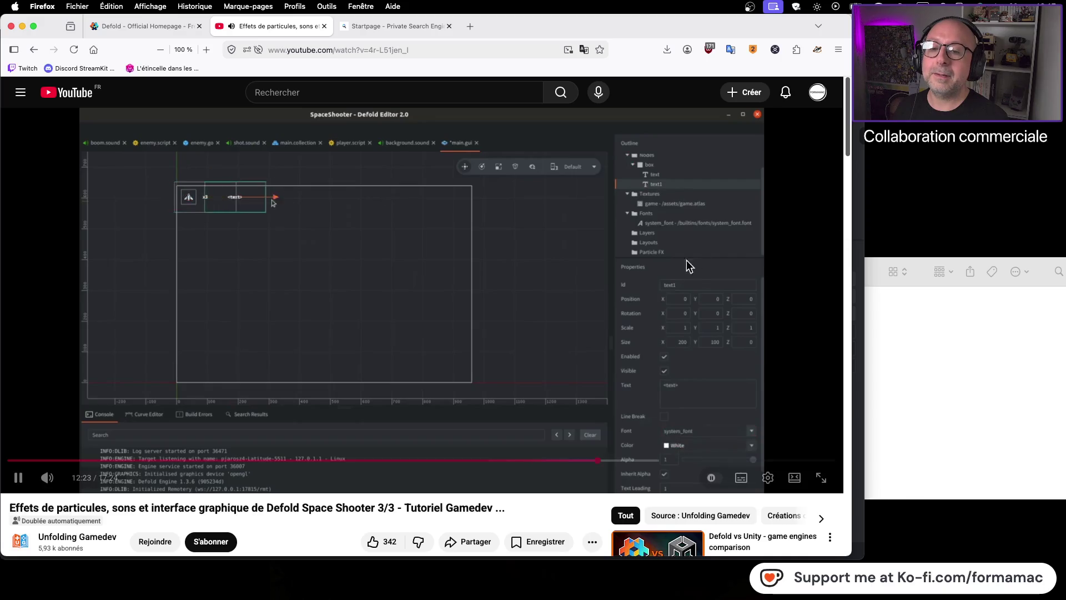
pyautogui.click(509, 288)
pyautogui.press('super+Tab')
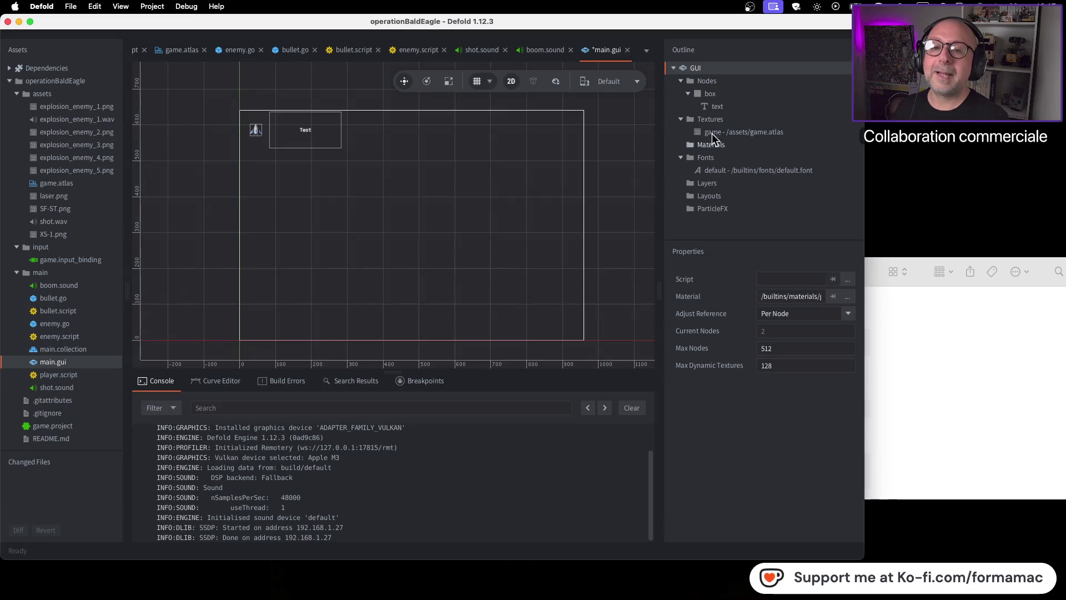
pyautogui.rightClick(713, 96)
# Step: Add a second text node under box using the default font and reading Score
pyautogui.moveTo(760, 265)
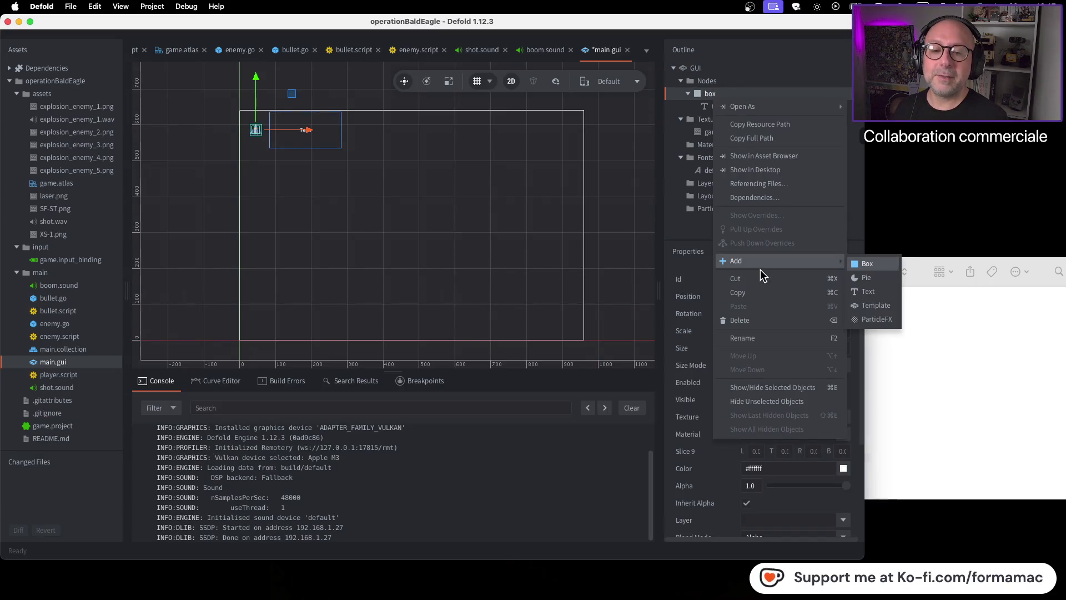
pyautogui.click(886, 292)
pyautogui.click(841, 459)
pyautogui.click(753, 471)
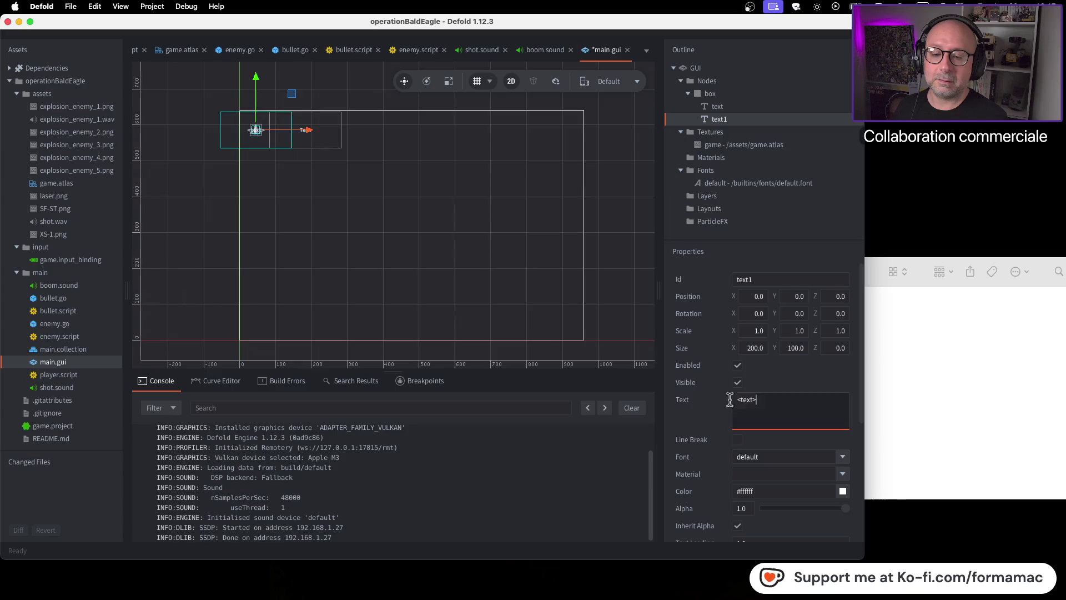
pyautogui.click(738, 400)
pyautogui.write('Score')
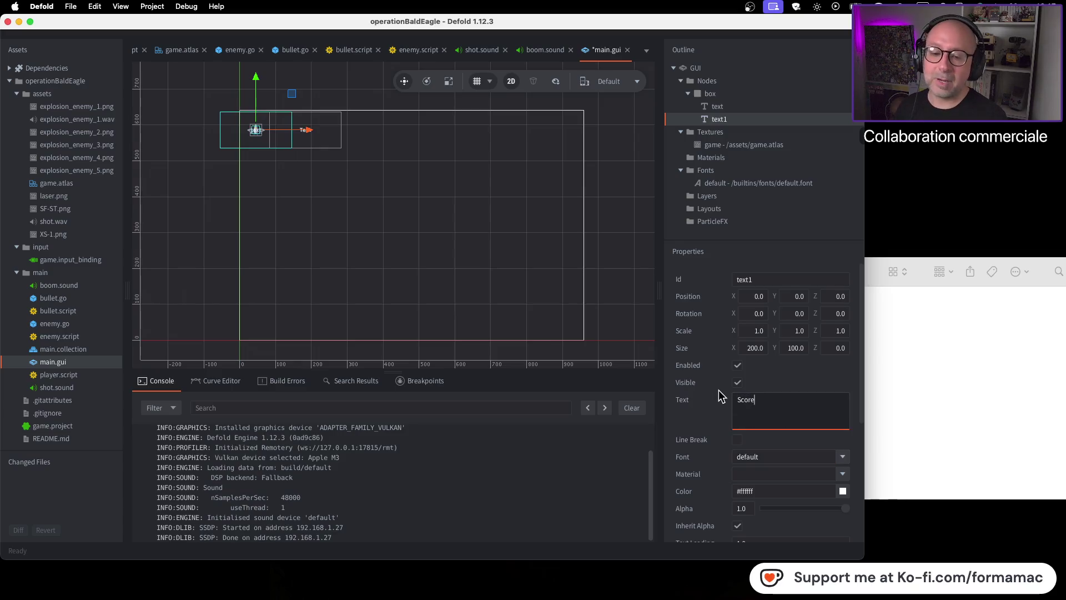
pyautogui.click(463, 153)
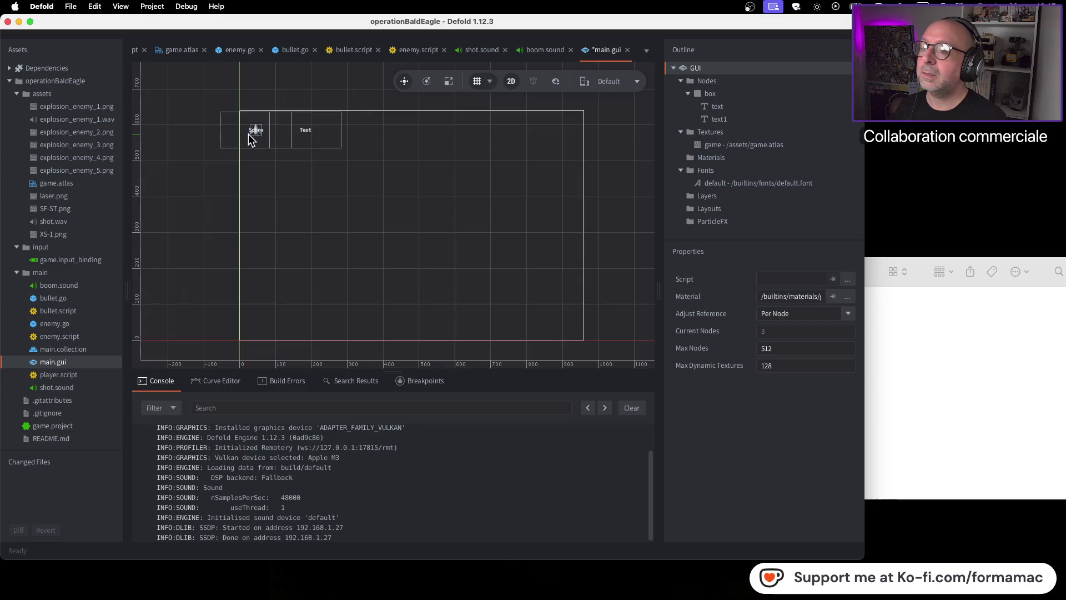
# Step: Drag the Score text node right to about X 806
pyautogui.click(741, 119)
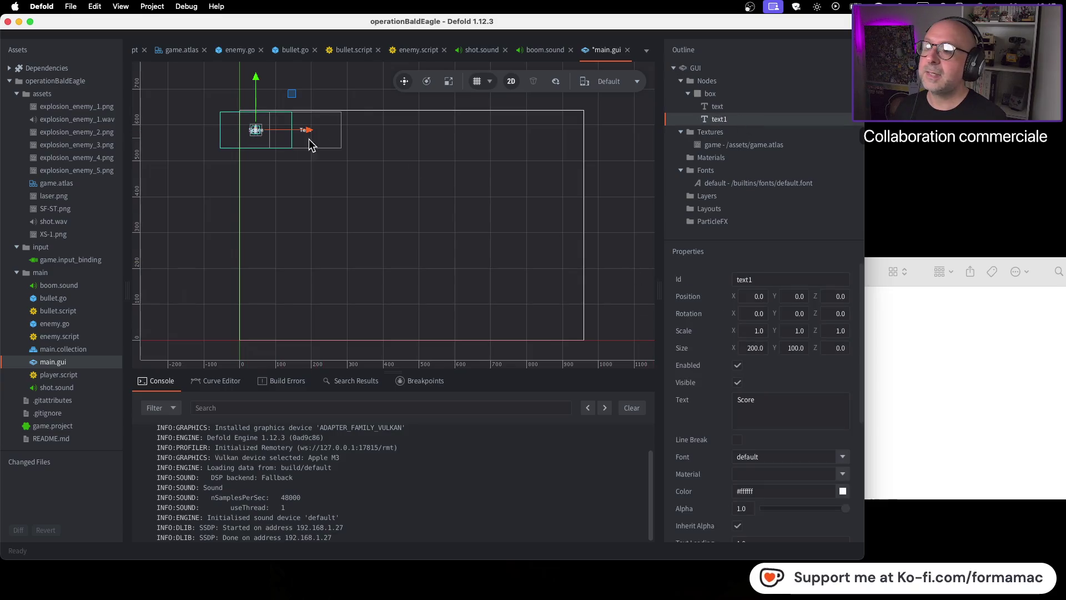
pyautogui.moveTo(308, 131); pyautogui.dragTo(593, 140)
pyautogui.click(618, 169)
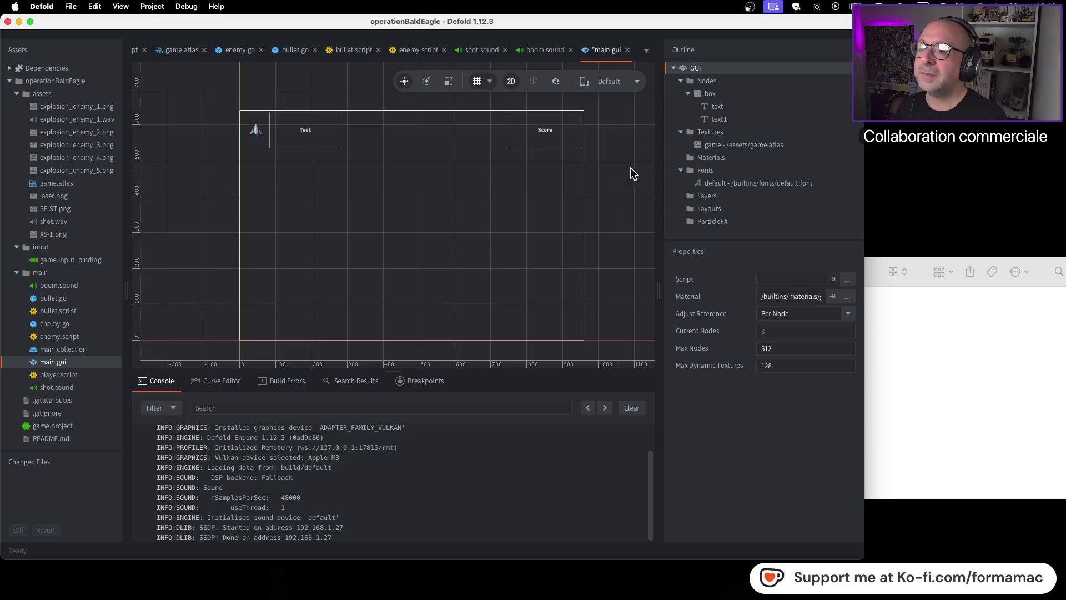
pyautogui.press('super+Tab')
pyautogui.click(694, 242)
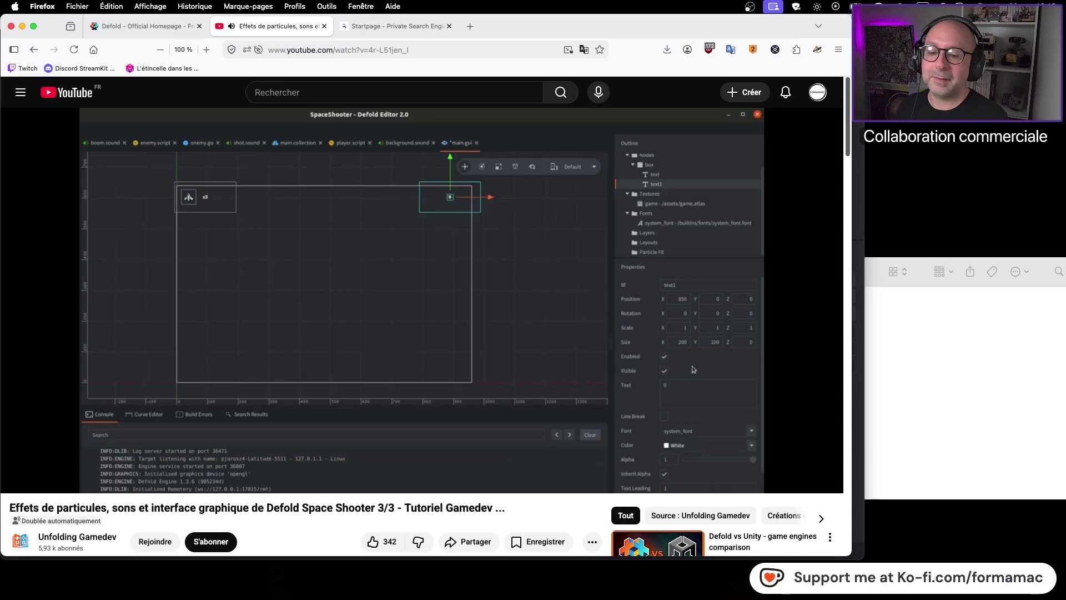
pyautogui.click(552, 268)
pyautogui.press('super+Tab')
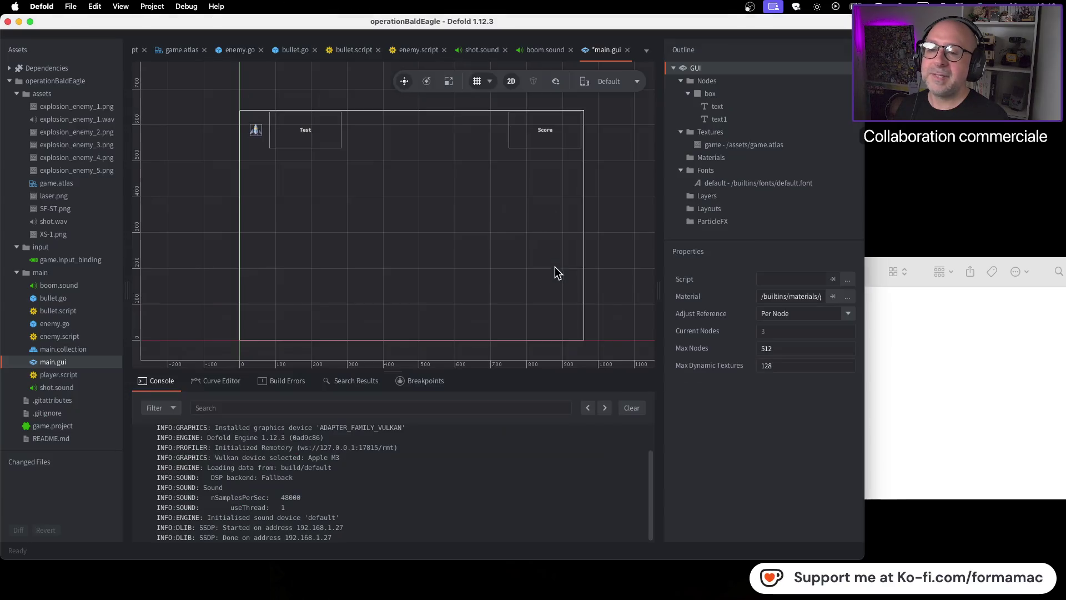
pyautogui.click(549, 131)
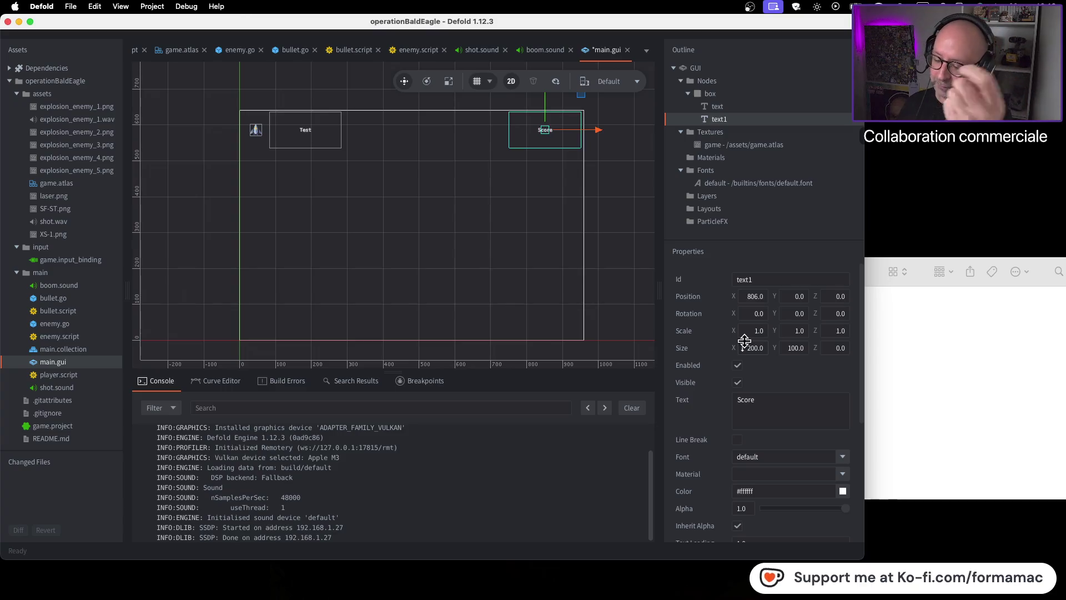
pyautogui.press('super+Tab')
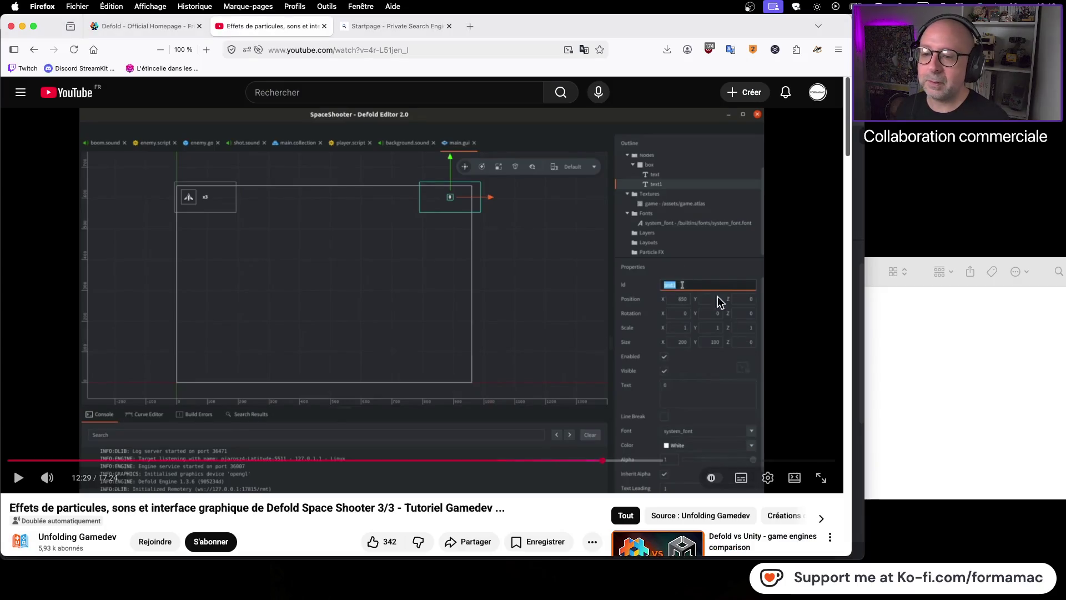
# Step: Change the text1 node's Id to Score and its Text to 0
pyautogui.click(589, 262)
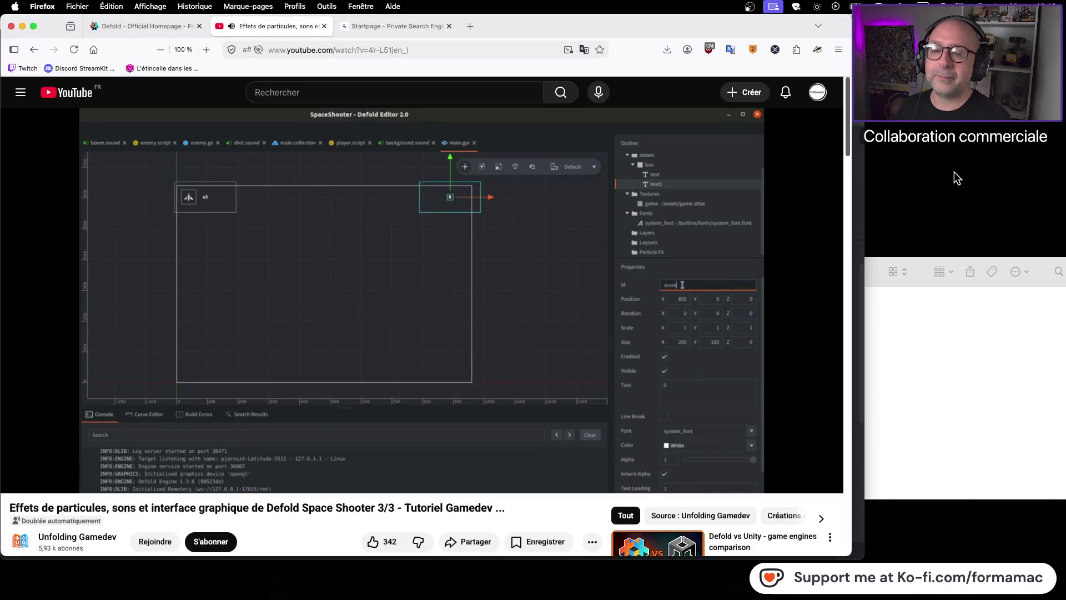
pyautogui.click(526, 269)
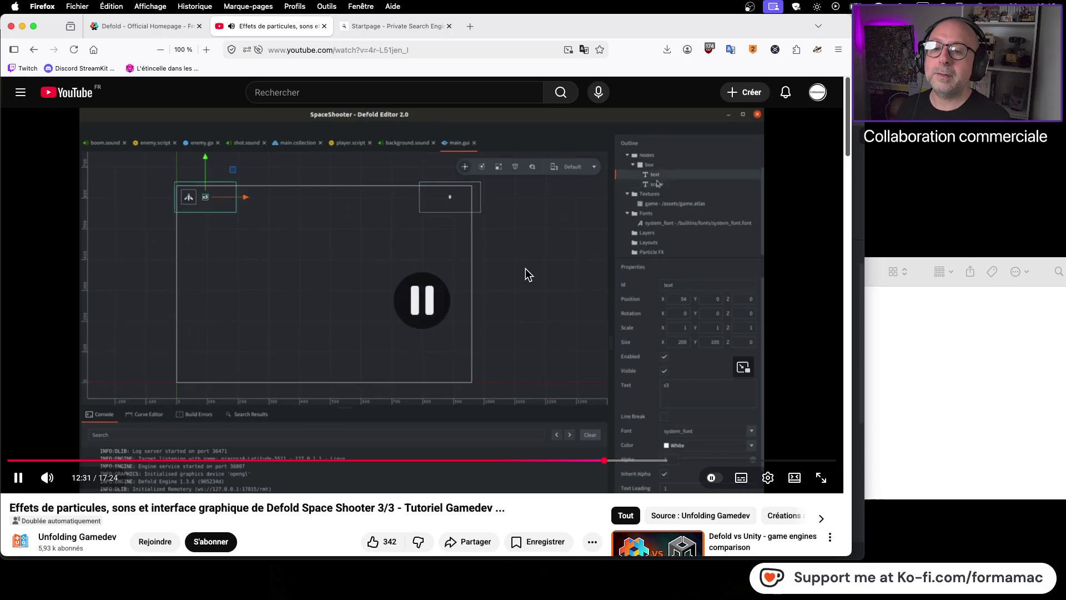
pyautogui.press('super+Tab')
pyautogui.doubleClick(764, 277)
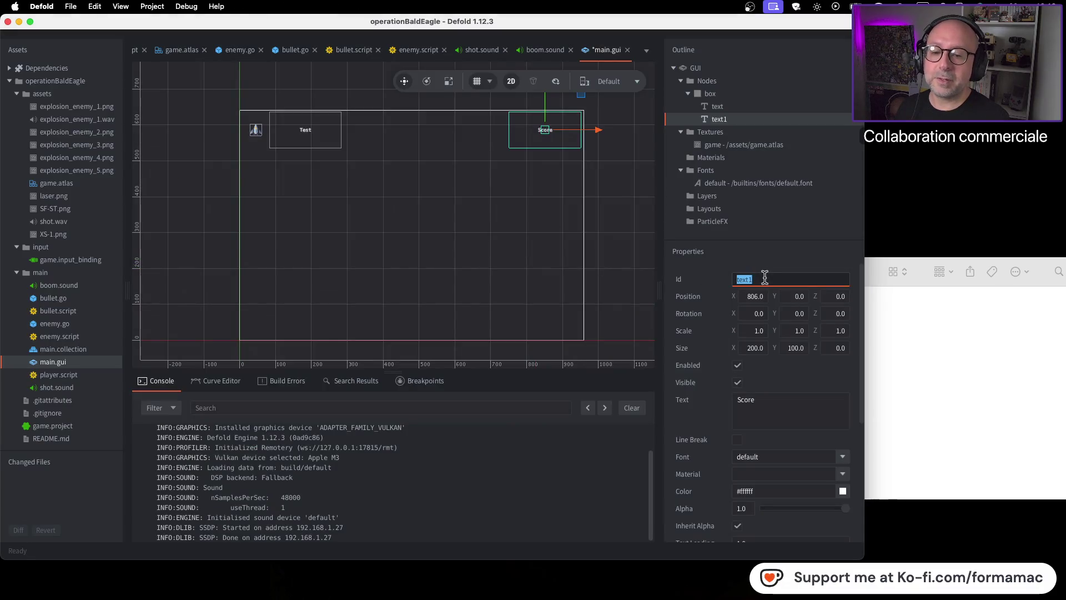
pyautogui.write('Score')
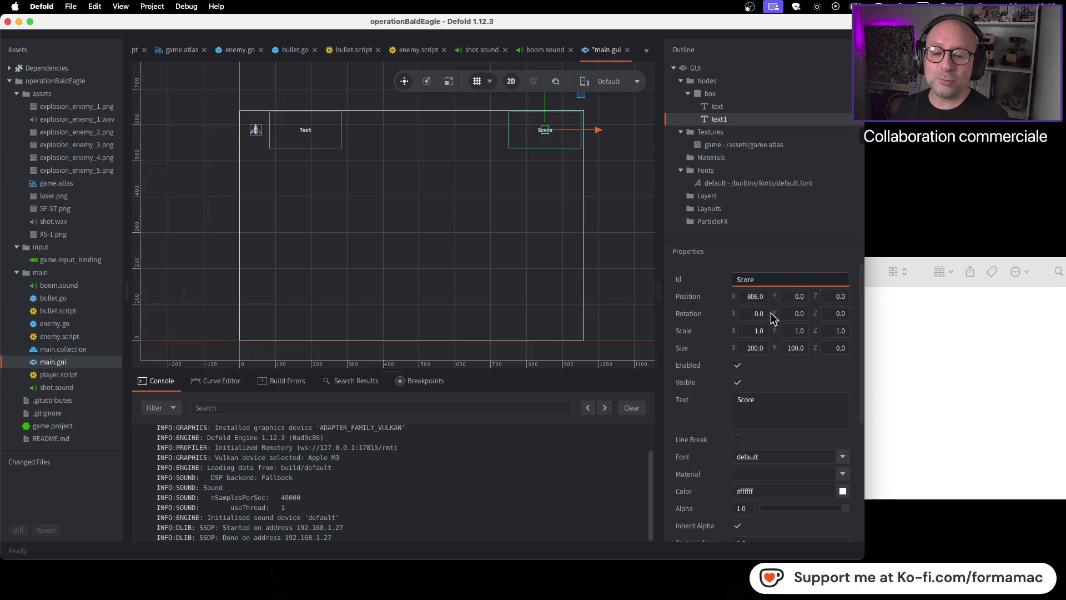
pyautogui.doubleClick(781, 394)
pyautogui.write('0')
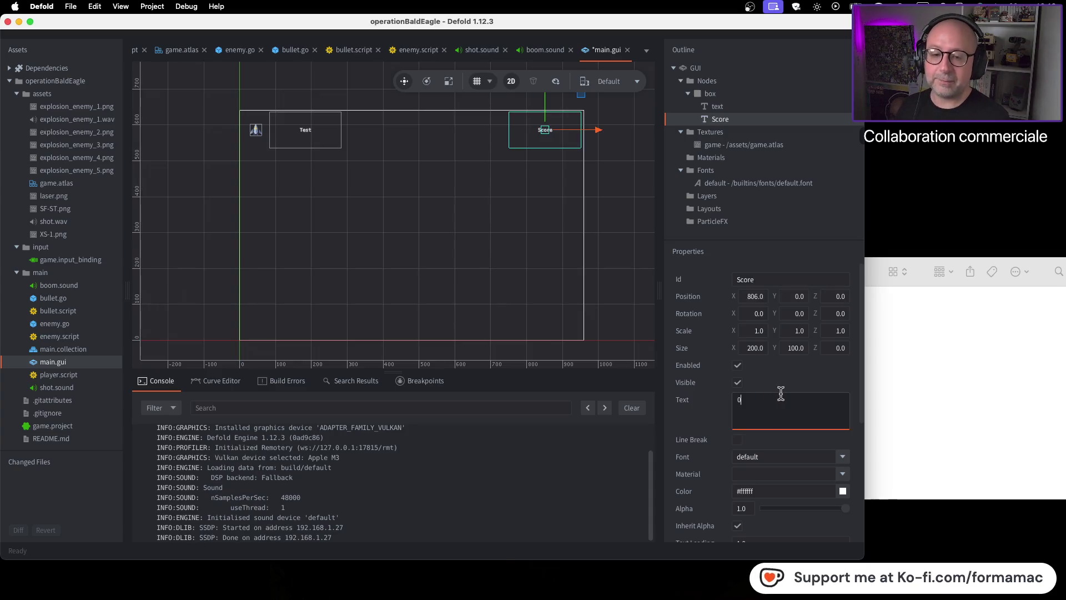
pyautogui.click(815, 217)
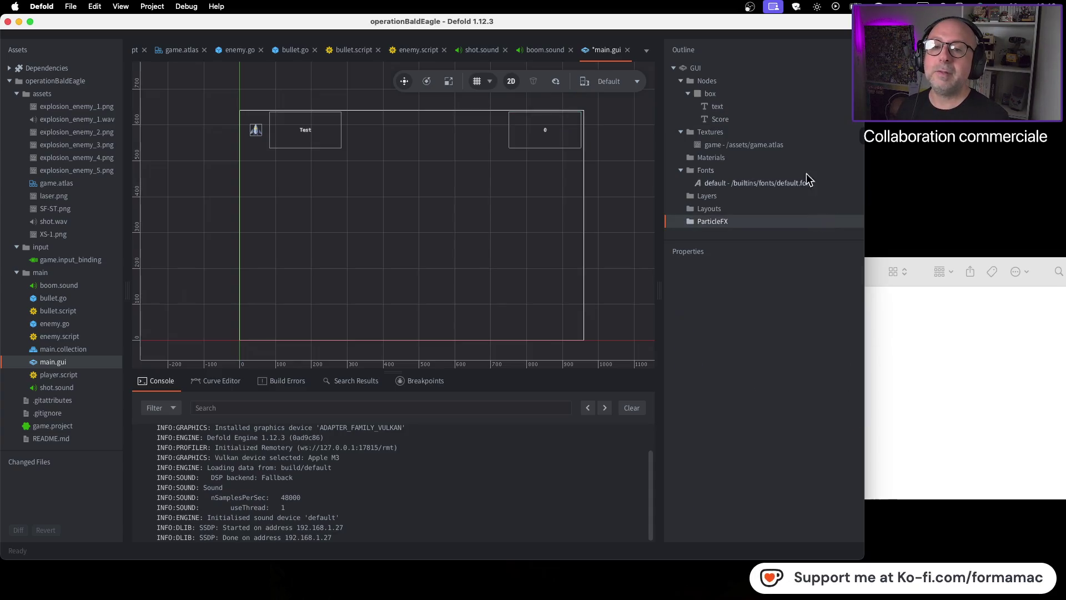
# Step: Reselect the Score and left-hand text nodes, then review the tutorial
pyautogui.click(744, 119)
pyautogui.click(742, 108)
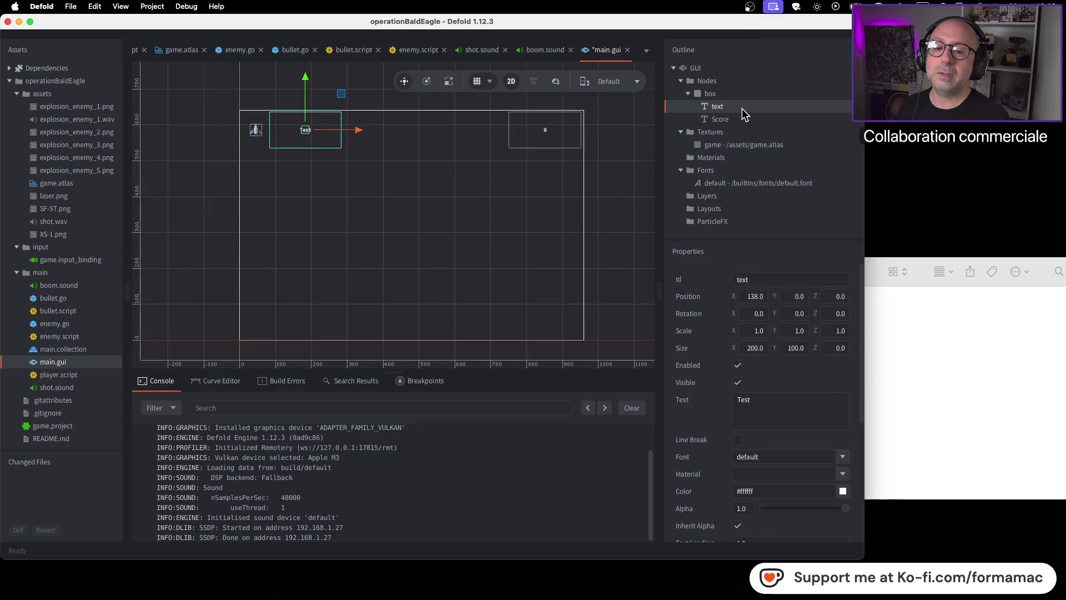
pyautogui.press('super+Tab')
pyautogui.click(728, 241)
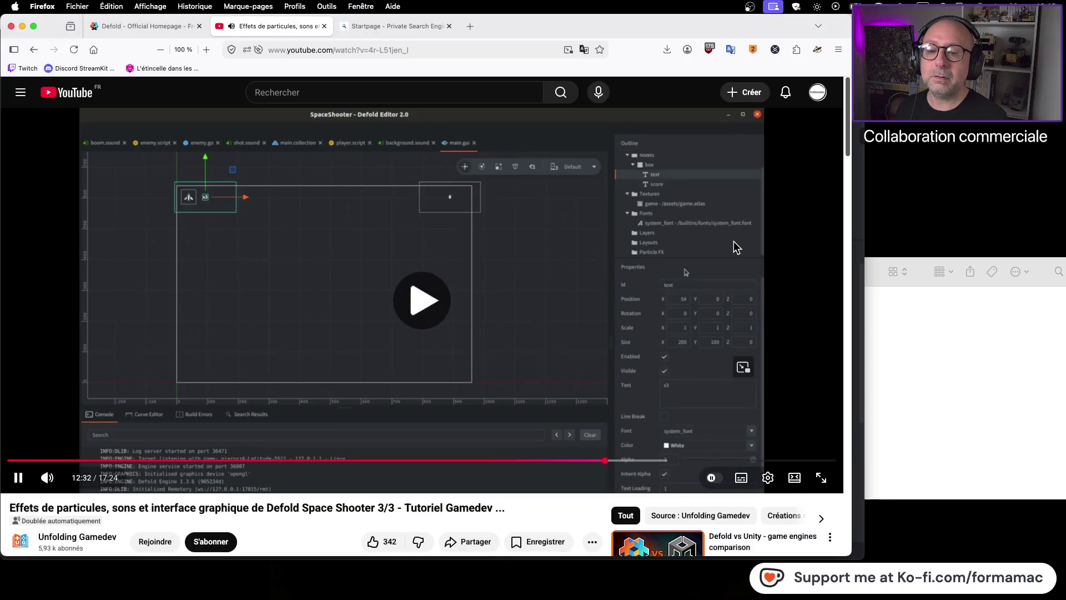
pyautogui.click(735, 247)
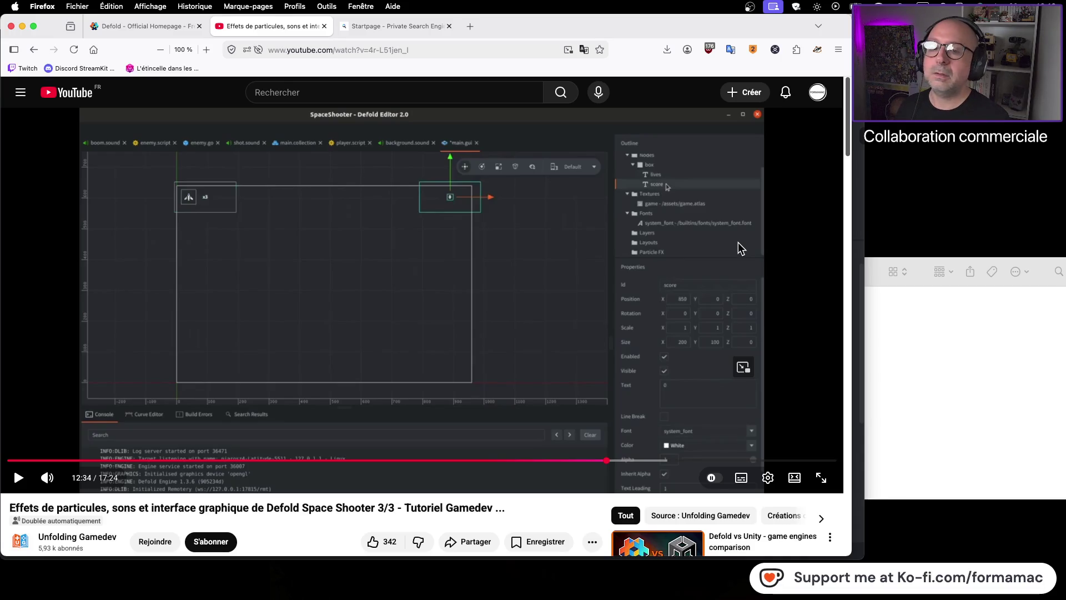
pyautogui.press('super+Tab')
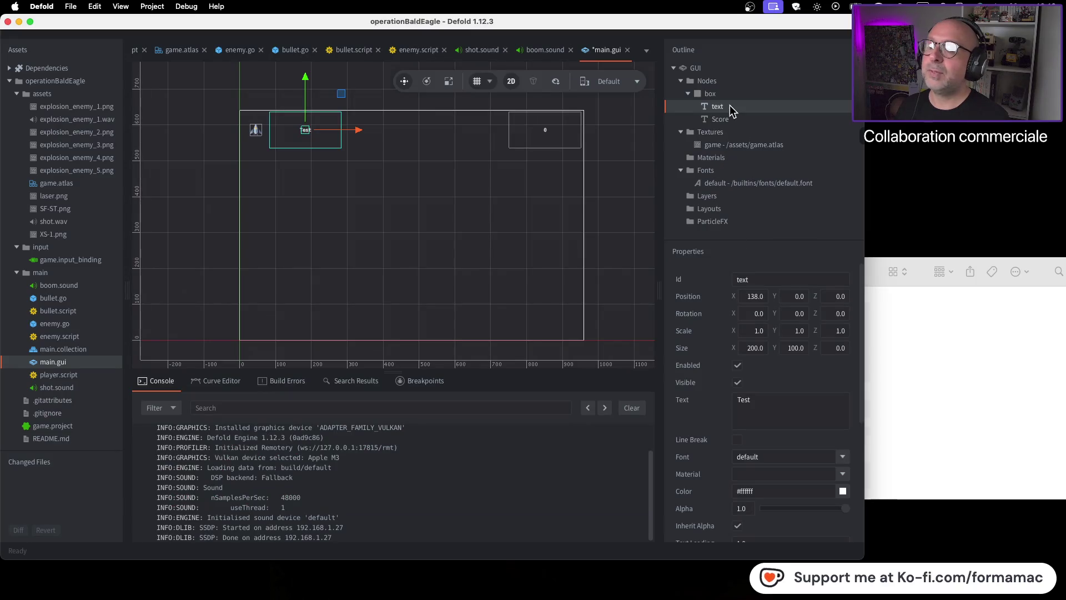
# Step: Rename the left text node to Life and set its text to x3
pyautogui.rightClick(730, 108)
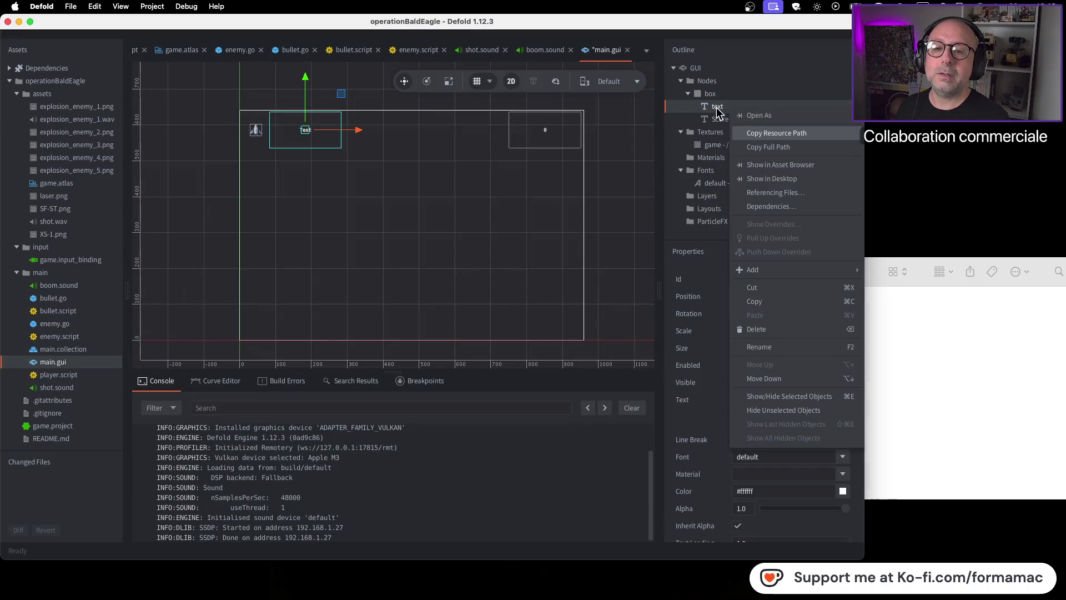
pyautogui.click(765, 348)
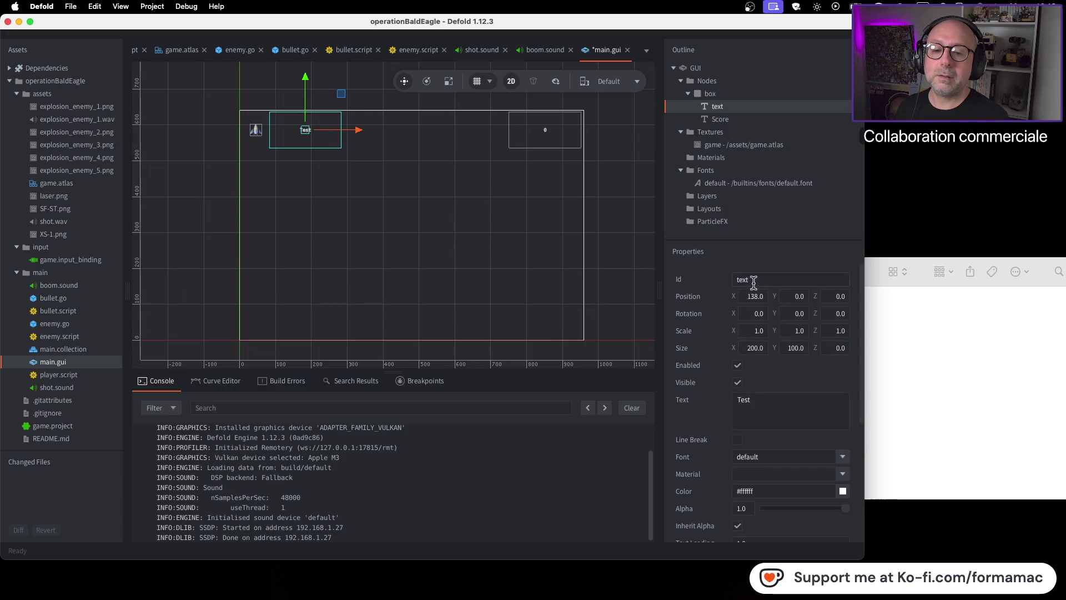
pyautogui.write('Life')
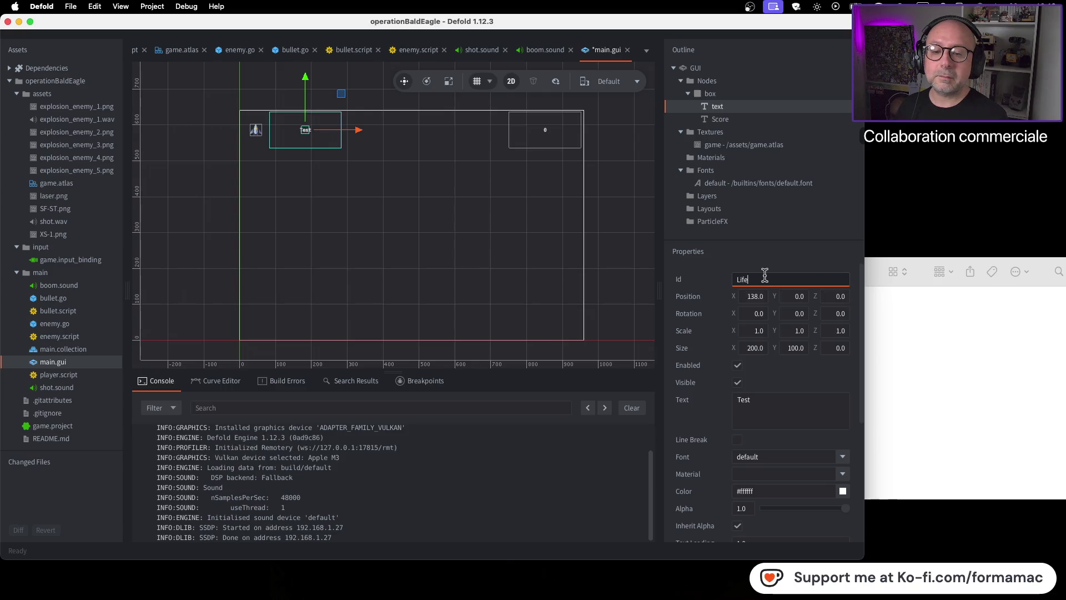
pyautogui.click(774, 401)
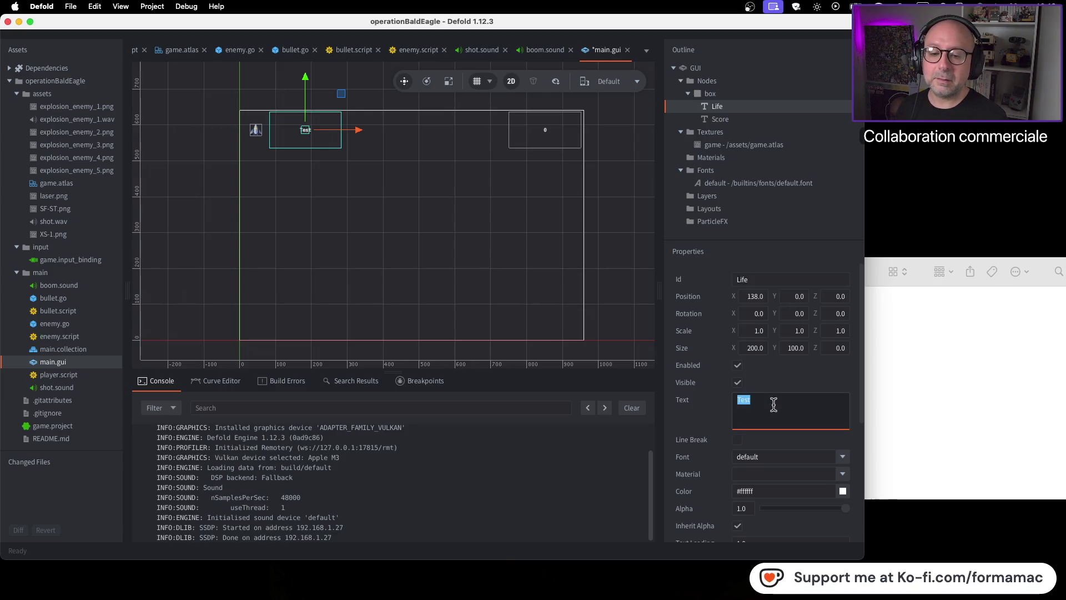
pyautogui.write('x3')
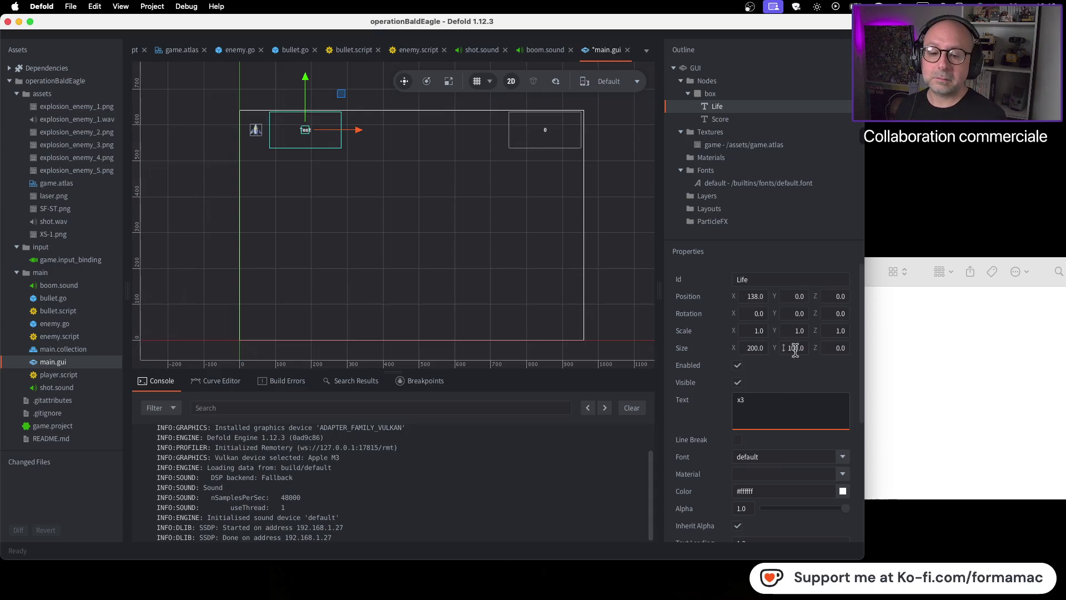
pyautogui.click(825, 226)
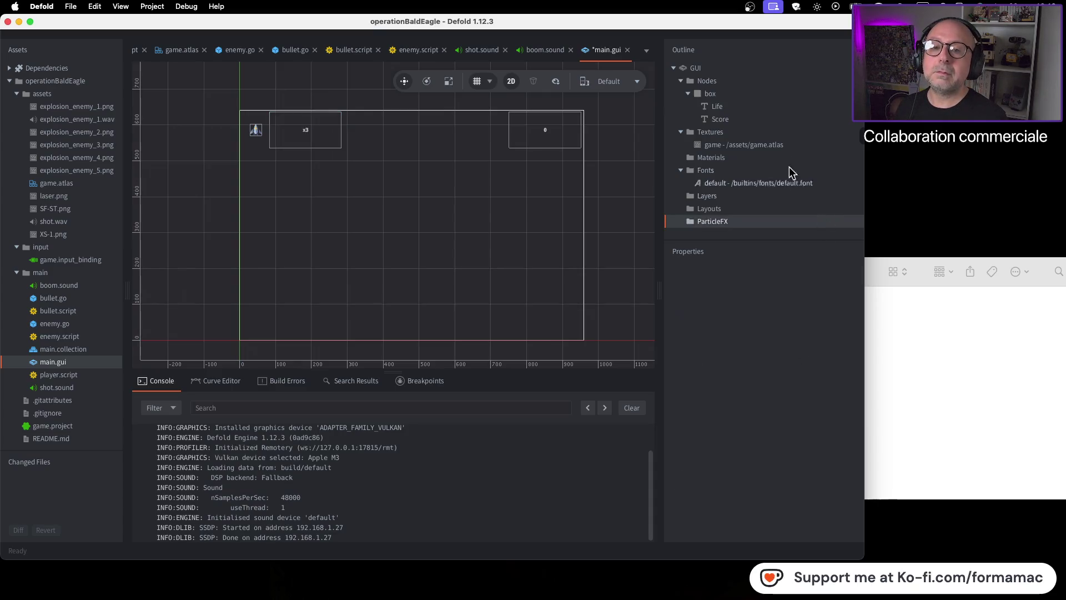
# Step: Move the Life node left to X 33 beside the ship icon
pyautogui.click(307, 130)
pyautogui.click(307, 128)
pyautogui.moveTo(359, 132); pyautogui.dragTo(322, 132)
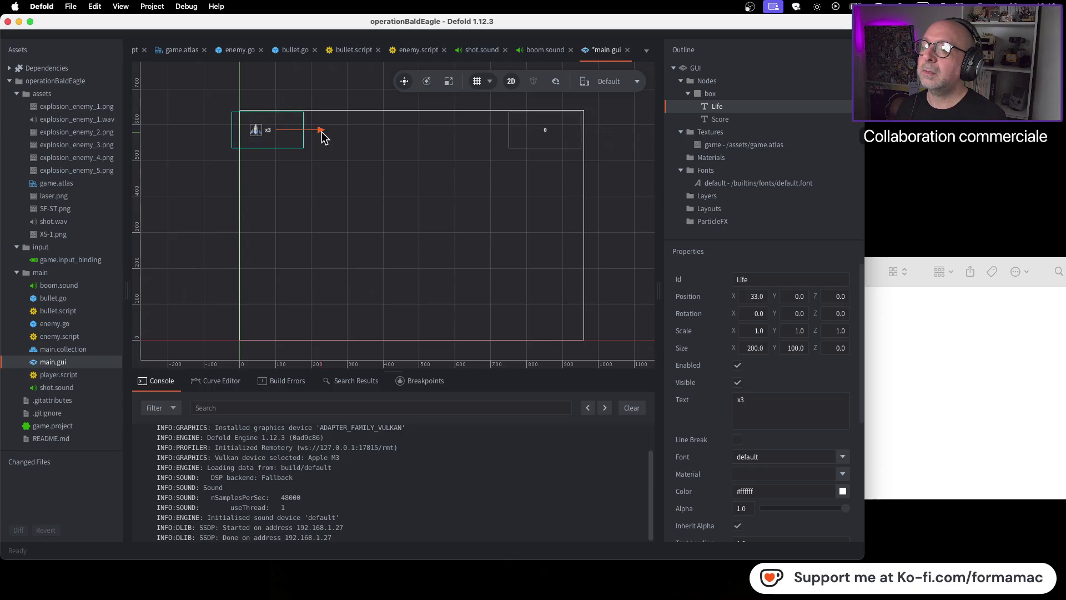
pyautogui.click(435, 210)
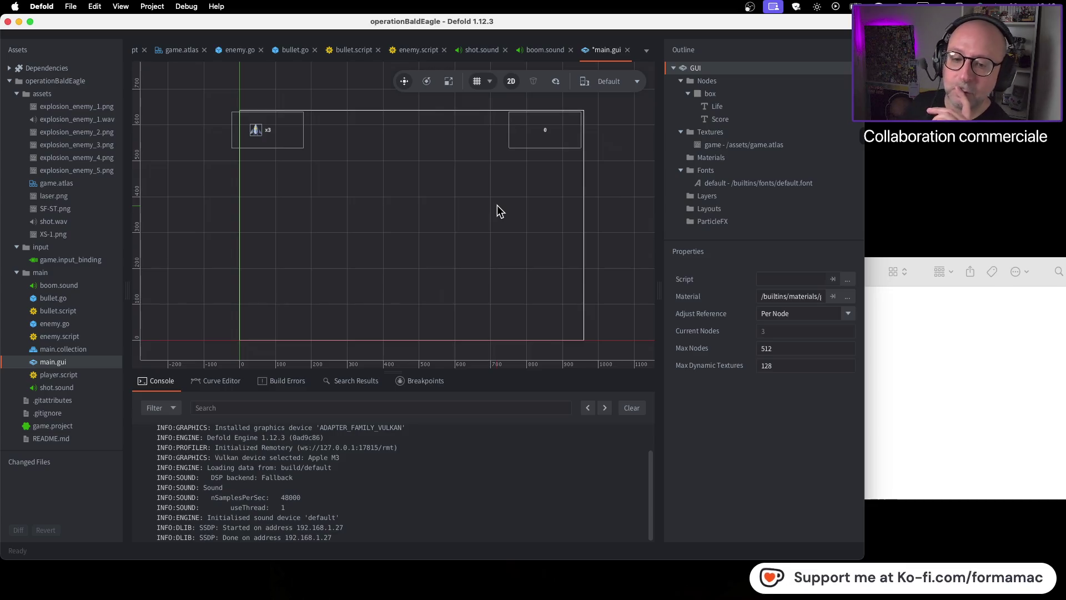
pyautogui.press('super+Tab')
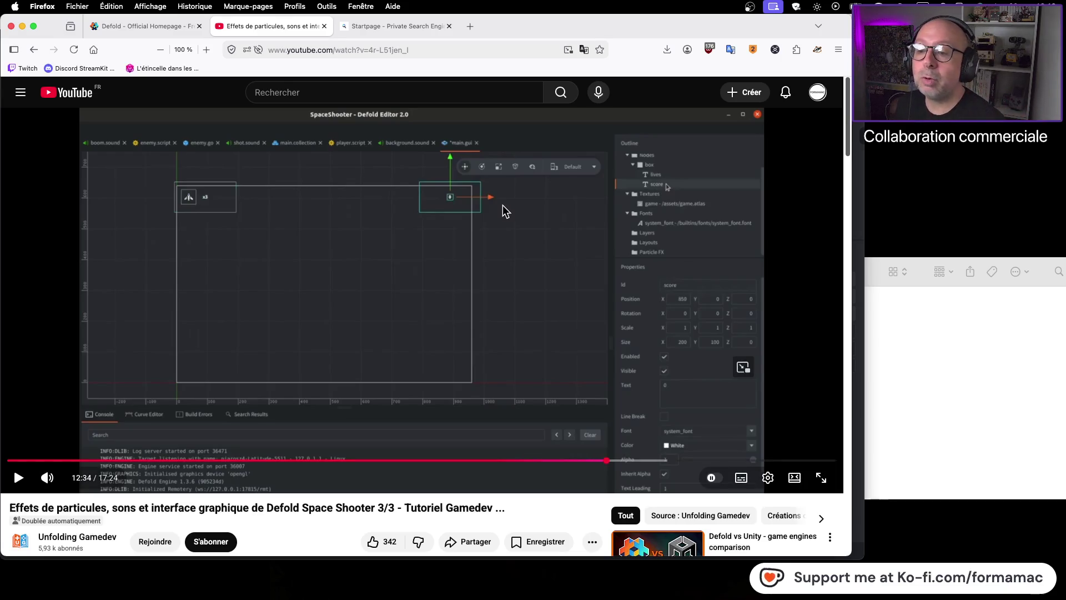
# Step: Watch the tutorial rename its game object to interface and compare with the editor
pyautogui.click(503, 210)
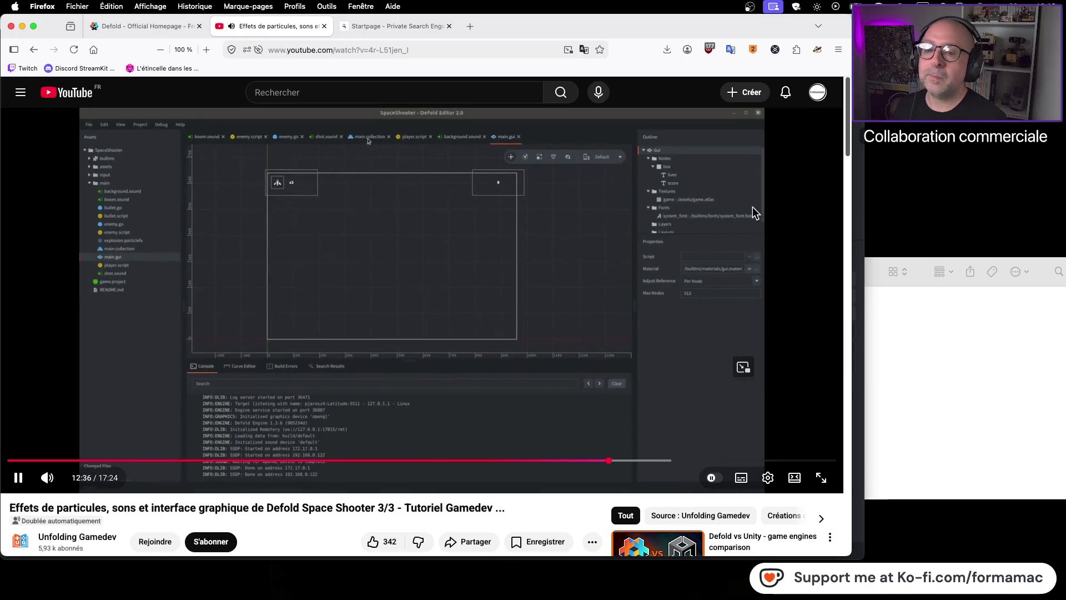
pyautogui.click(550, 247)
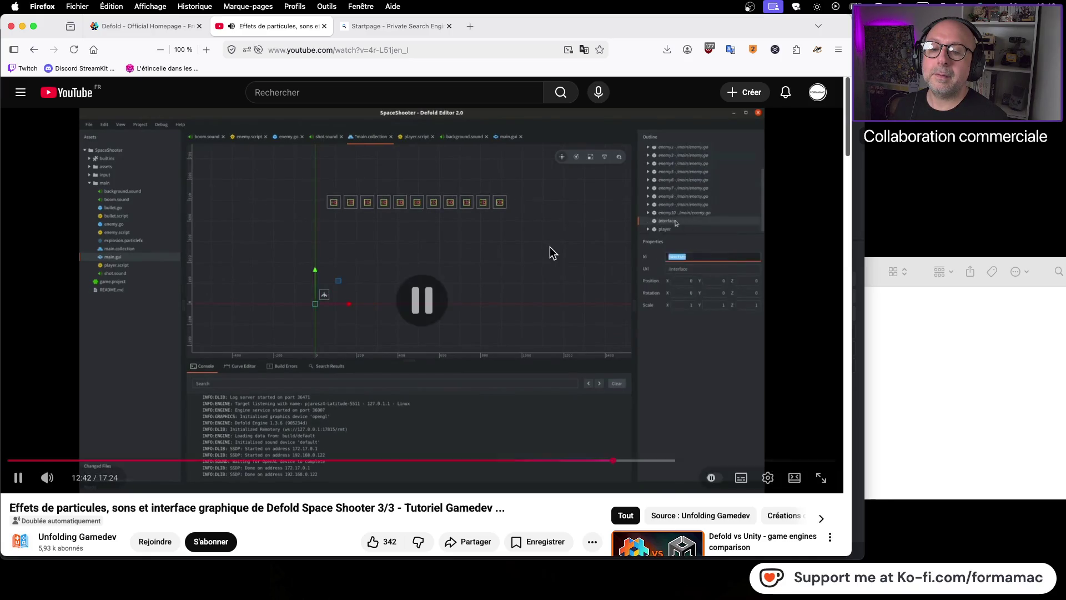
pyautogui.press('super+Tab')
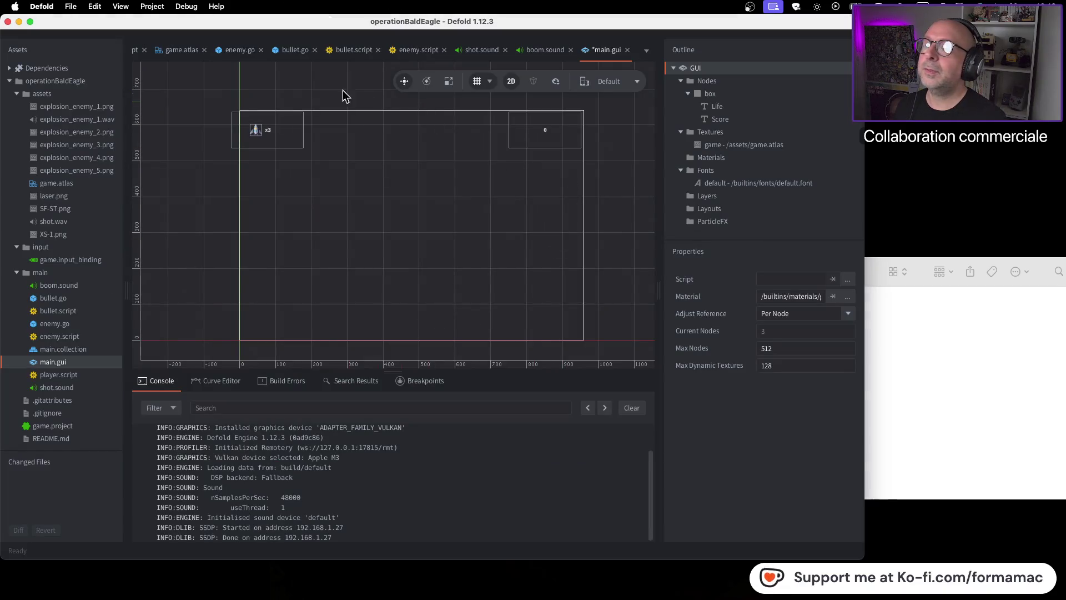
pyautogui.press('super+Tab')
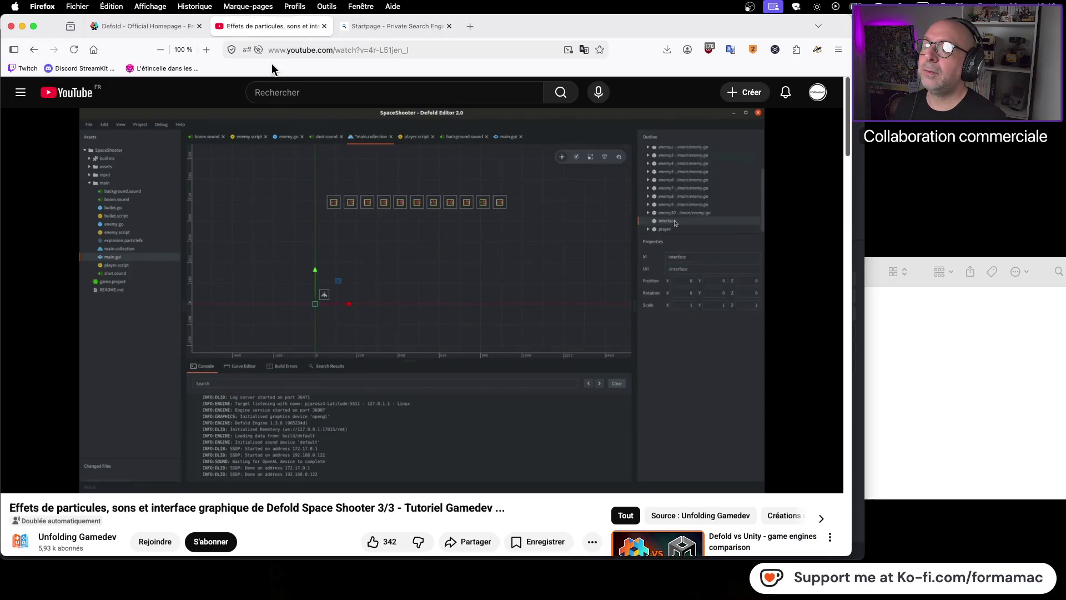
pyautogui.press('super+Tab')
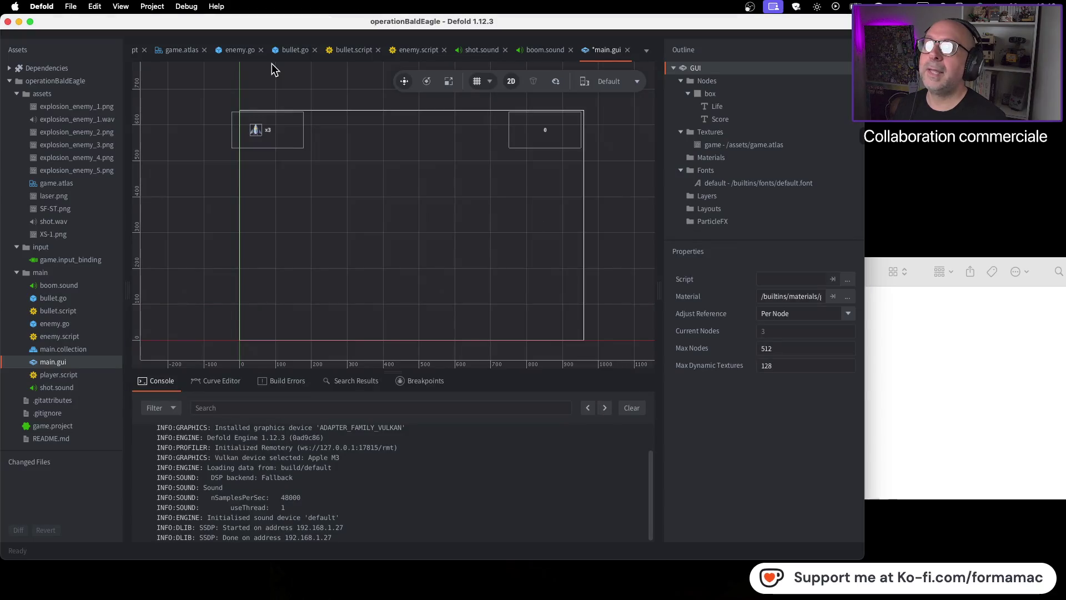
pyautogui.press('super+Tab')
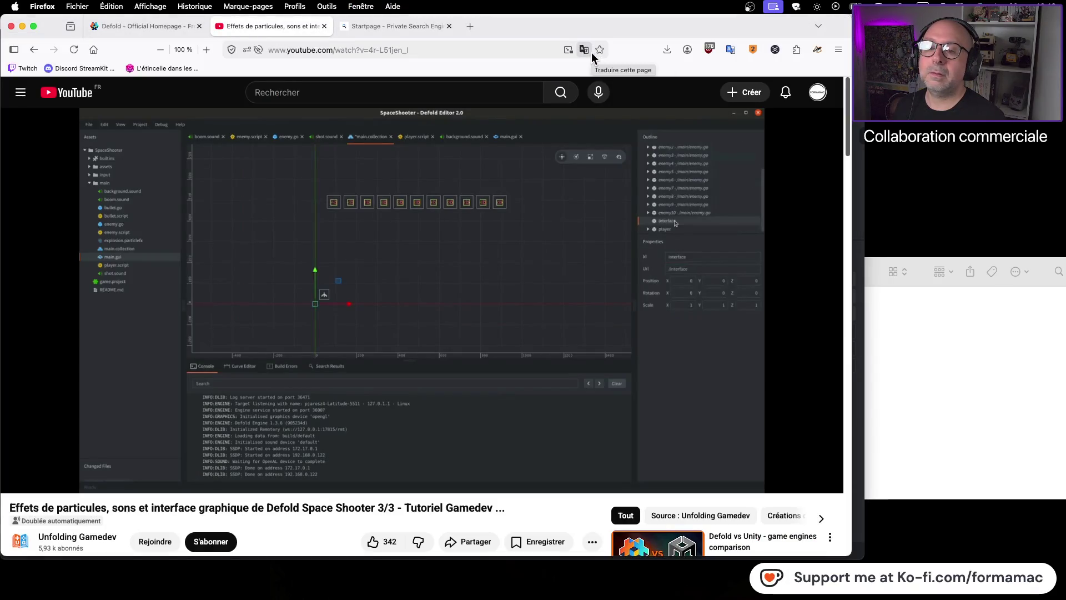
pyautogui.press('super+Tab')
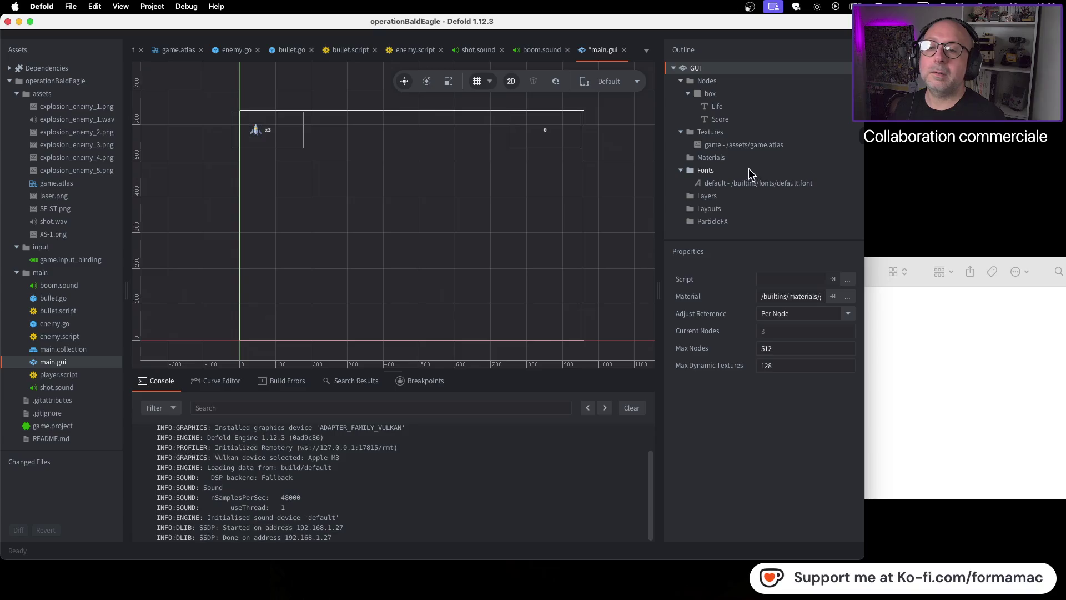
pyautogui.press('super+Tab')
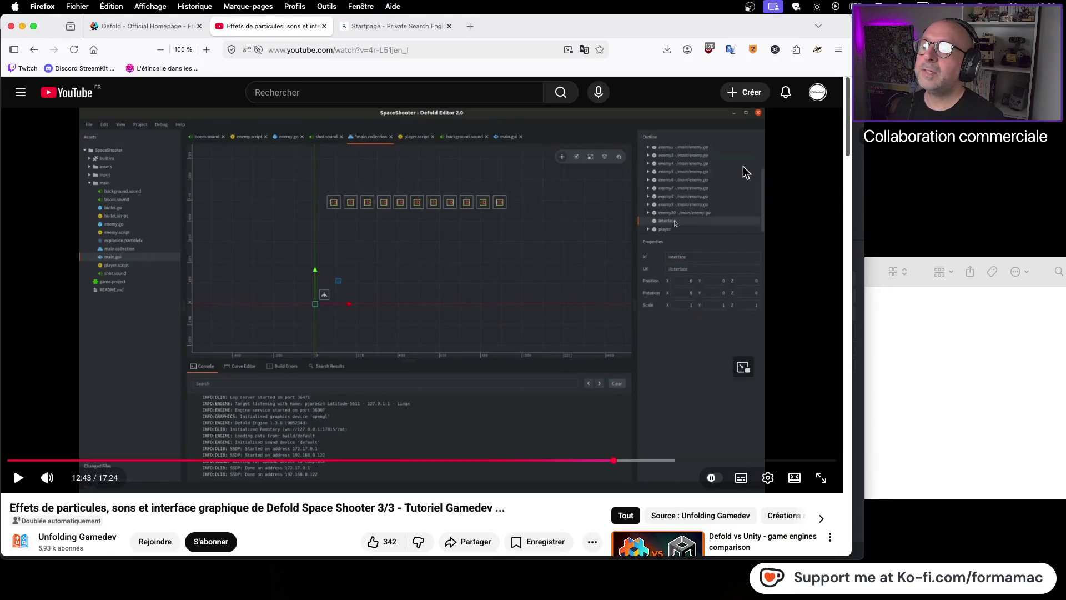
pyautogui.press('super+Tab')
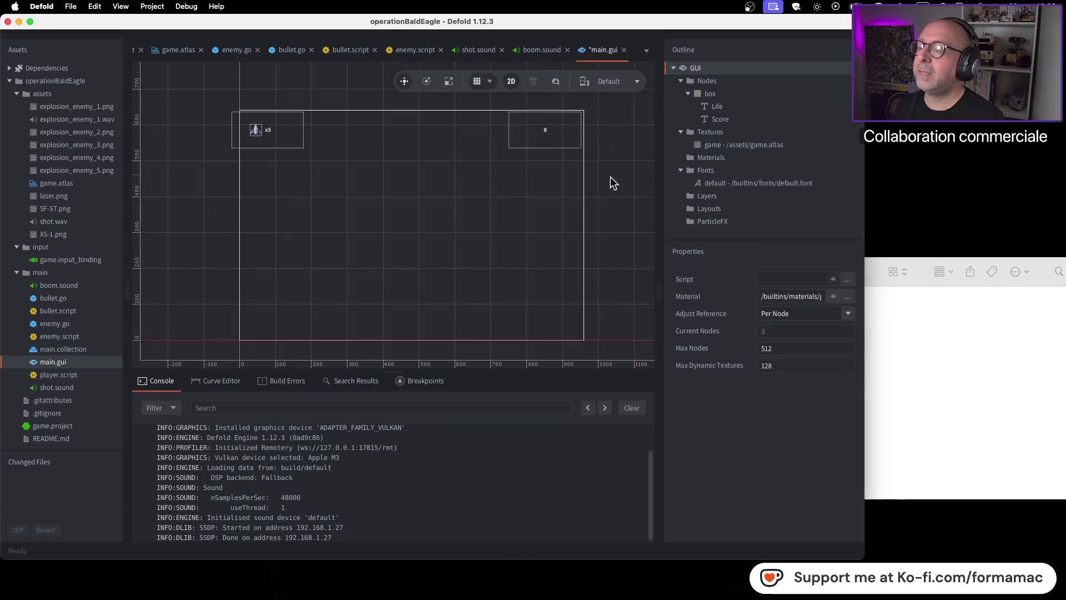
# Step: Select and re-expand the main folder in the Assets panel
pyautogui.click(40, 273)
pyautogui.doubleClick(56, 272)
pyautogui.doubleClick(57, 272)
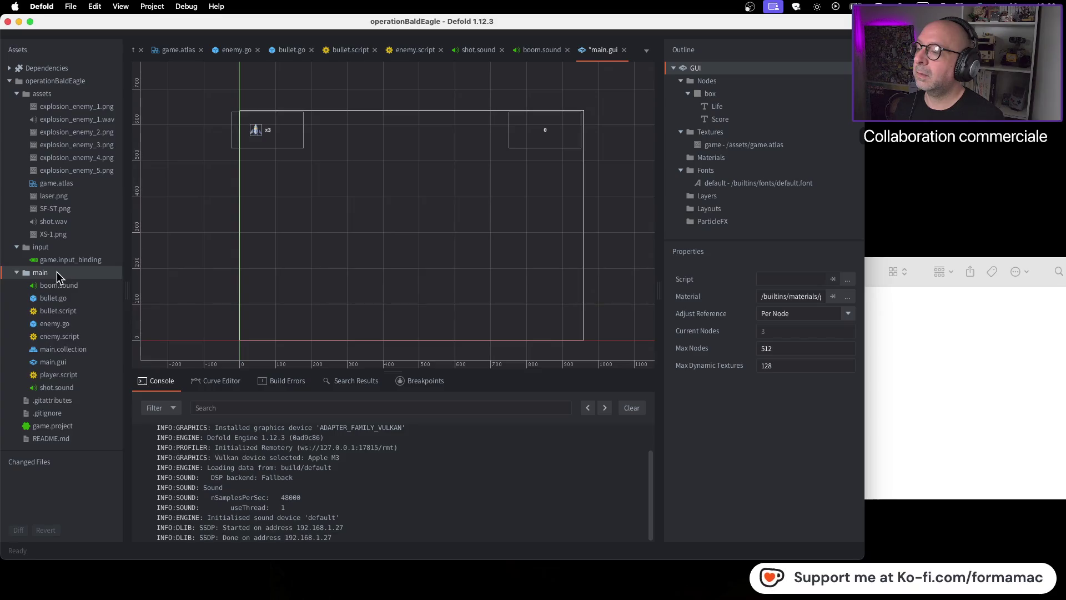
# Step: Open main.collection and replay the tutorial from 12:38
pyautogui.doubleClick(82, 350)
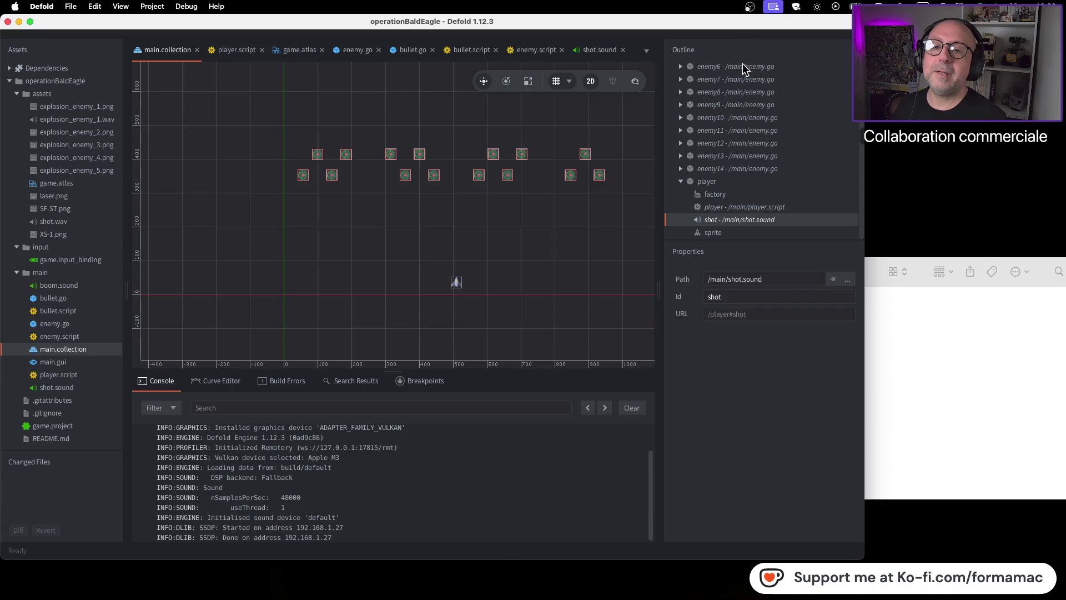
pyautogui.press('super+Tab')
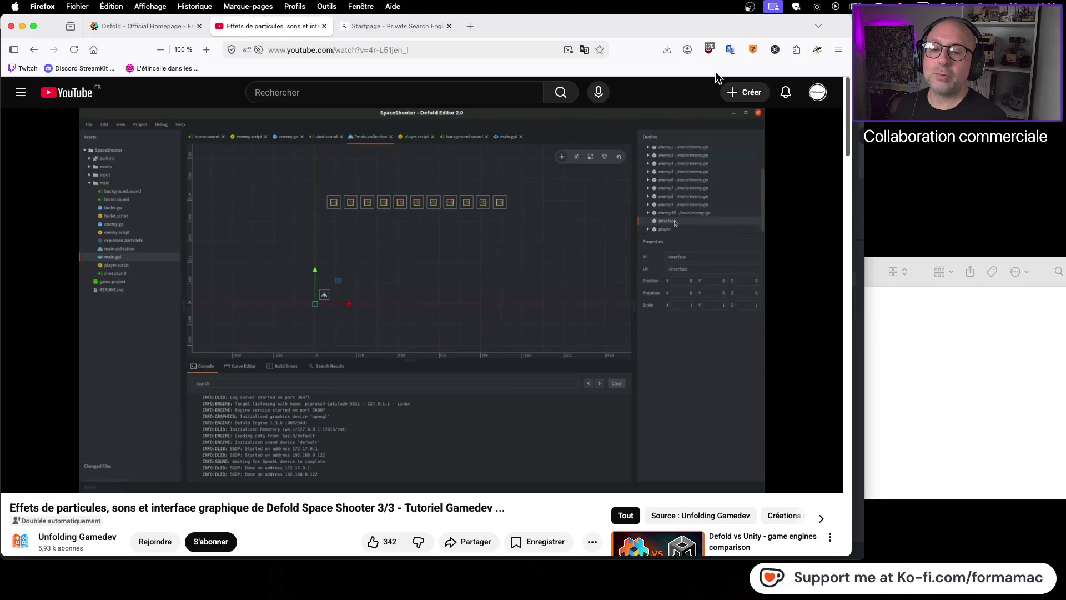
pyautogui.moveTo(442, 331)
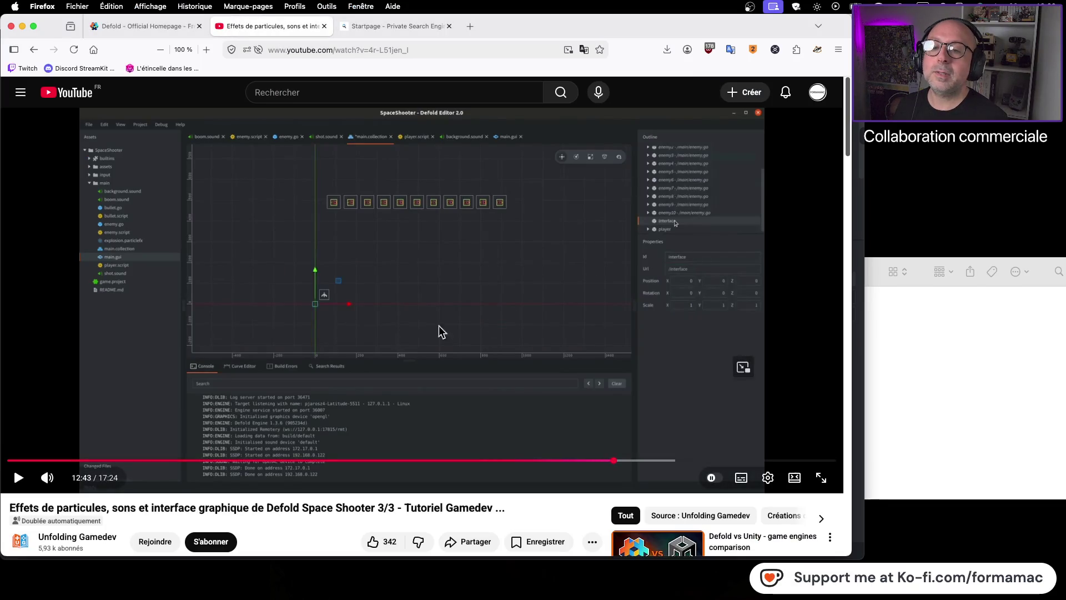
pyautogui.click(610, 460)
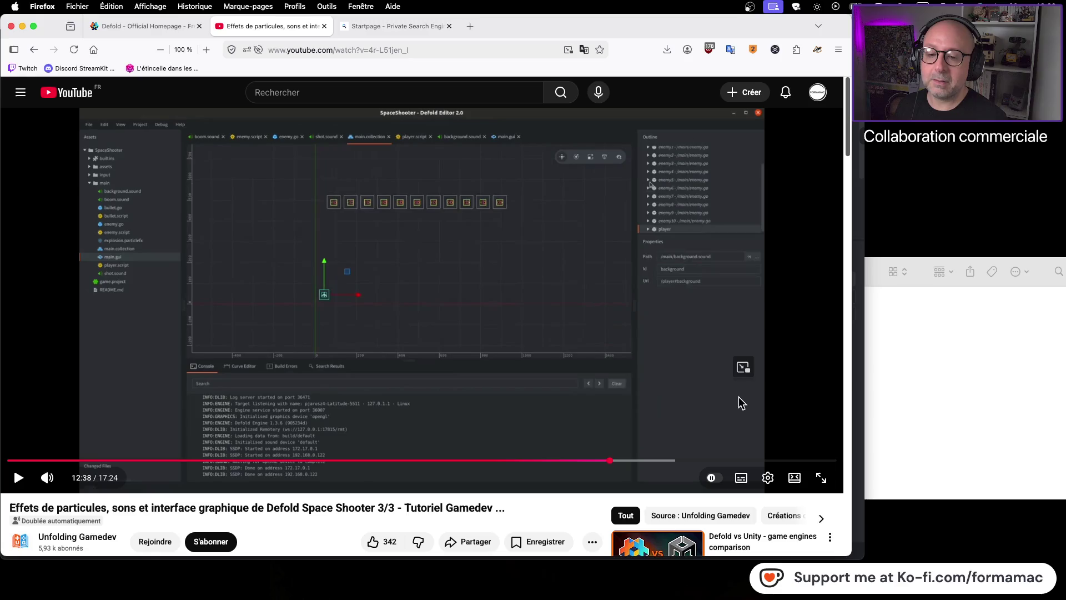
pyautogui.click(740, 396)
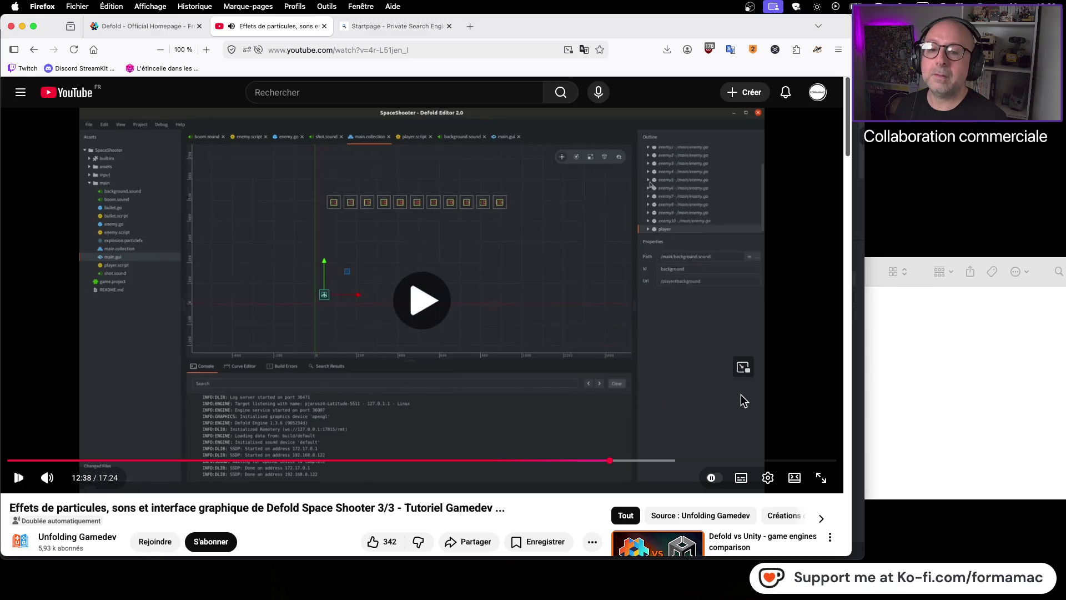
pyautogui.click(772, 295)
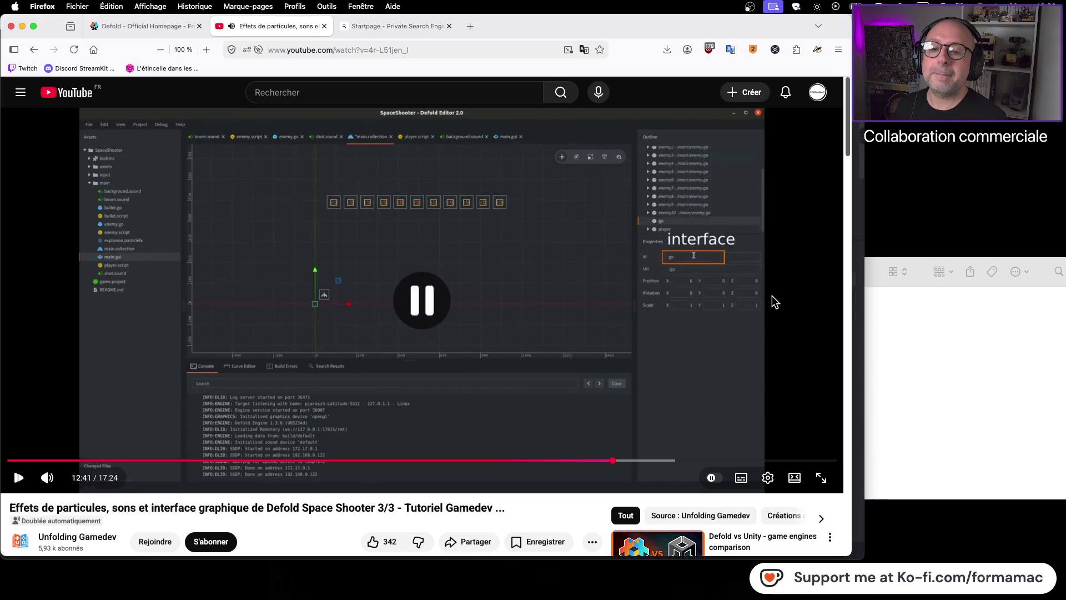
pyautogui.press('super+Tab')
# Step: Add a new empty game object to the collection root
pyautogui.click(706, 67)
pyautogui.rightClick(706, 68)
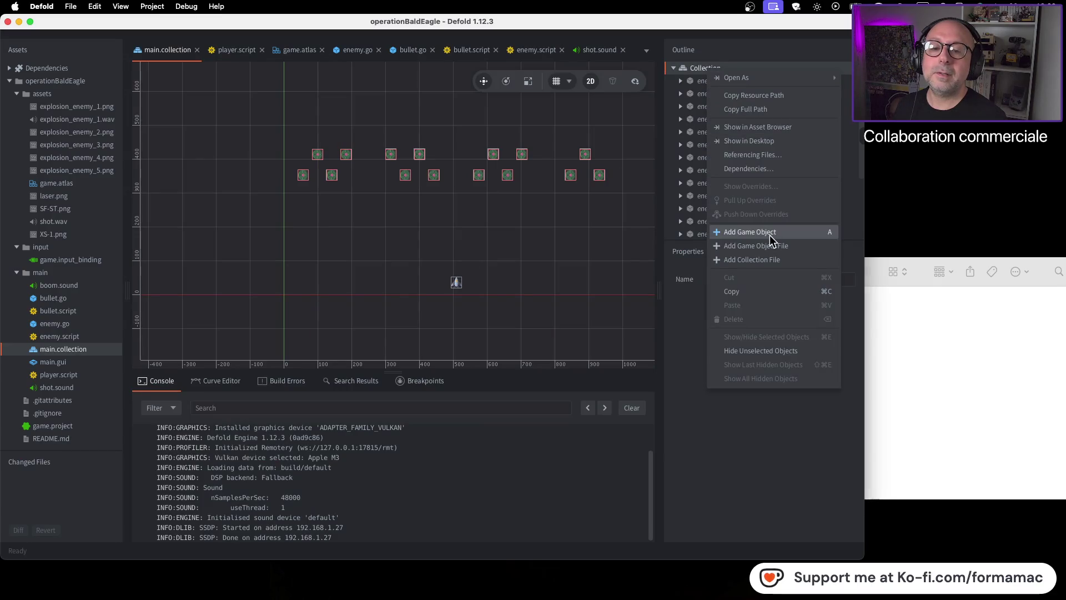
pyautogui.click(787, 232)
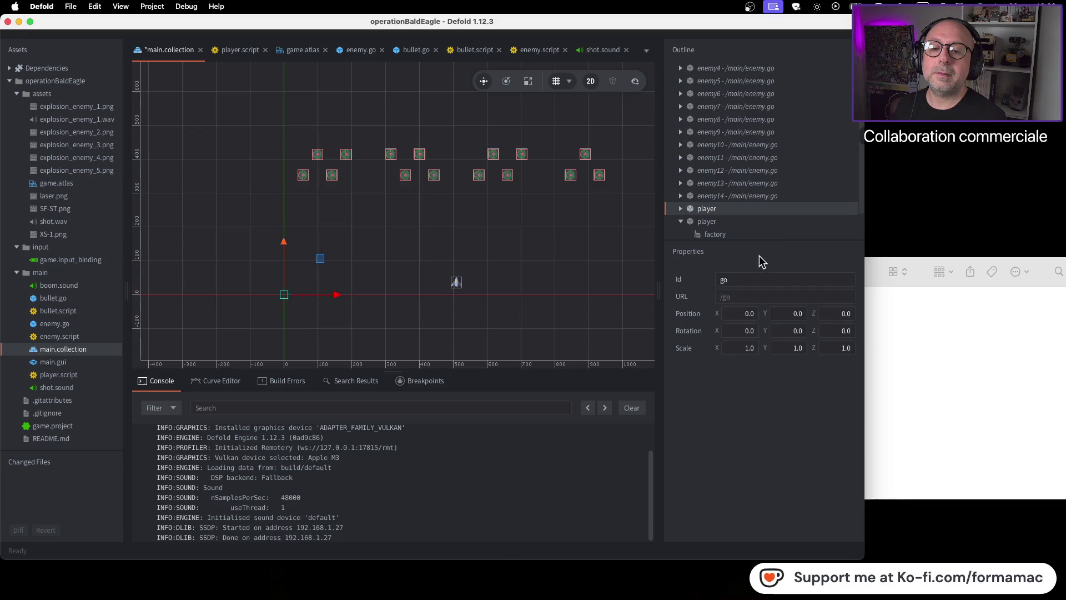
pyautogui.scroll(3, 759, 209)
pyautogui.scroll(-3, 757, 214)
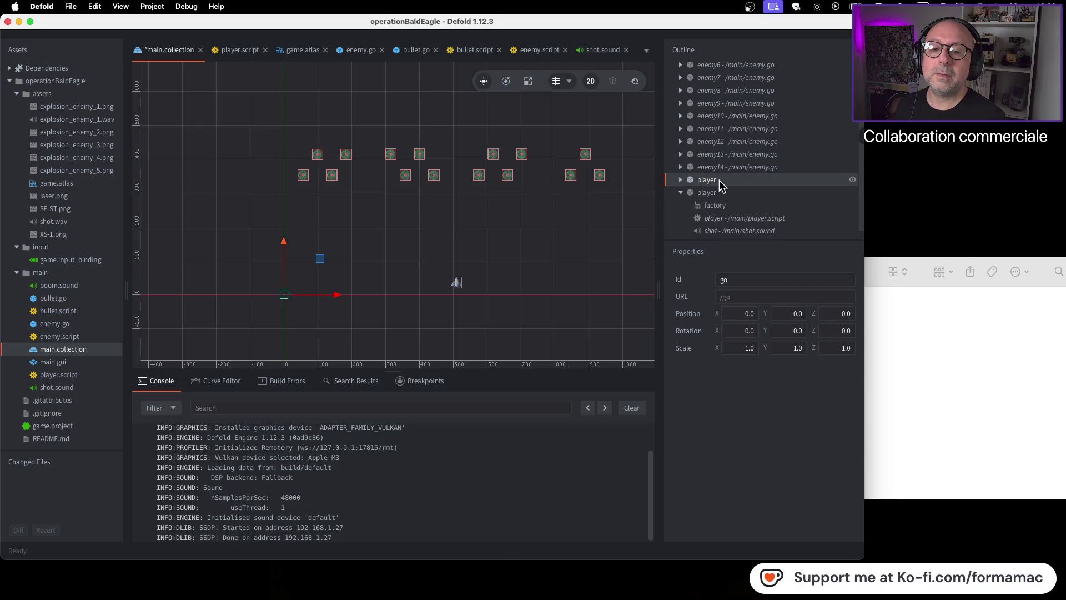
# Step: Change the new game object's Id from go to Interface
pyautogui.press('super+Tab')
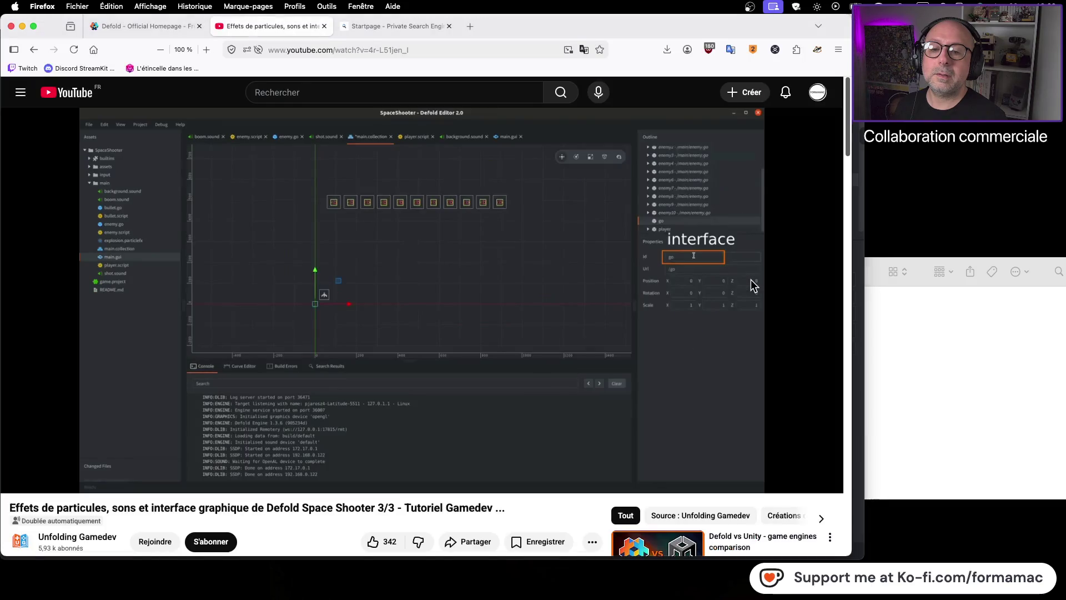
pyautogui.press('super+Tab')
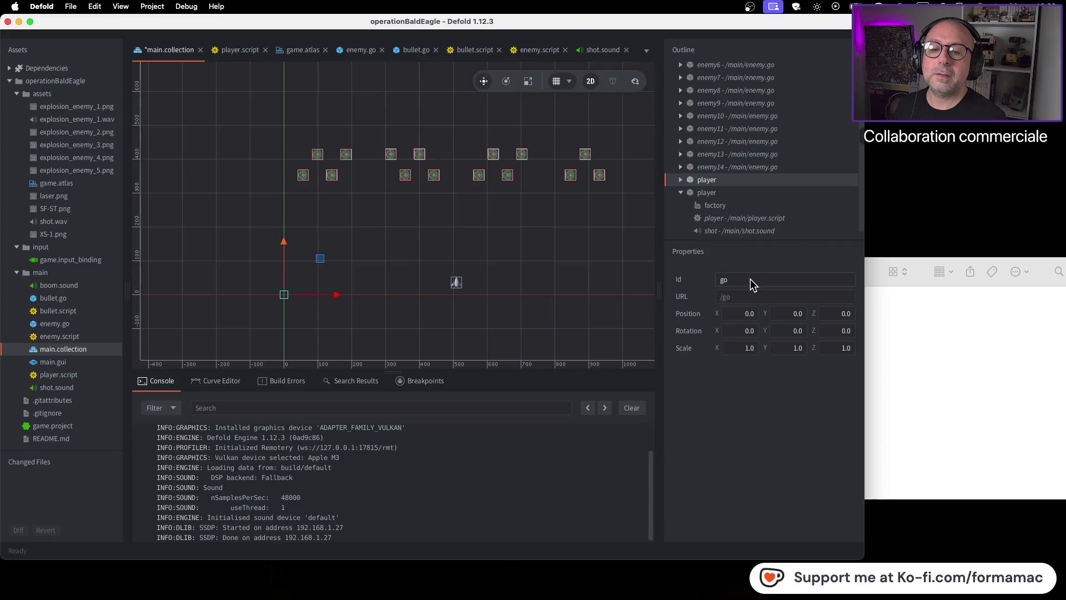
pyautogui.click(748, 279)
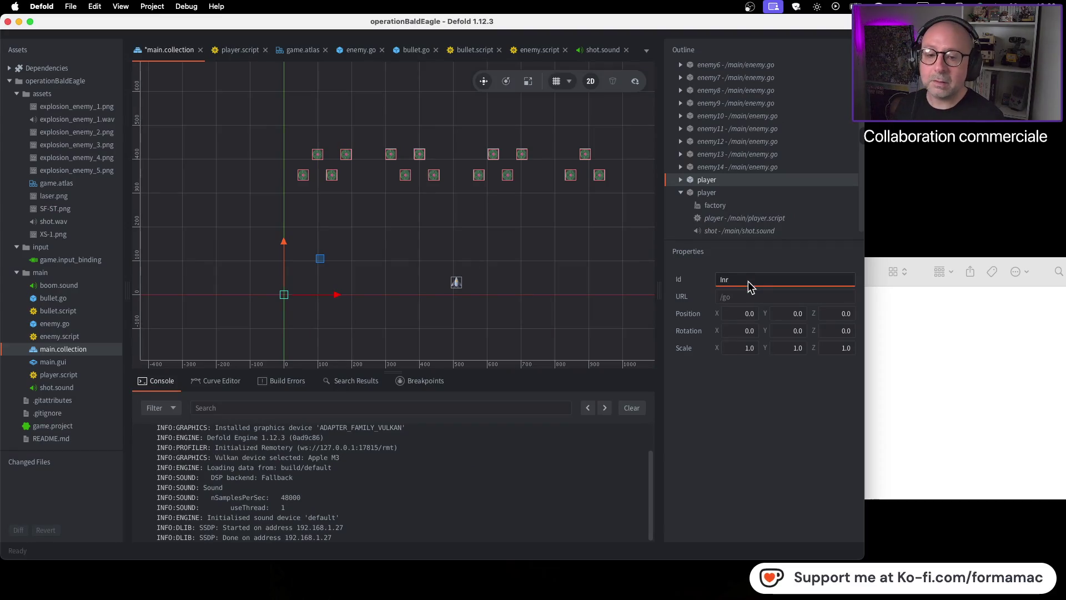
pyautogui.write('erface')
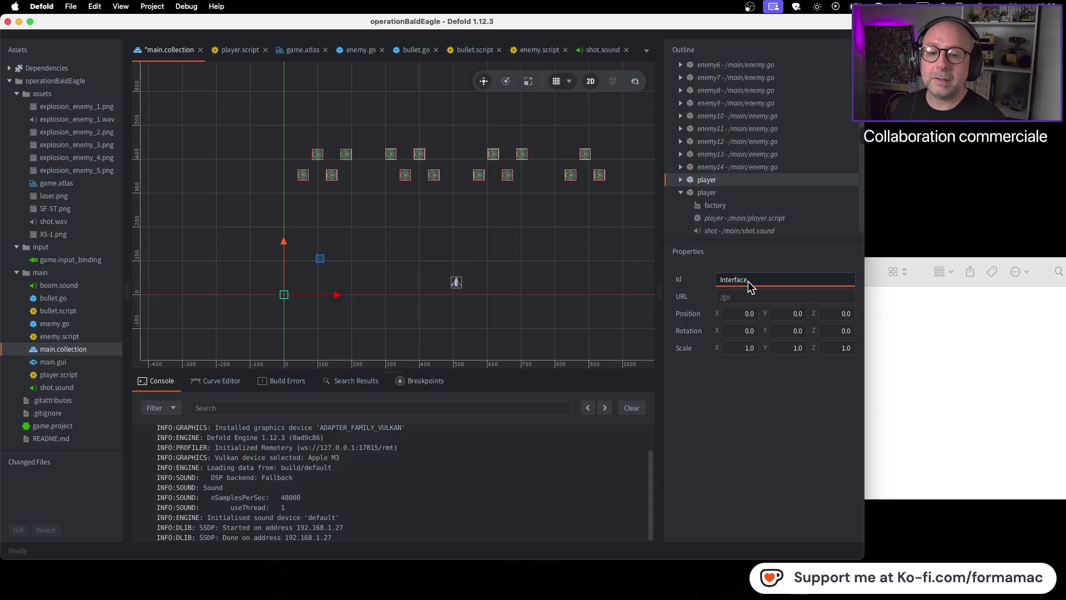
pyautogui.press('Return')
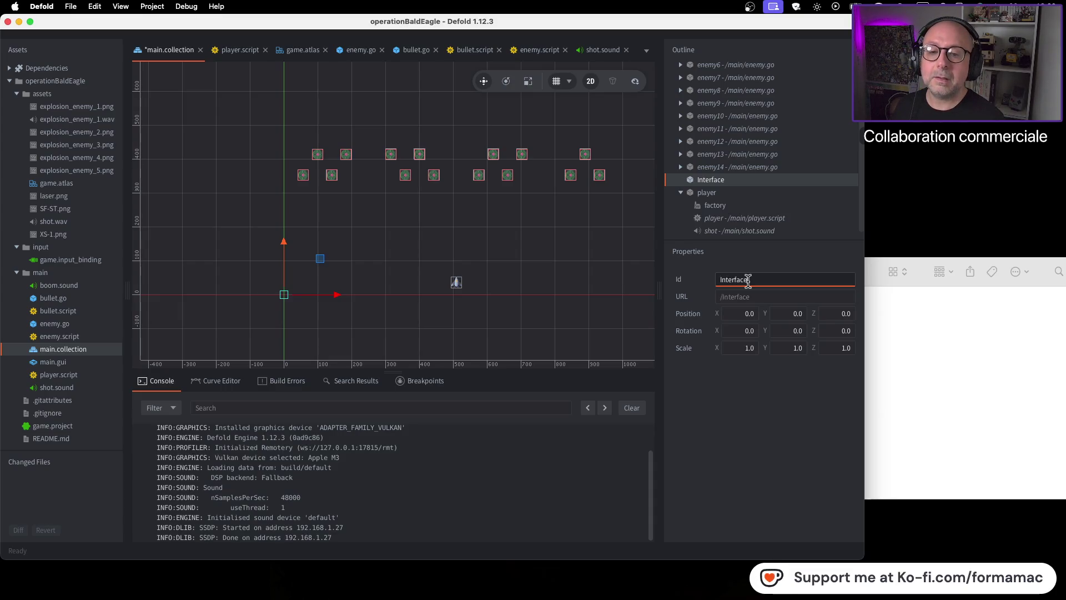
pyautogui.press('super+Tab')
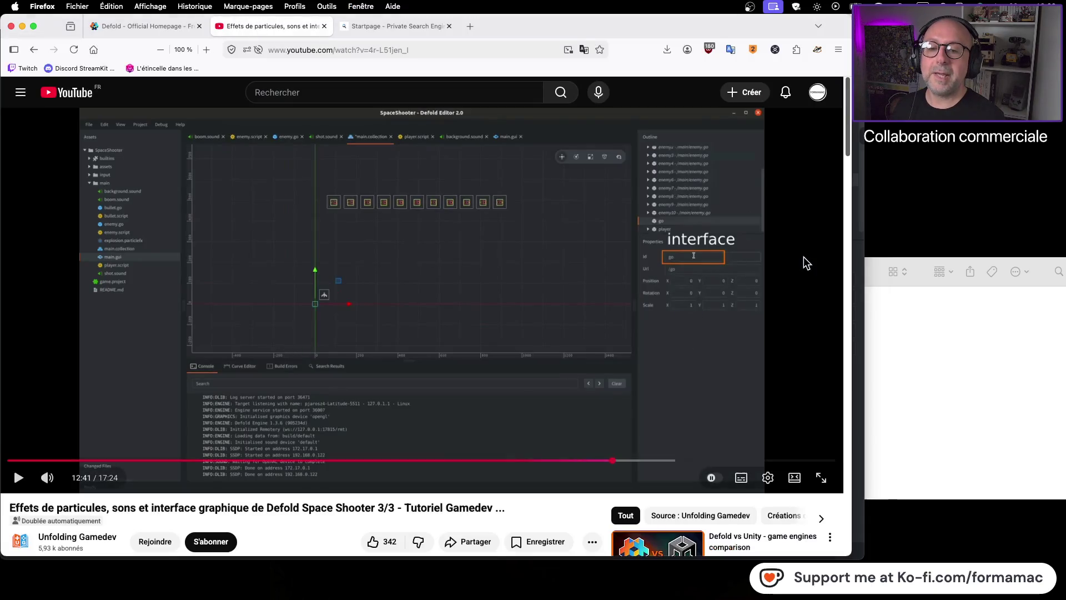
pyautogui.click(733, 314)
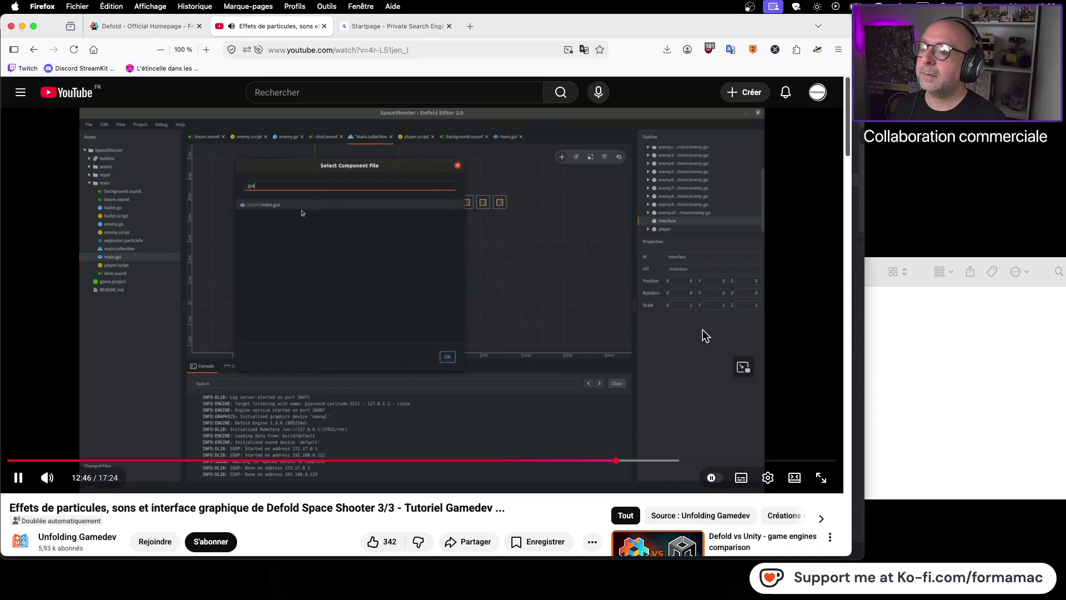
pyautogui.click(701, 330)
# Step: Add /main/main.gui as a component file on Interface, save, and build the game
pyautogui.press('super+Tab')
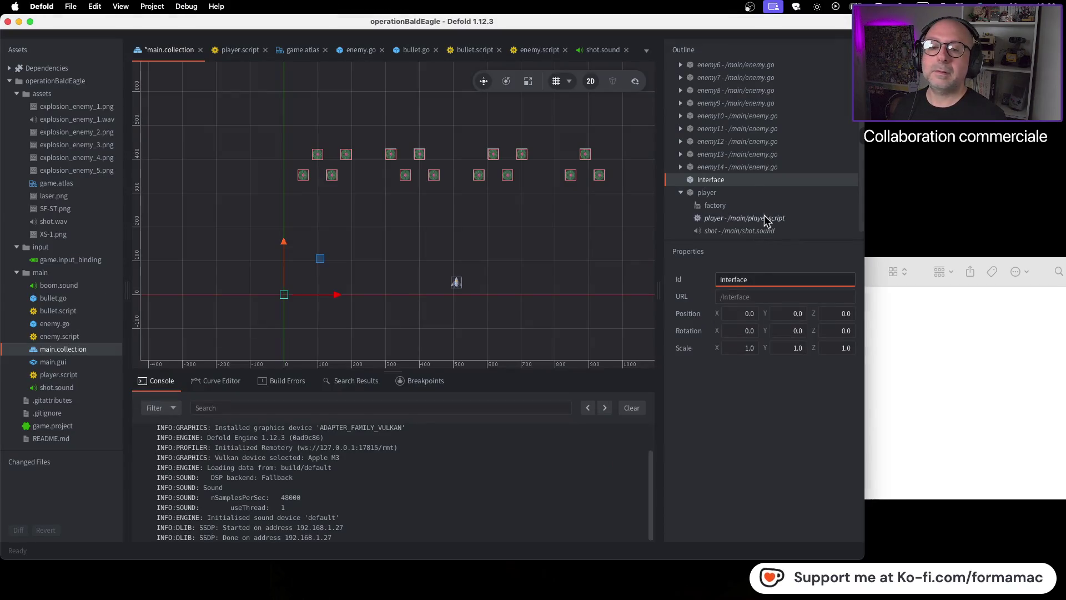
pyautogui.rightClick(761, 181)
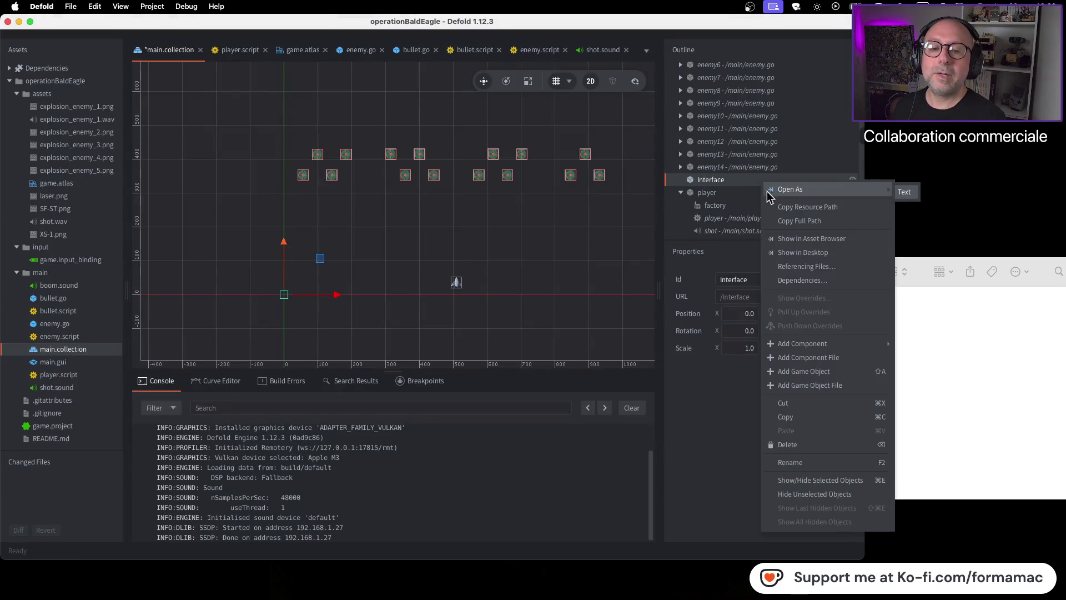
pyautogui.click(816, 359)
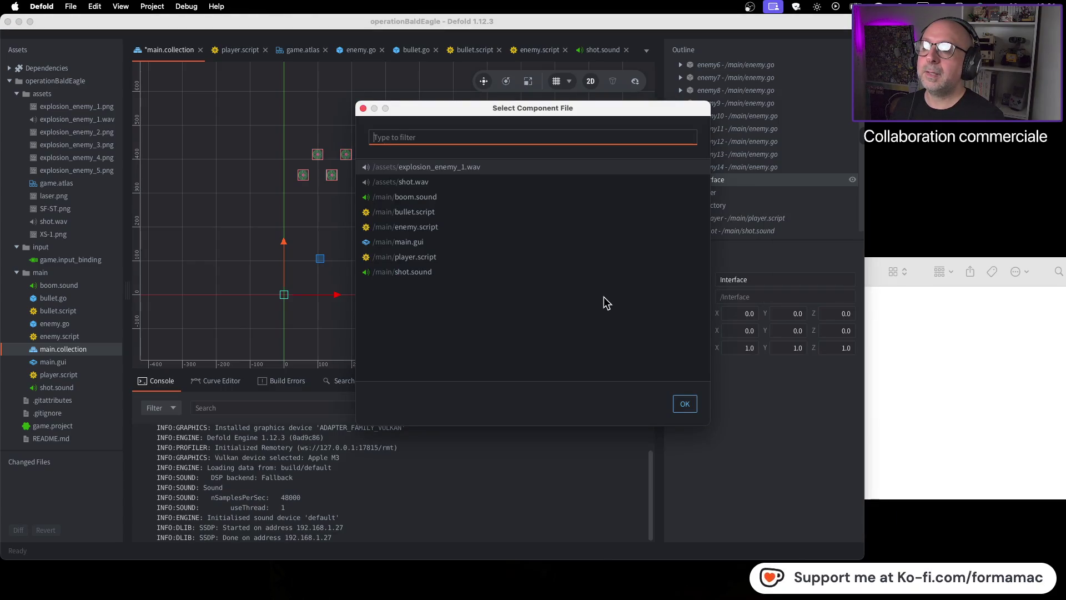
pyautogui.press('super+Tab')
pyautogui.press('super+Tab')
pyautogui.click(452, 245)
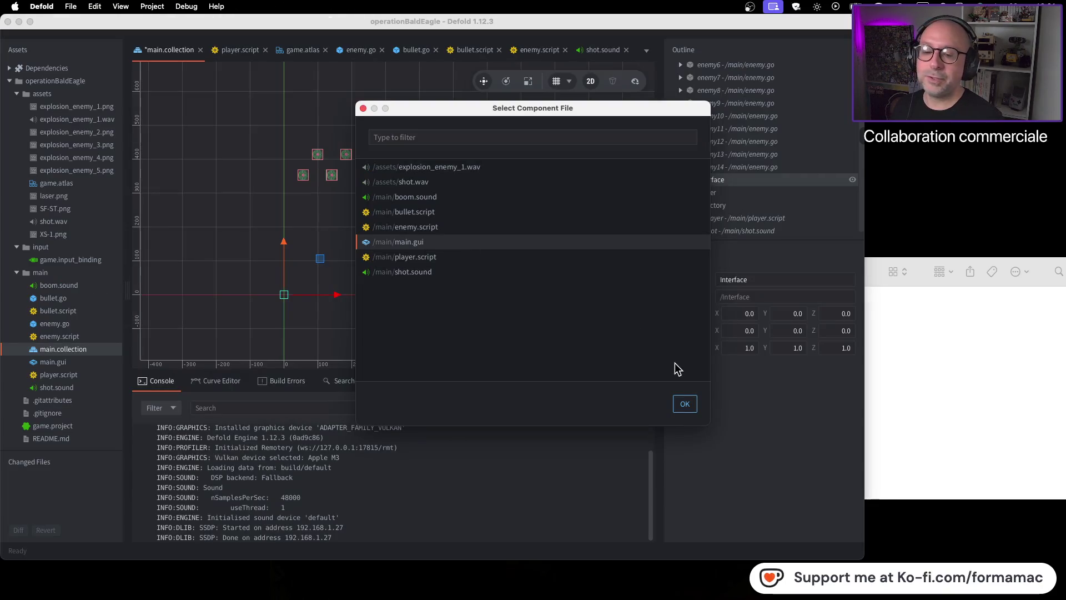
pyautogui.click(684, 403)
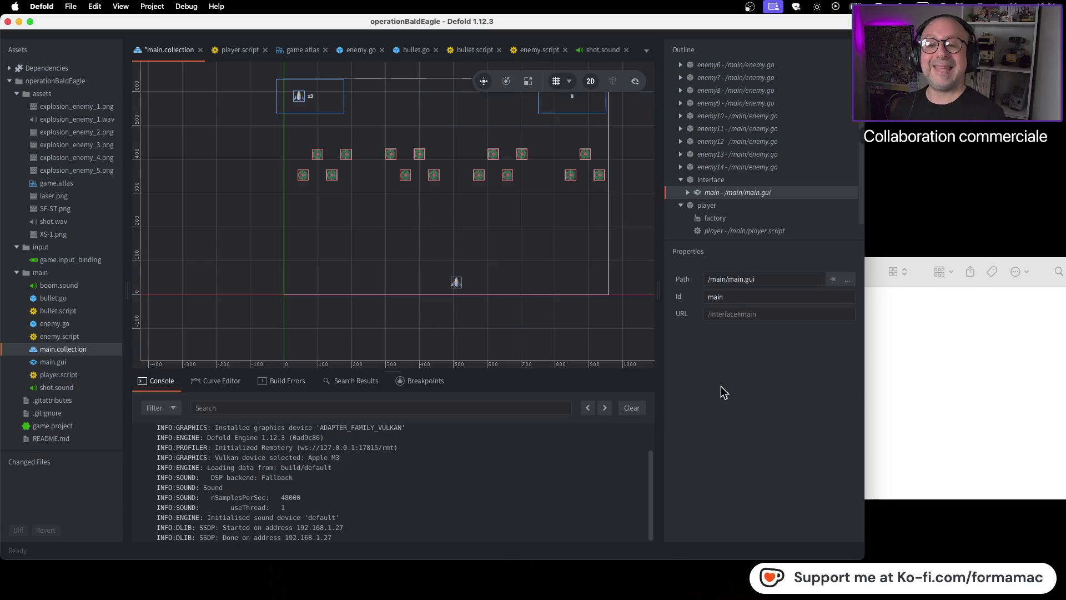
pyautogui.press('super+s')
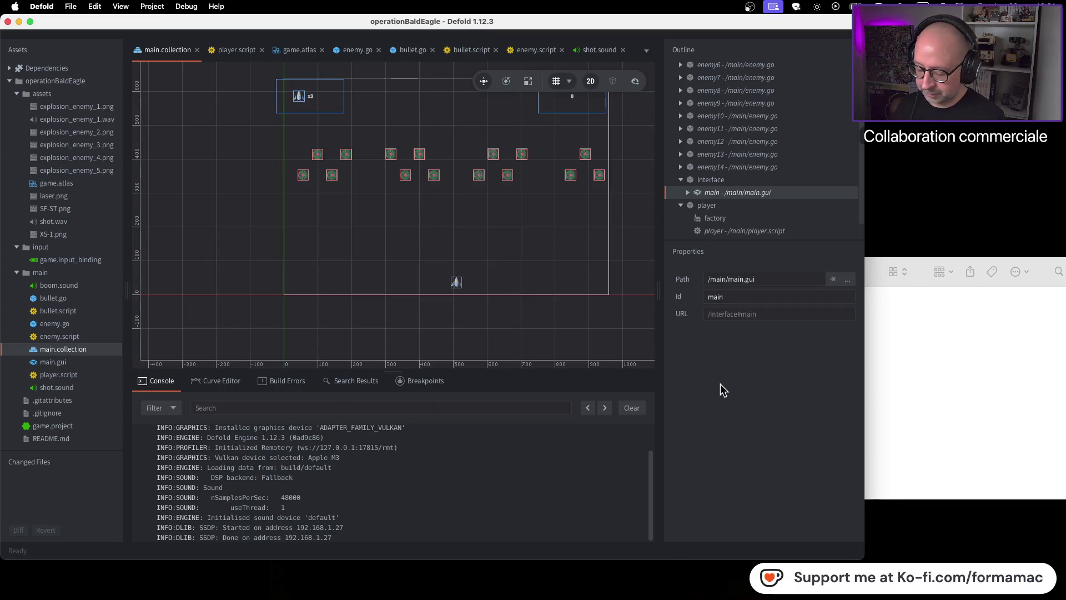
pyautogui.press('super+b')
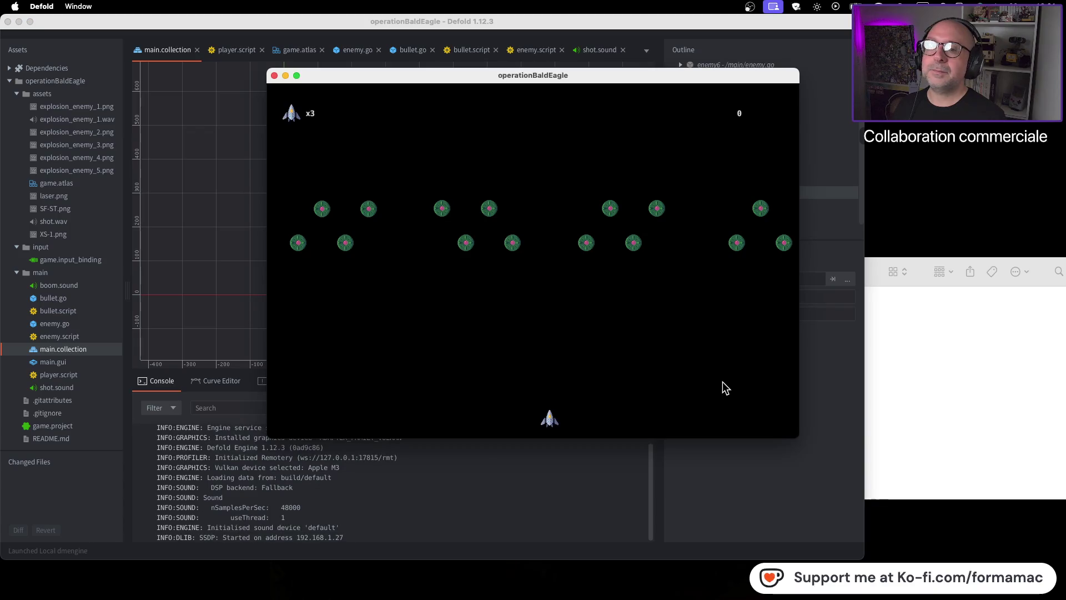
pyautogui.press('space')
pyautogui.press('Left')
pyautogui.press('space')
pyautogui.press('Right')
pyautogui.press('Left')
pyautogui.press('space')
pyautogui.press('Left')
pyautogui.press('space')
pyautogui.press('Right')
pyautogui.press('Left')
pyautogui.press('Right')
pyautogui.press('space')
pyautogui.press('space')
pyautogui.press('Left')
pyautogui.press('Right')
pyautogui.press('space')
pyautogui.press('Right')
pyautogui.press('Left')
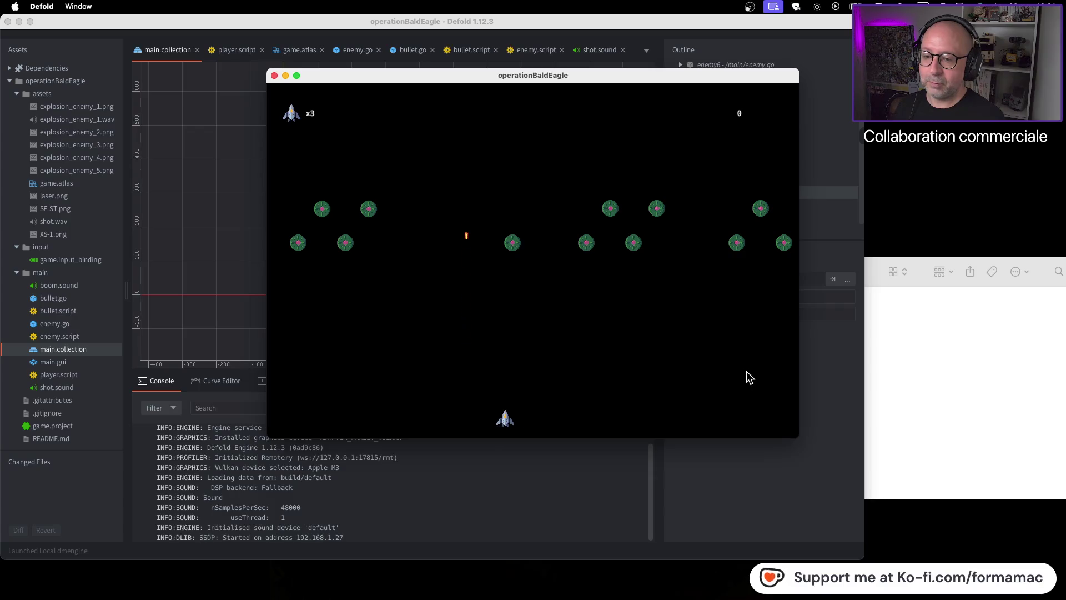
pyautogui.press('Right')
pyautogui.press('space')
pyautogui.press('Right')
pyautogui.press('space')
pyautogui.press('Right')
pyautogui.press('space')
pyautogui.press('Left')
pyautogui.press('space')
pyautogui.press('space')
pyautogui.press('space')
pyautogui.click(275, 76)
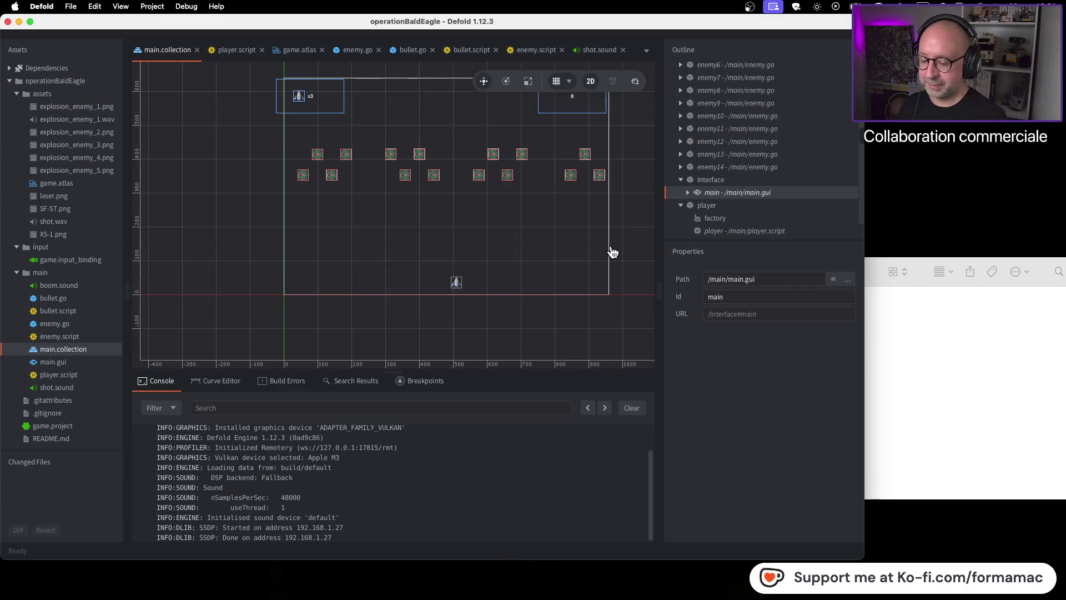
pyautogui.press('super+Tab')
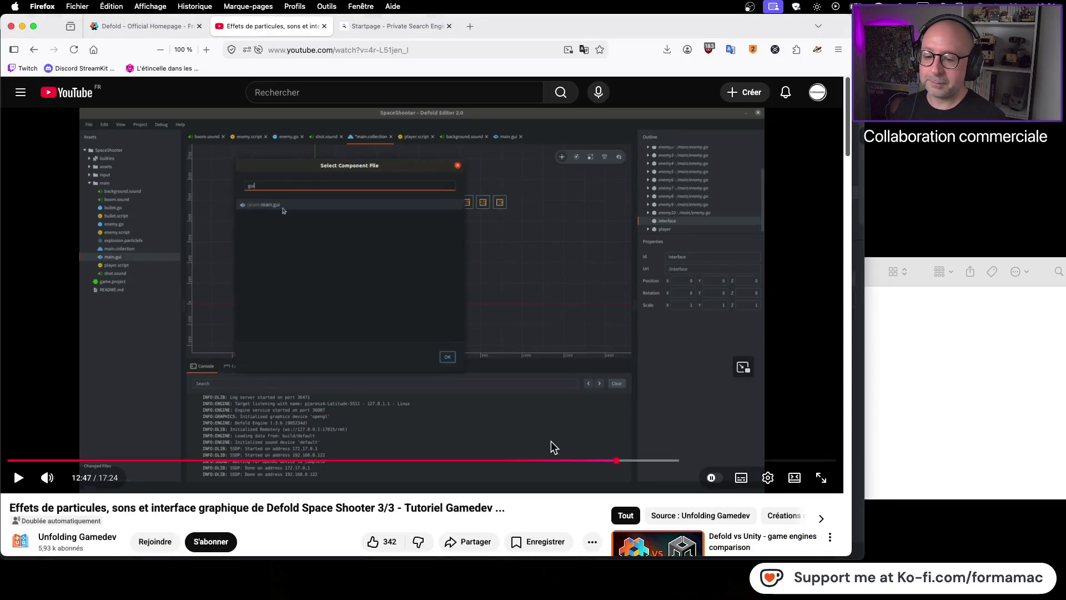
# Step: Play the tutorial to 12:59, where it adds a GUI Script, then return to Defold
pyautogui.click(564, 422)
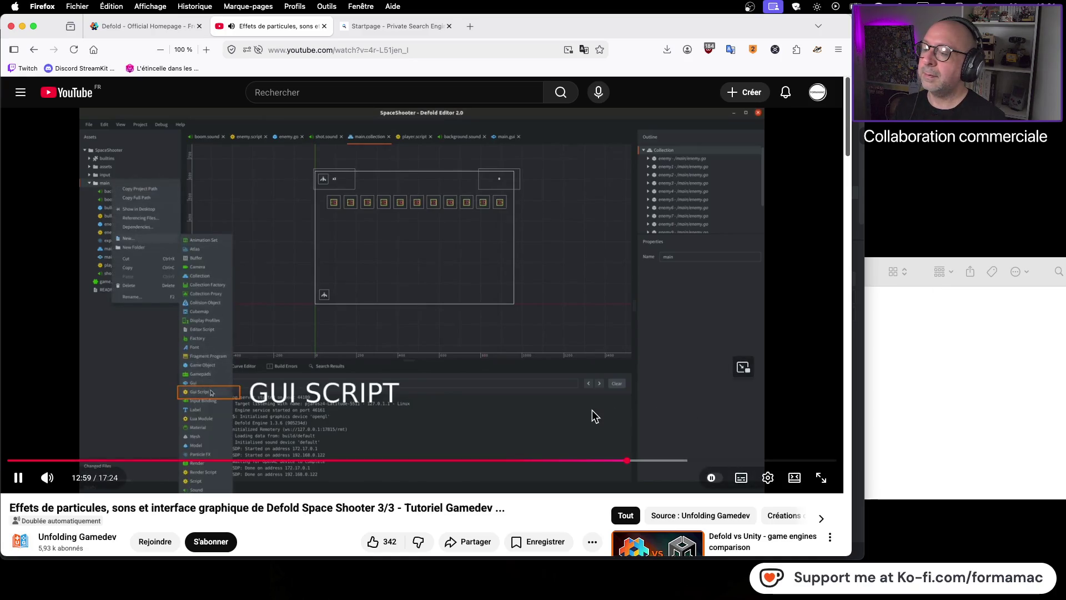
pyautogui.click(543, 395)
pyautogui.press('super+Tab')
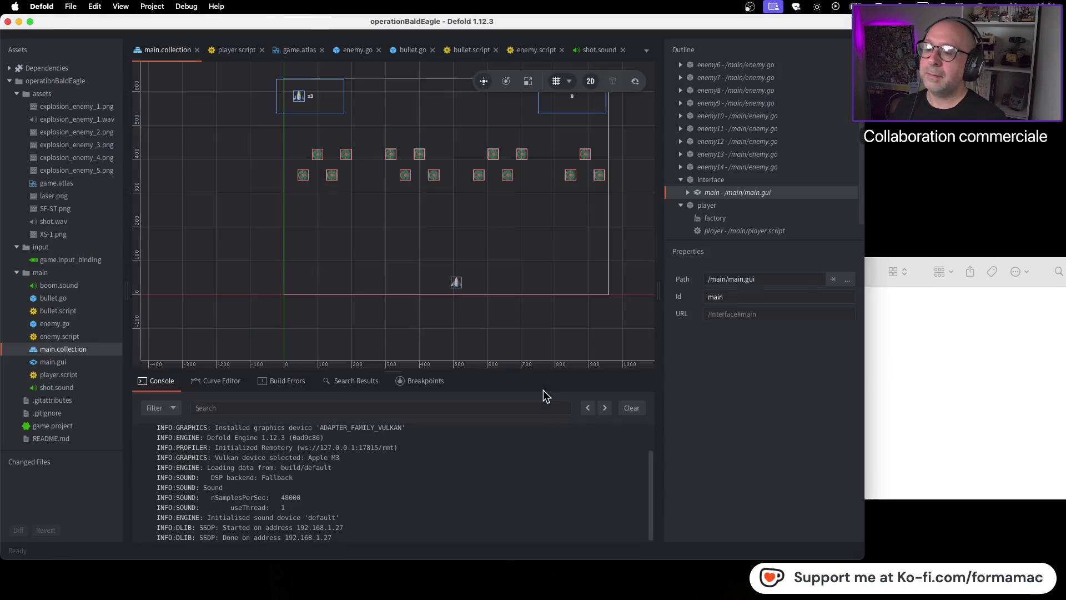
# Step: Start a new GUI Script in the main folder, checking the tutorial for its name
pyautogui.rightClick(51, 272)
pyautogui.moveTo(83, 378)
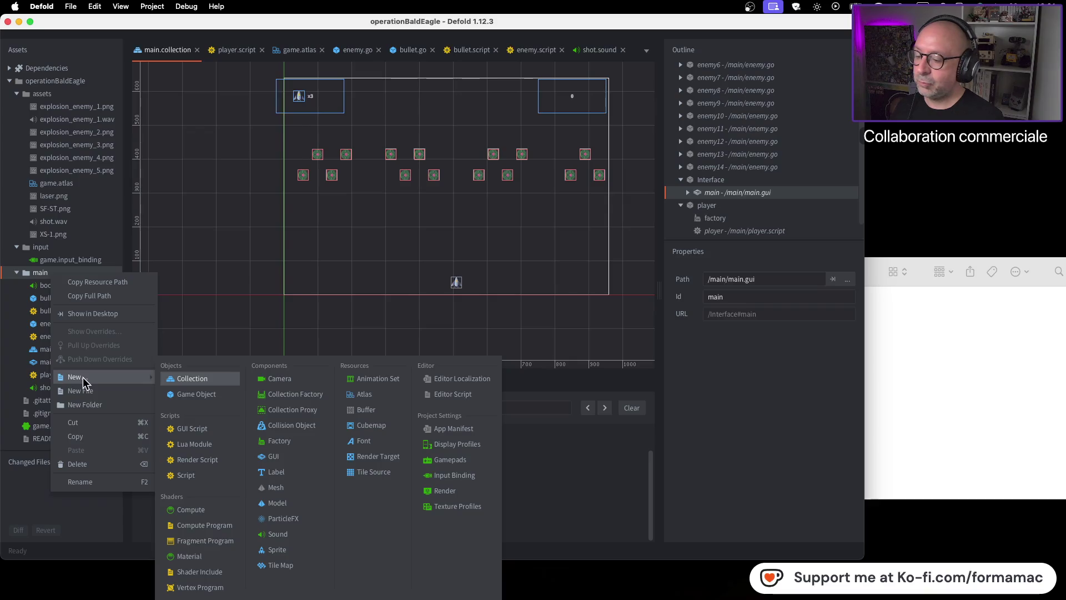
pyautogui.click(198, 432)
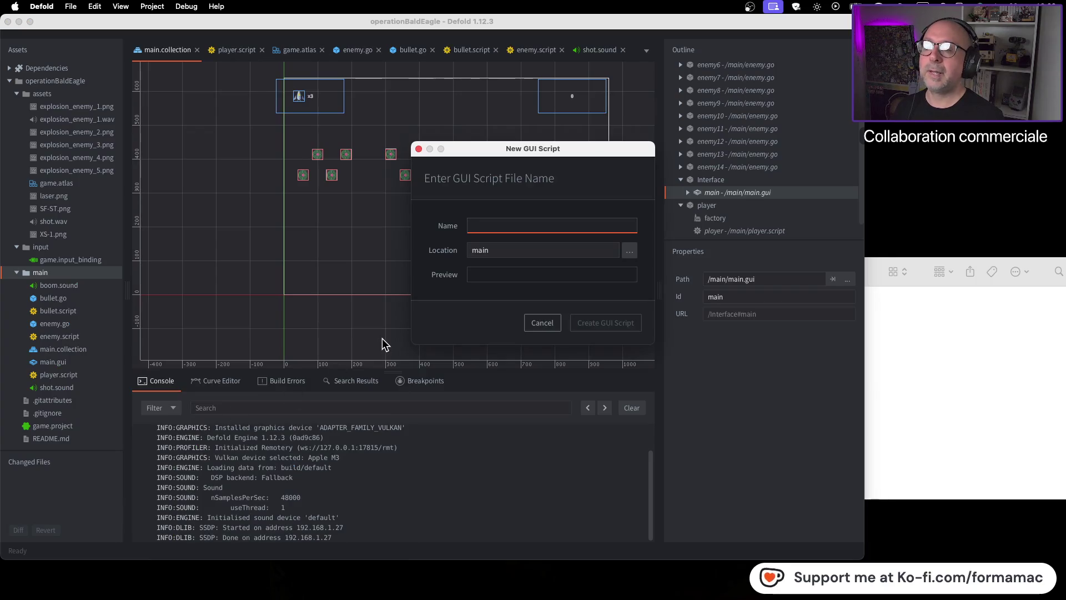
pyautogui.press('super+Tab')
pyautogui.click(475, 329)
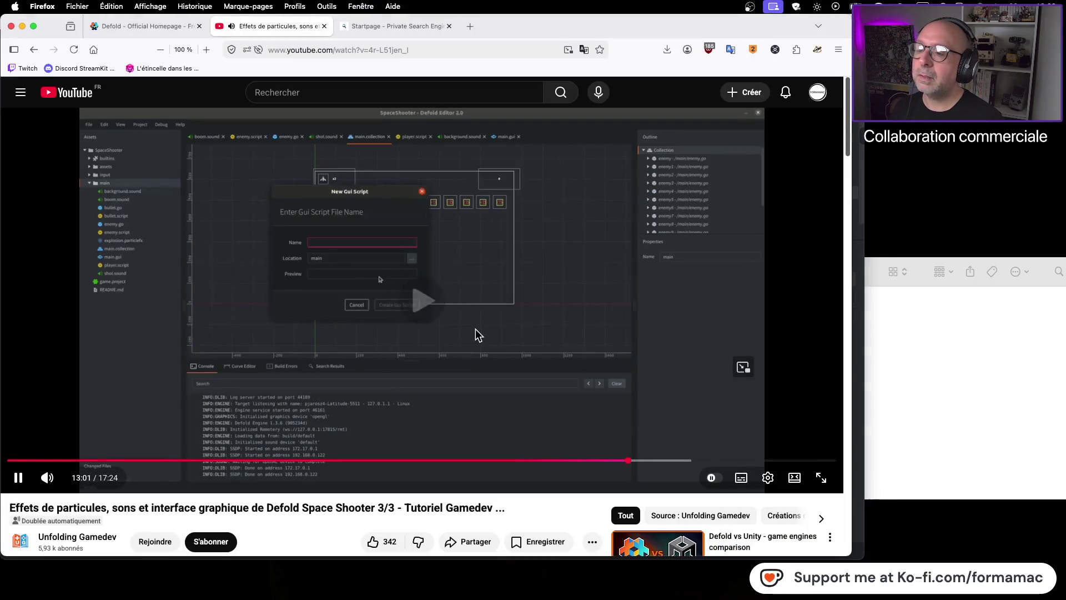
pyautogui.click(475, 328)
pyautogui.press('super+Tab')
# Step: Name the script 'main' to create main.gui_script, then resume the tutorial video
pyautogui.write('main')
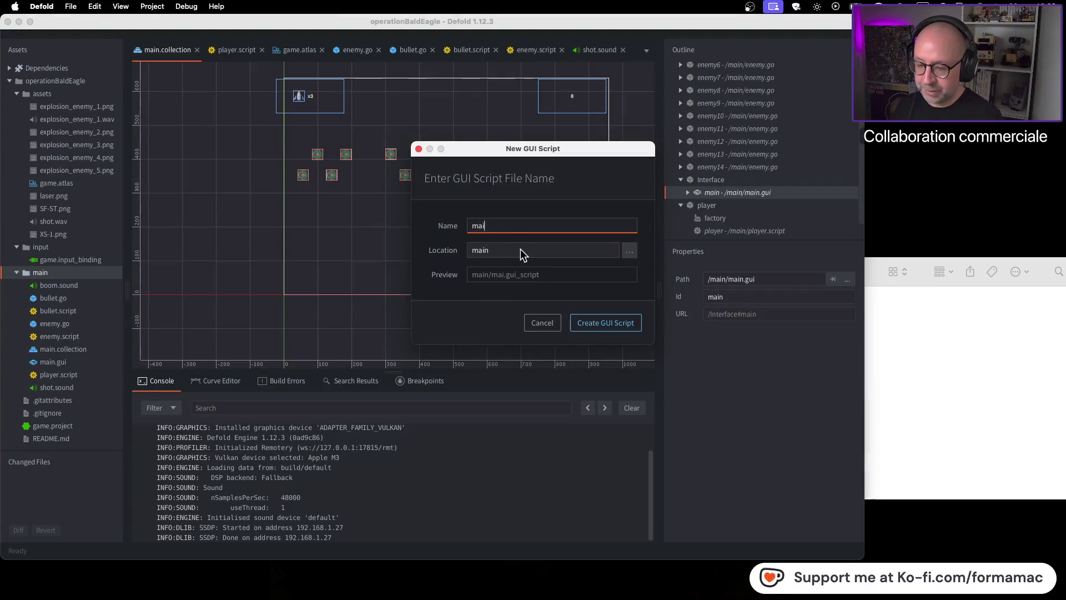
pyautogui.press('Return')
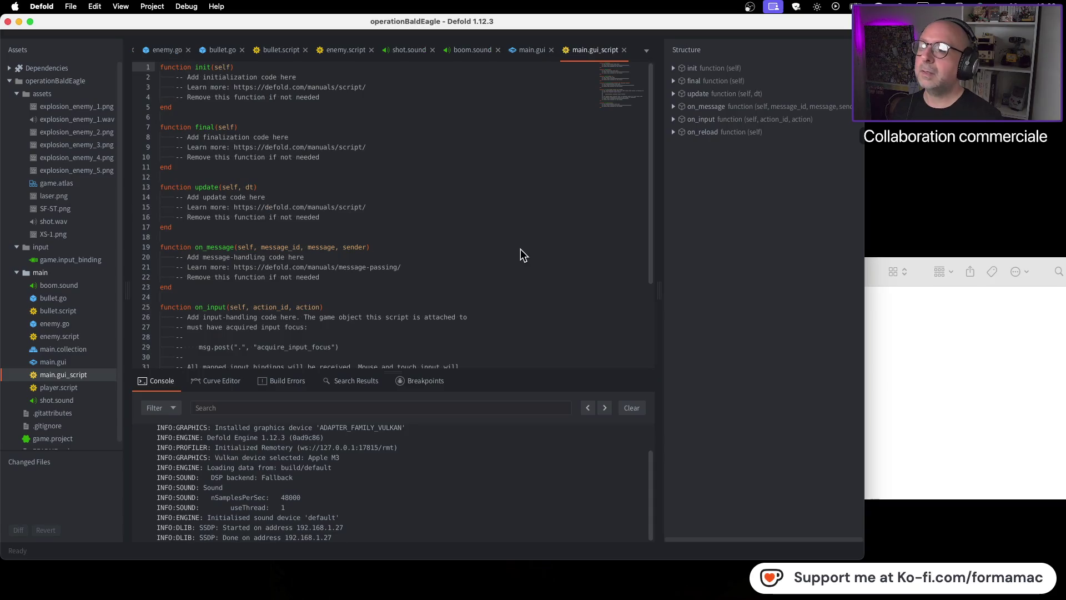
pyautogui.press('super+Tab')
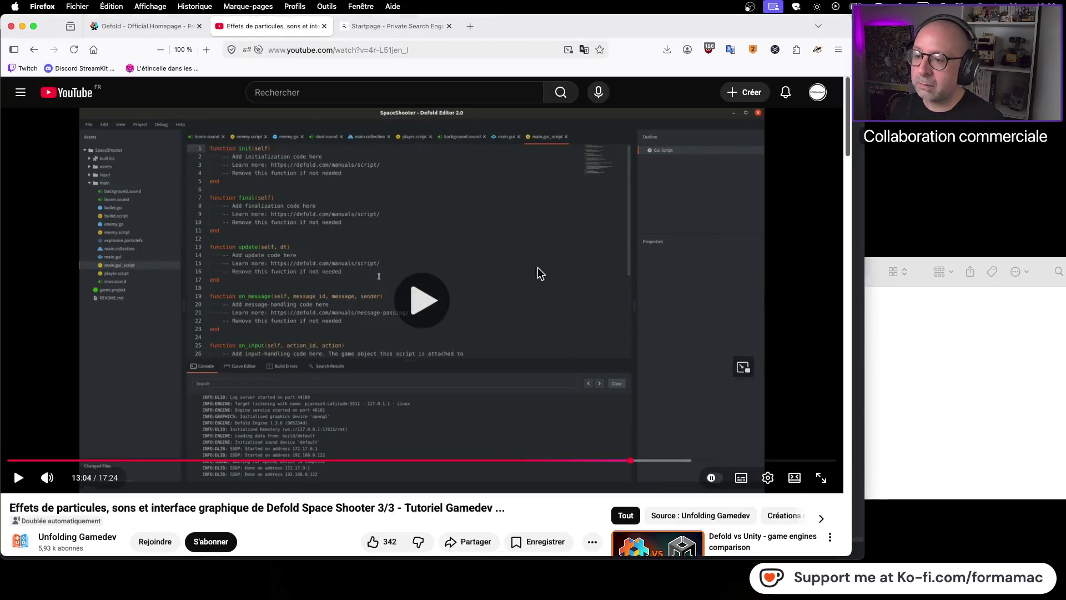
pyautogui.click(537, 268)
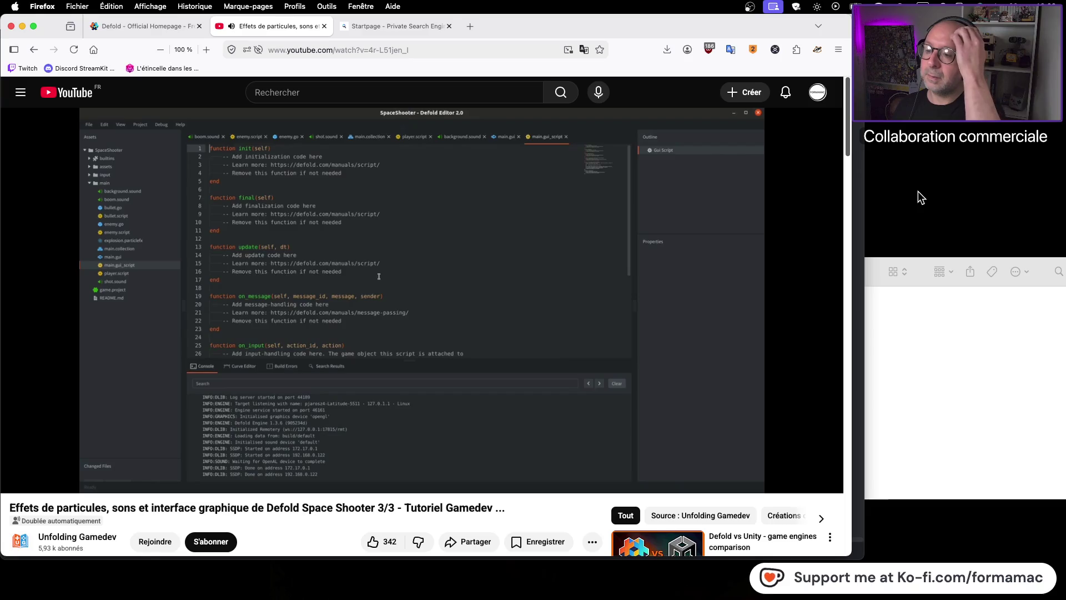
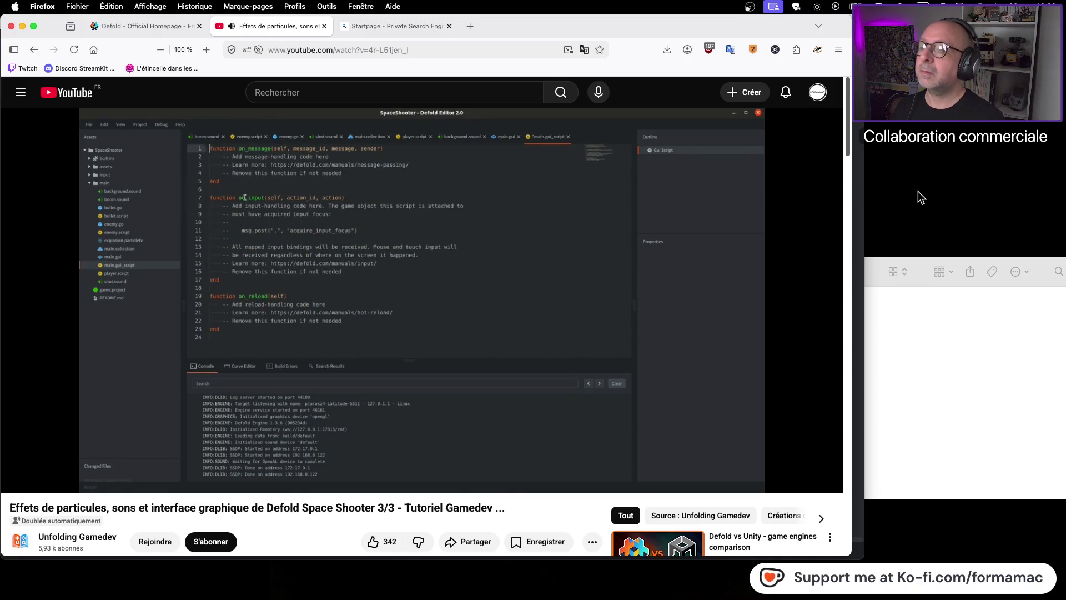
# Step: Delete the init, final and update functions and the blank lines above on_message
pyautogui.click(497, 333)
pyautogui.press('super+Tab')
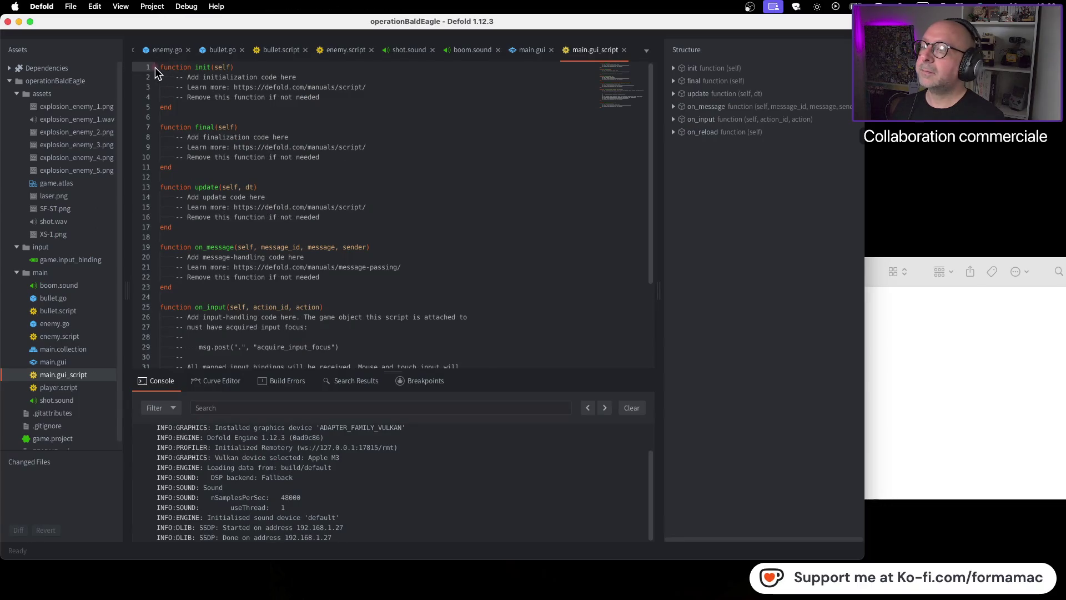
pyautogui.moveTo(161, 67)
pyautogui.mouseDown()
pyautogui.moveTo(334, 217)
pyautogui.moveTo(367, 229)
pyautogui.mouseUp()
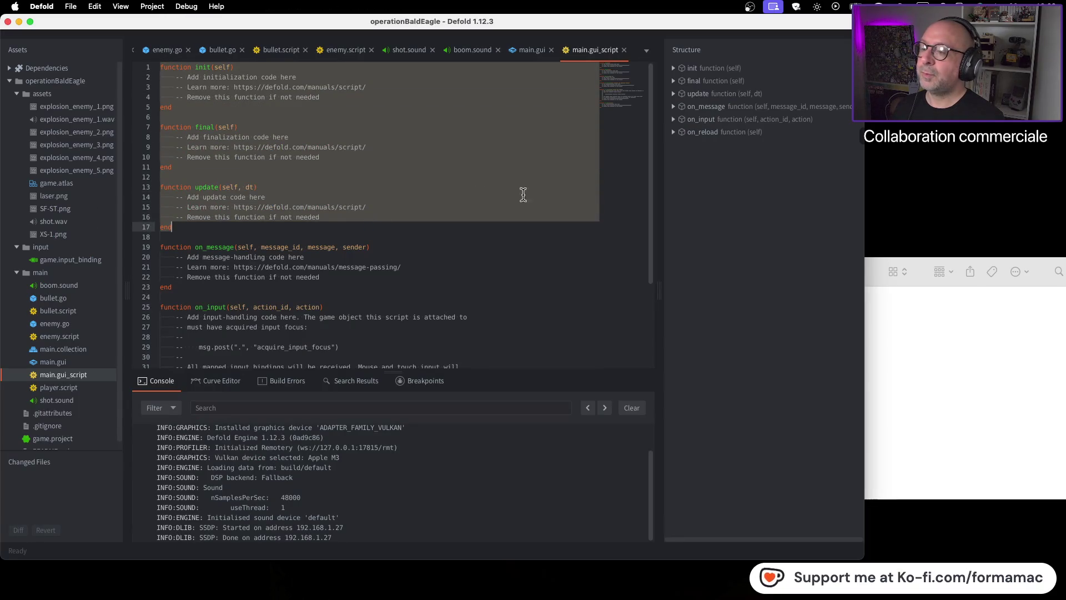
pyautogui.press('BackSpace')
pyautogui.press('Down')
pyautogui.press('Down')
pyautogui.press('BackSpace')
pyautogui.press('BackSpace')
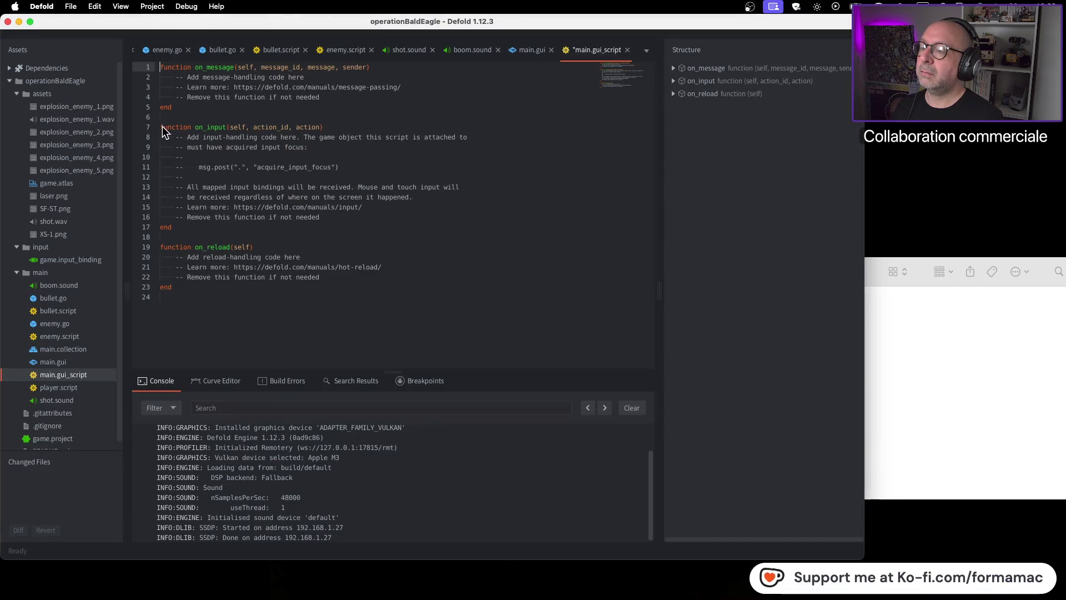
# Step: Delete the on_input and on_reload functions, leaving only on_message
pyautogui.moveTo(202, 300); pyautogui.dragTo(155, 127)
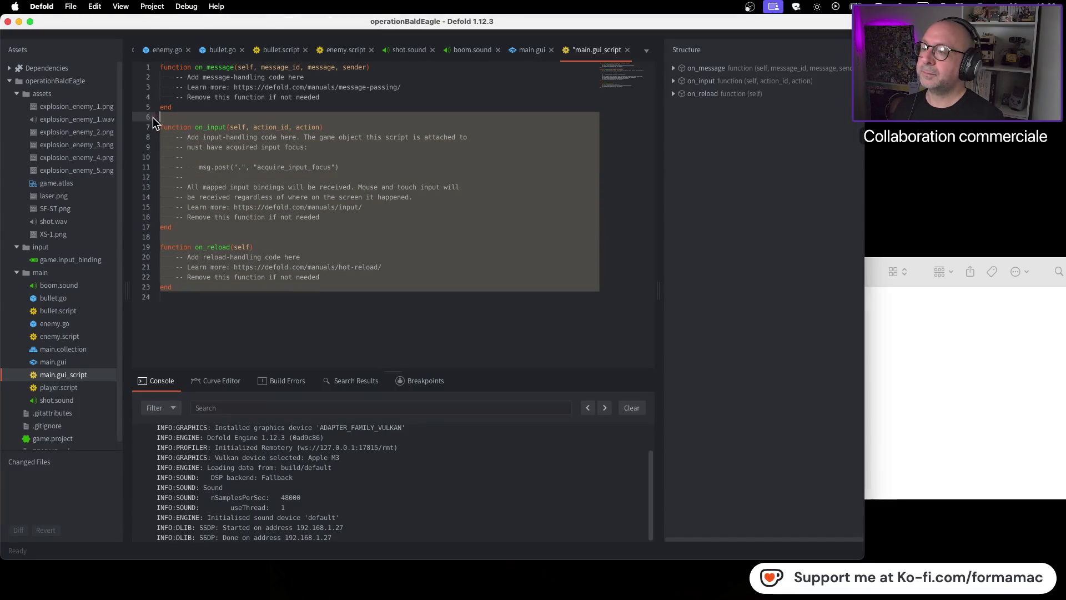
pyautogui.press('BackSpace')
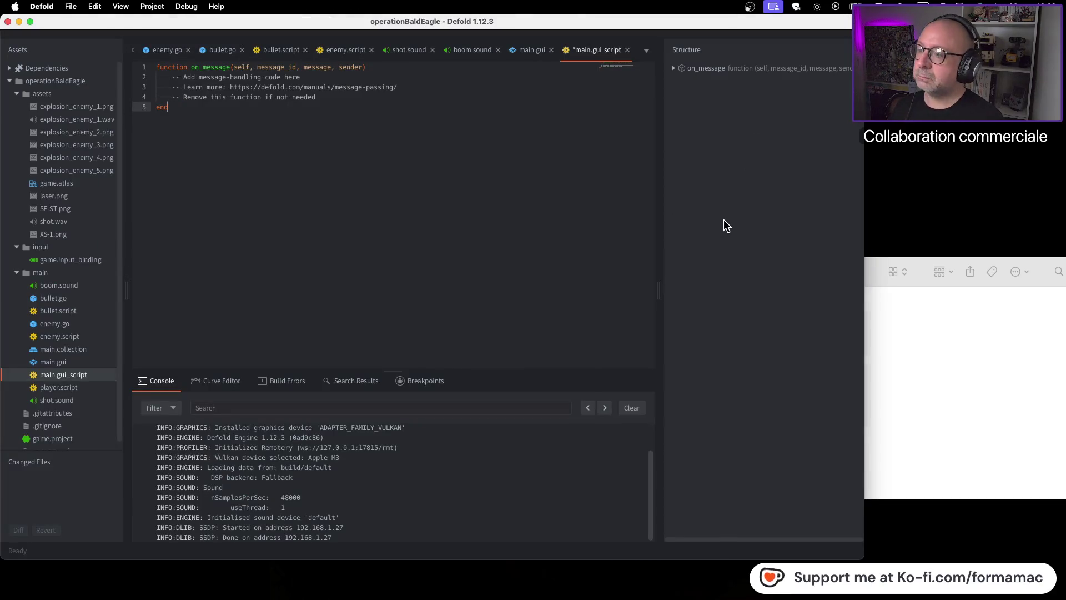
pyautogui.press('super+Tab')
pyautogui.click(435, 297)
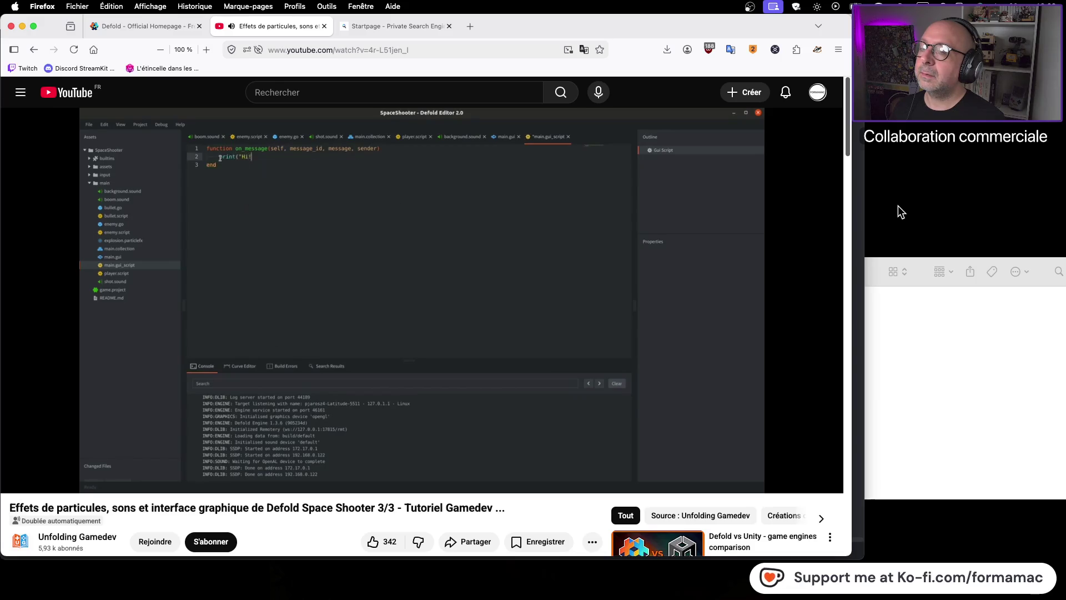
# Step: Delete the template comment lines inside on_message
pyautogui.click(463, 275)
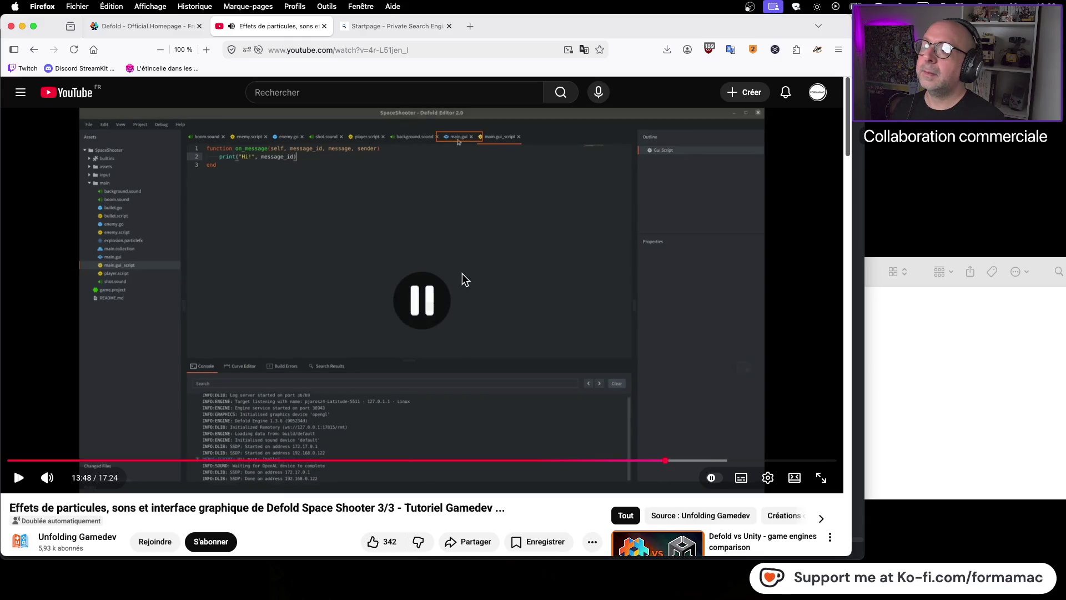
pyautogui.press('super+Tab')
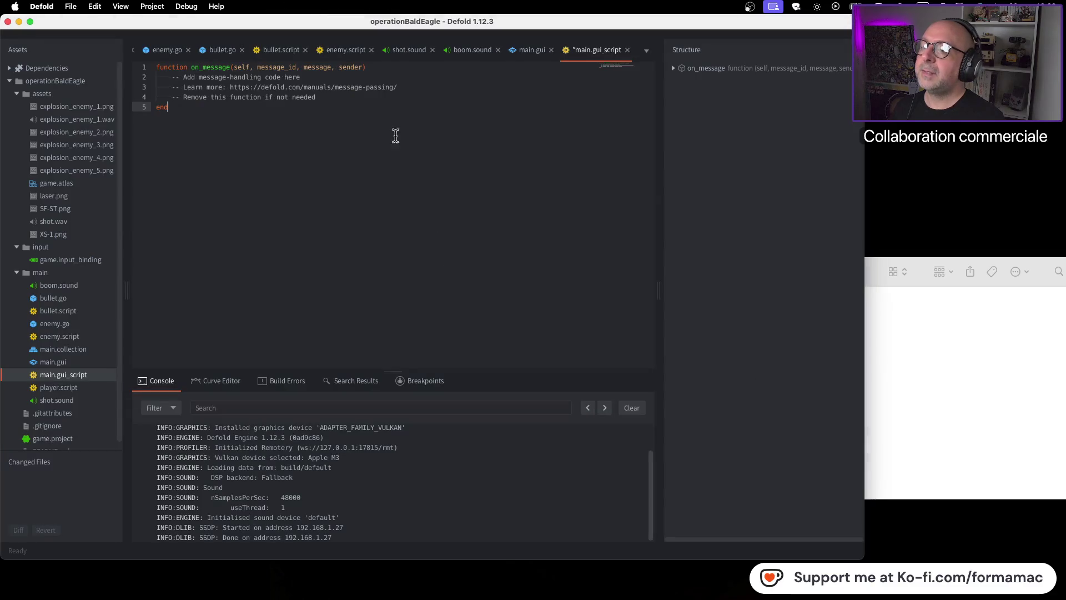
pyautogui.moveTo(332, 97)
pyautogui.mouseDown()
pyautogui.moveTo(188, 87)
pyautogui.moveTo(183, 77)
pyautogui.mouseUp()
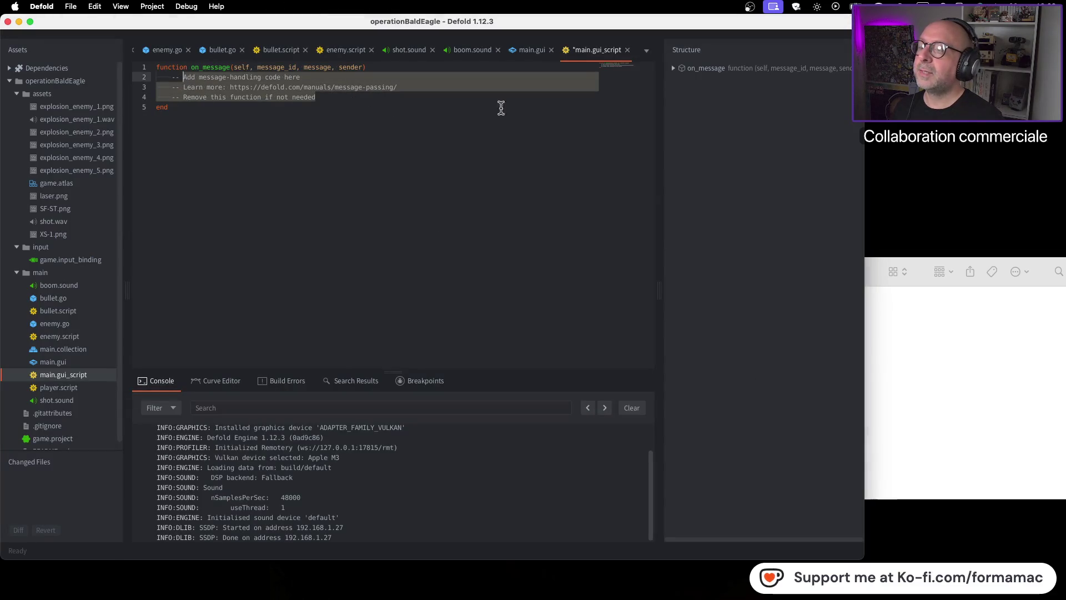
pyautogui.press('BackSpace')
# Step: Insert a print call with the string "Hi!" on line 2
pyautogui.press('super+Tab')
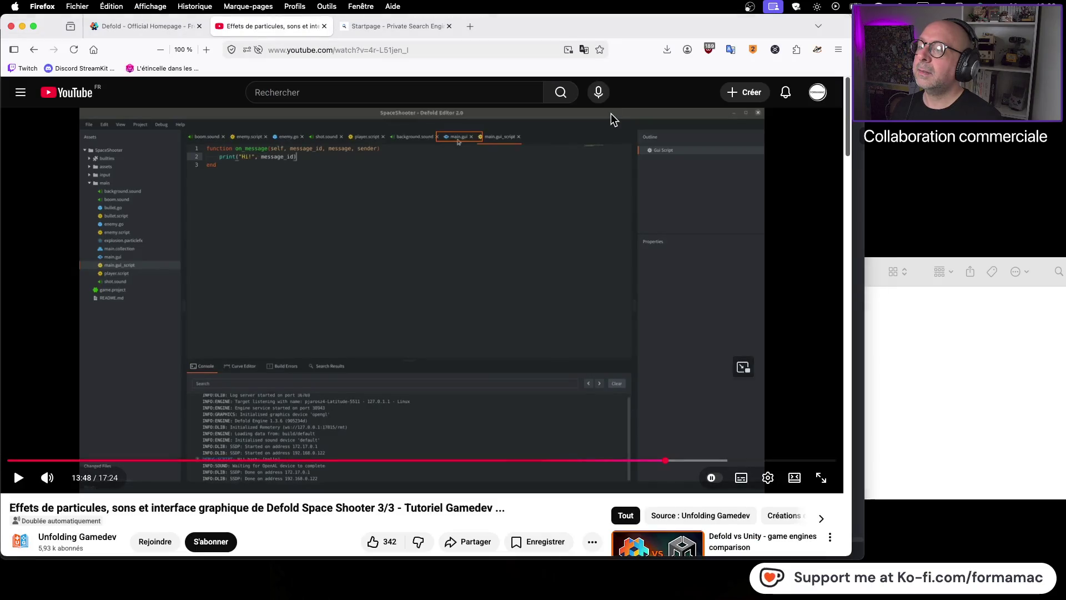
pyautogui.press('super+Tab')
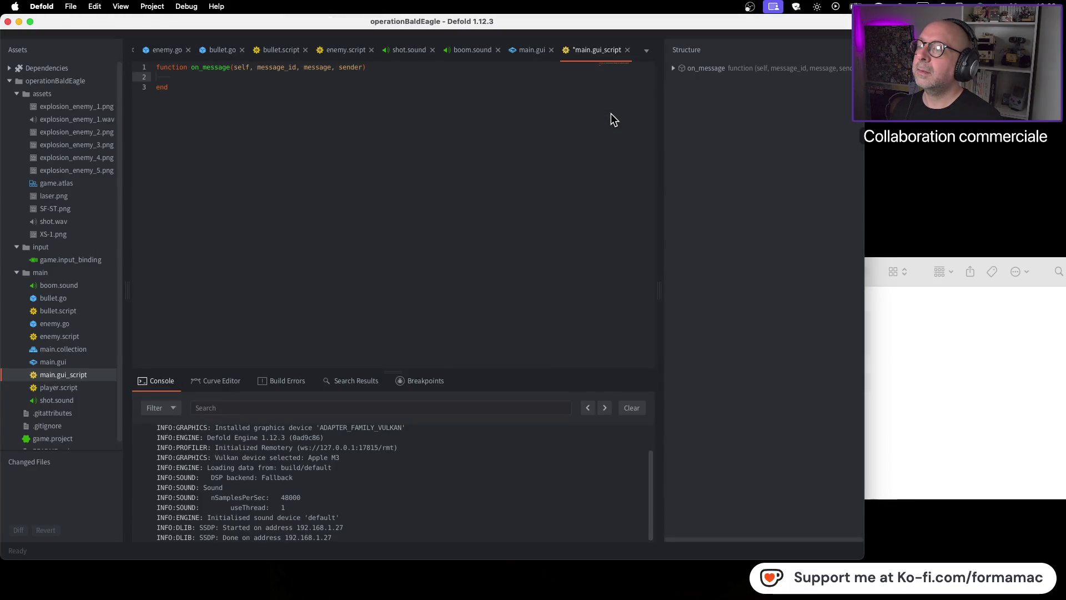
pyautogui.write('print')
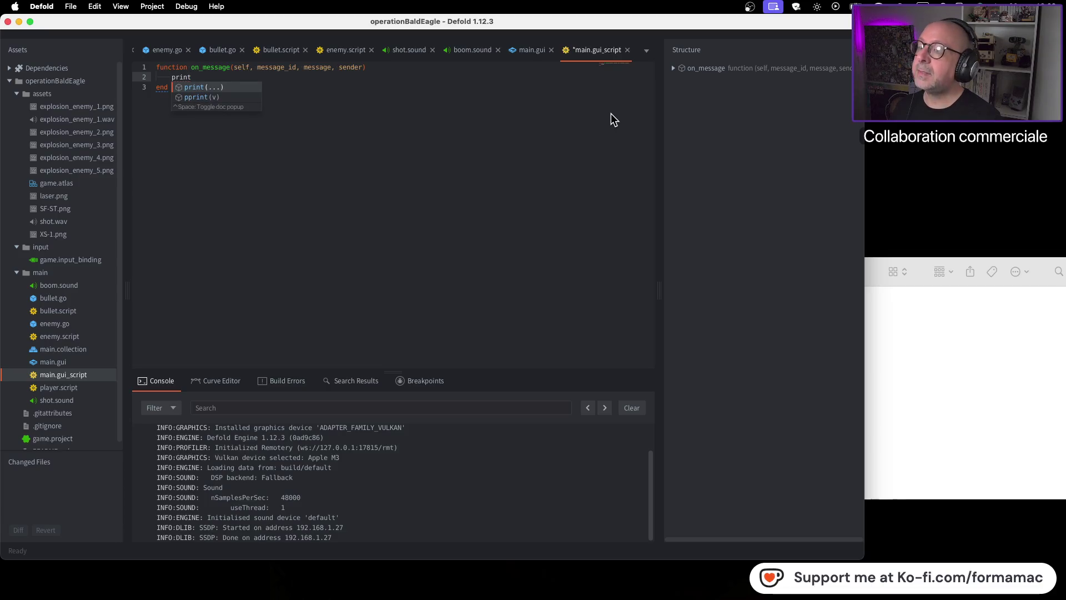
pyautogui.press('Return')
pyautogui.press('super+Tab')
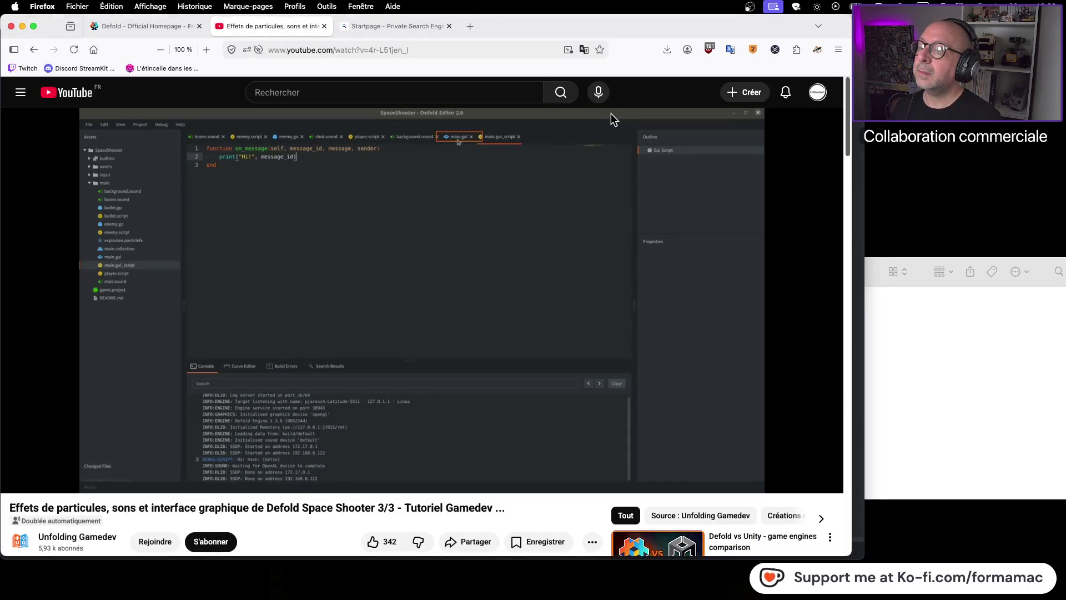
pyautogui.press('super+Tab')
pyautogui.write('"Hi')
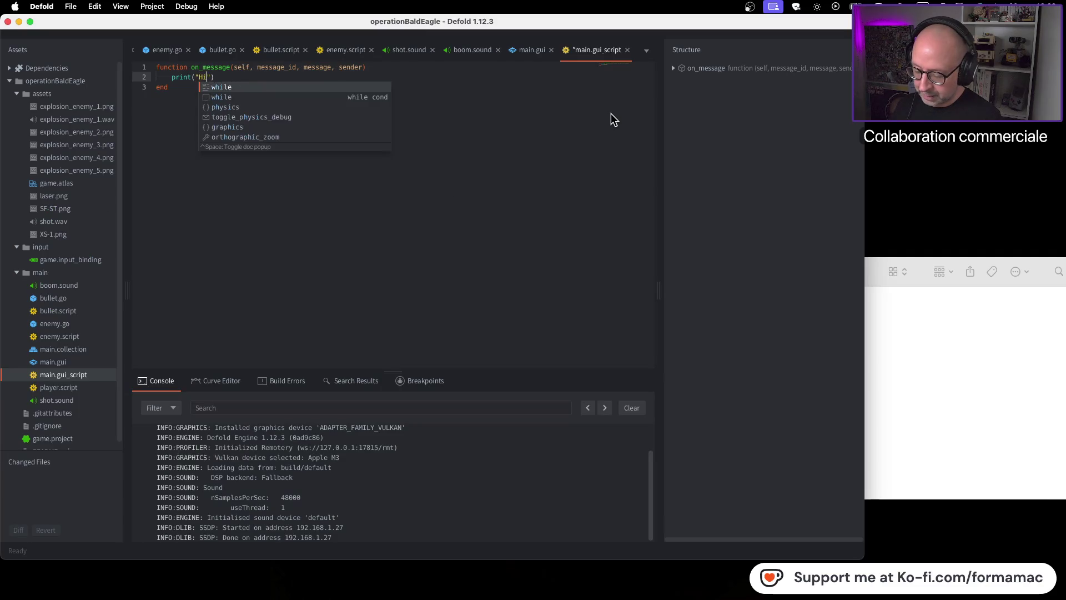
pyautogui.write('!"')
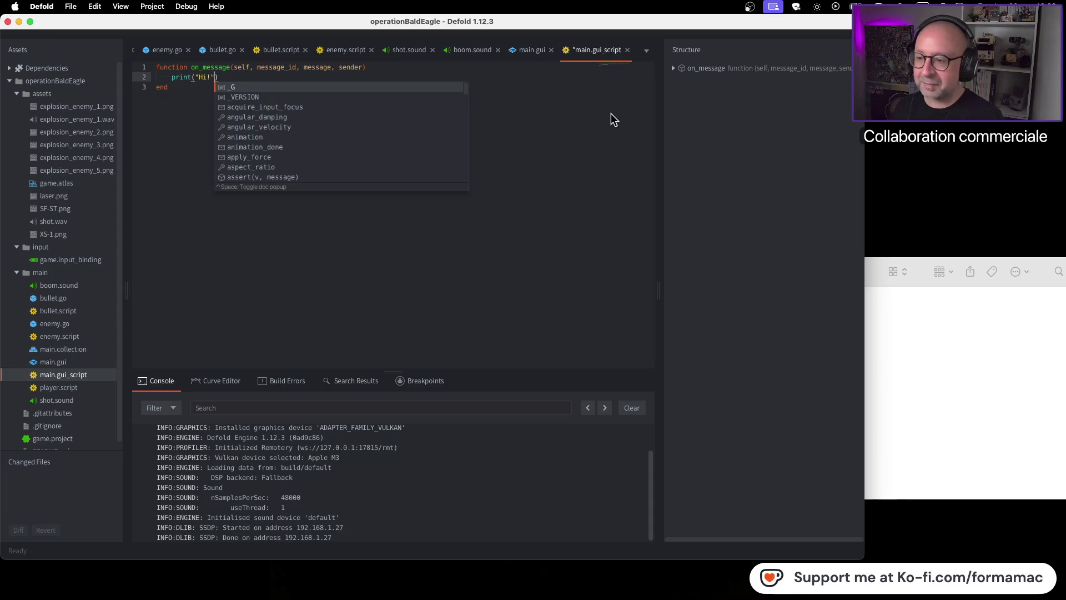
# Step: Add message_id as the second print argument via autocomplete
pyautogui.press('Escape')
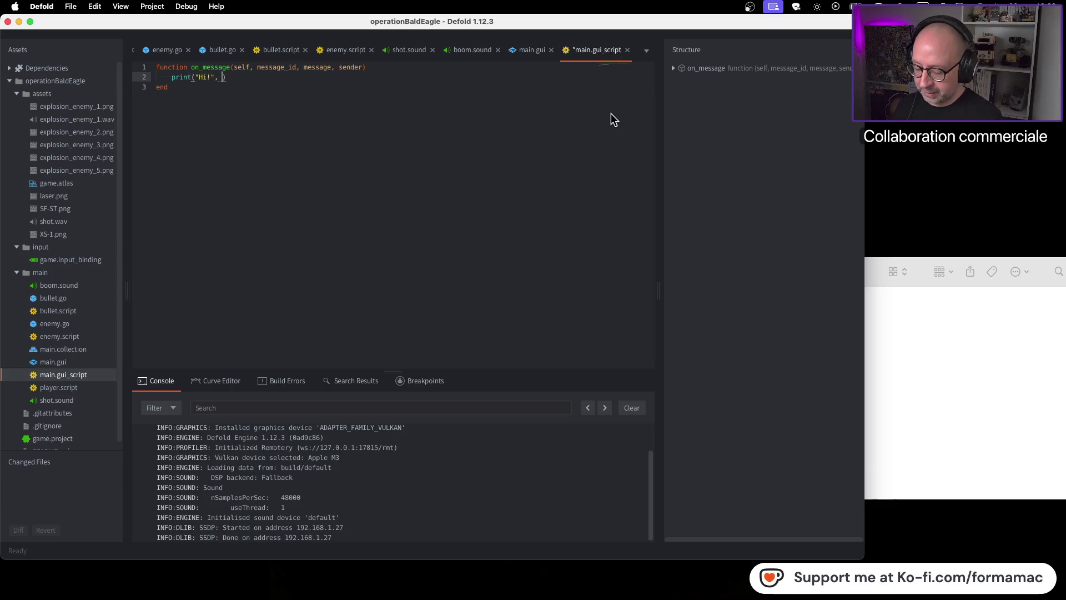
pyautogui.press('super+Tab')
pyautogui.press('super+Tab')
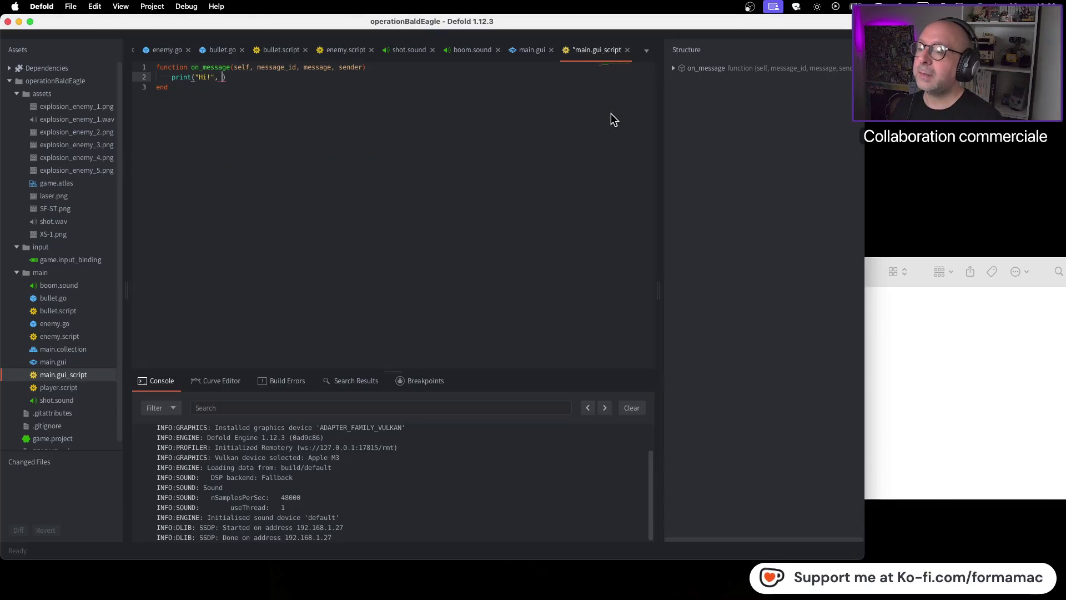
pyautogui.write('mess')
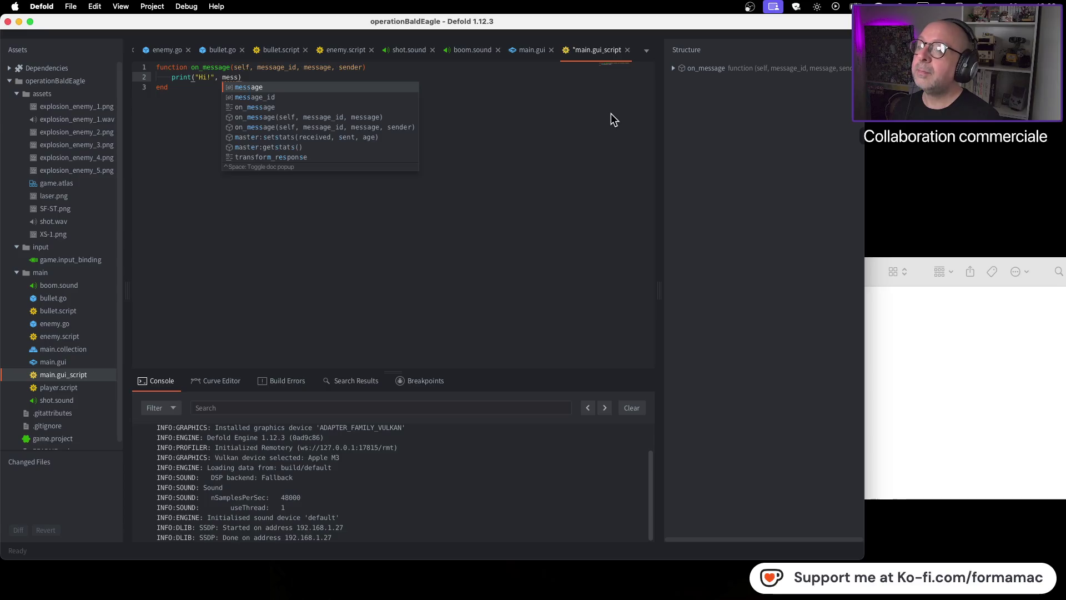
pyautogui.press('Down')
pyautogui.press('Return')
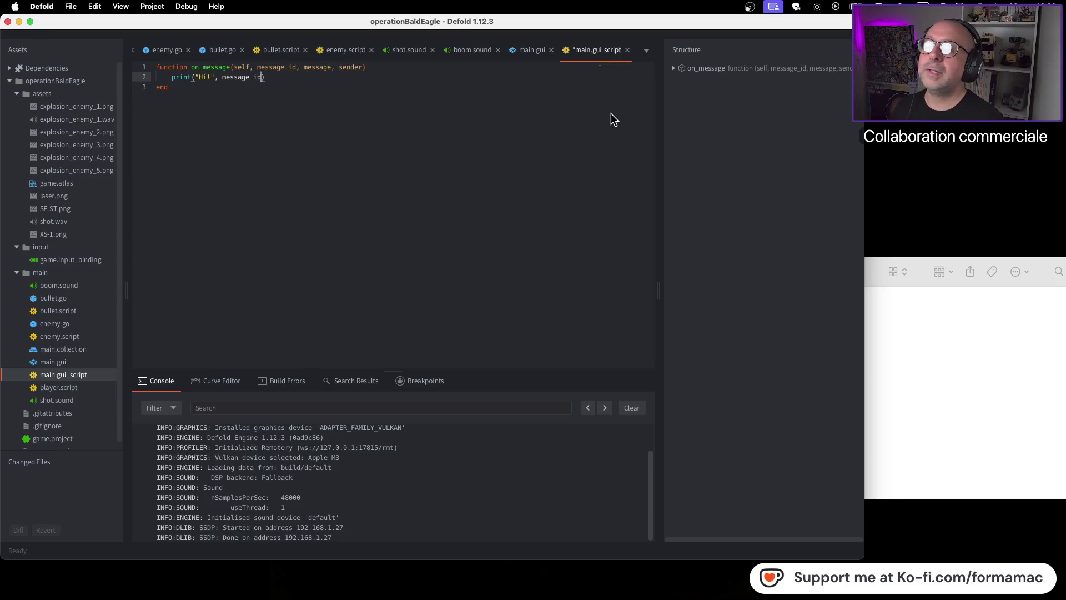
pyautogui.press('super+Tab')
pyautogui.click(556, 289)
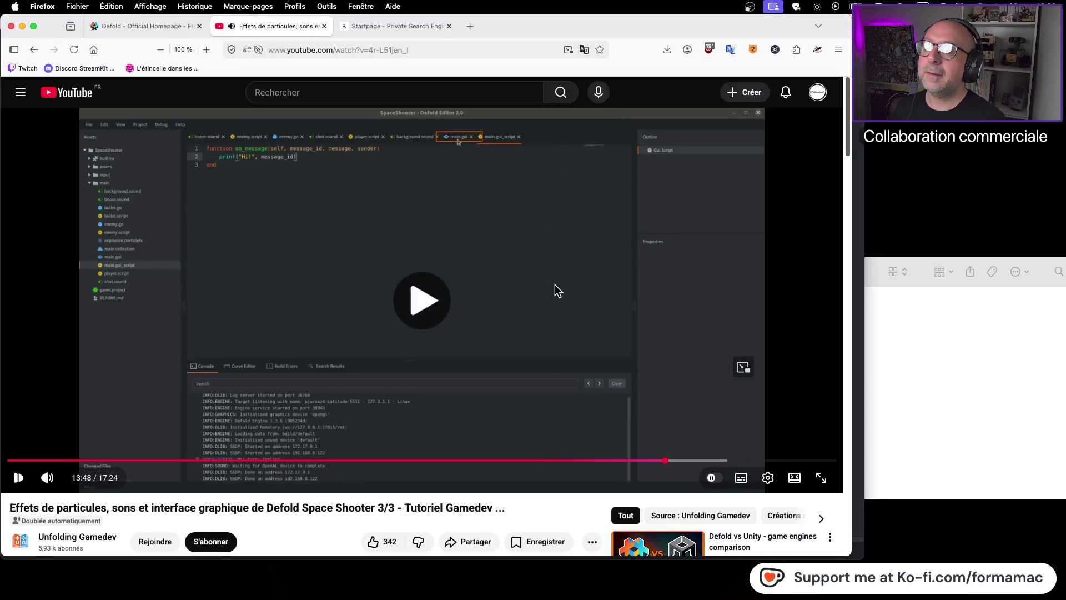
pyautogui.click(555, 285)
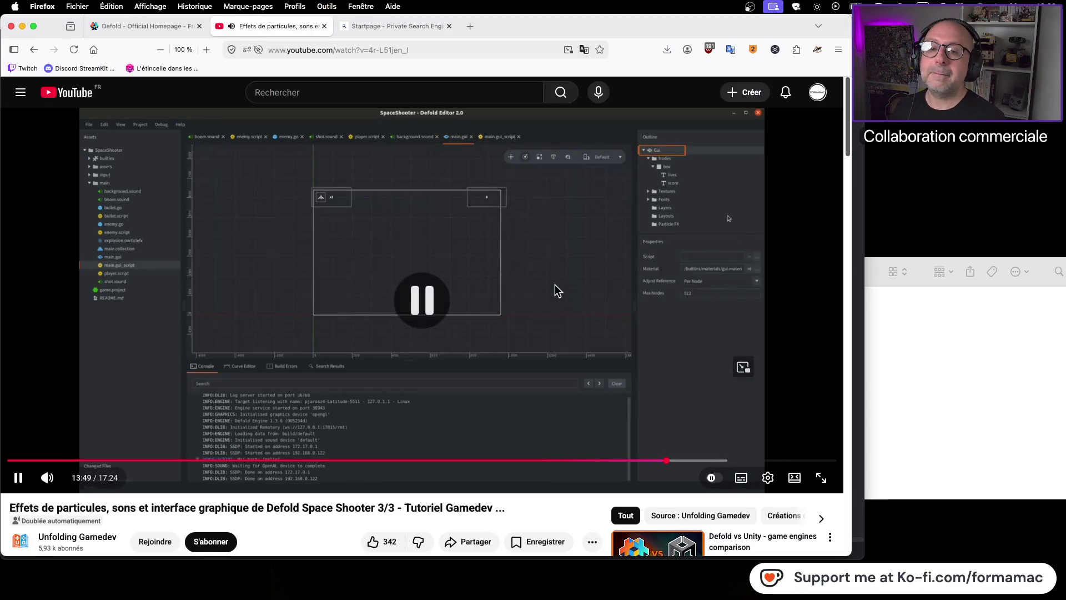
# Step: Open main.gui and expand its outline to show Life and Score under box
pyautogui.press('super+Tab')
pyautogui.click(523, 50)
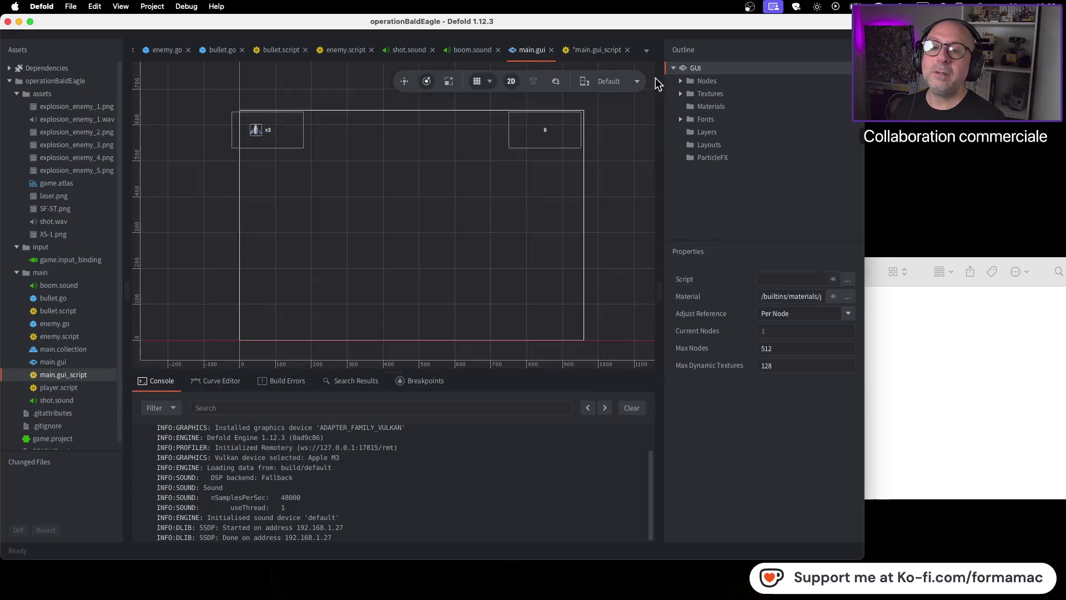
pyautogui.press('super+Tab')
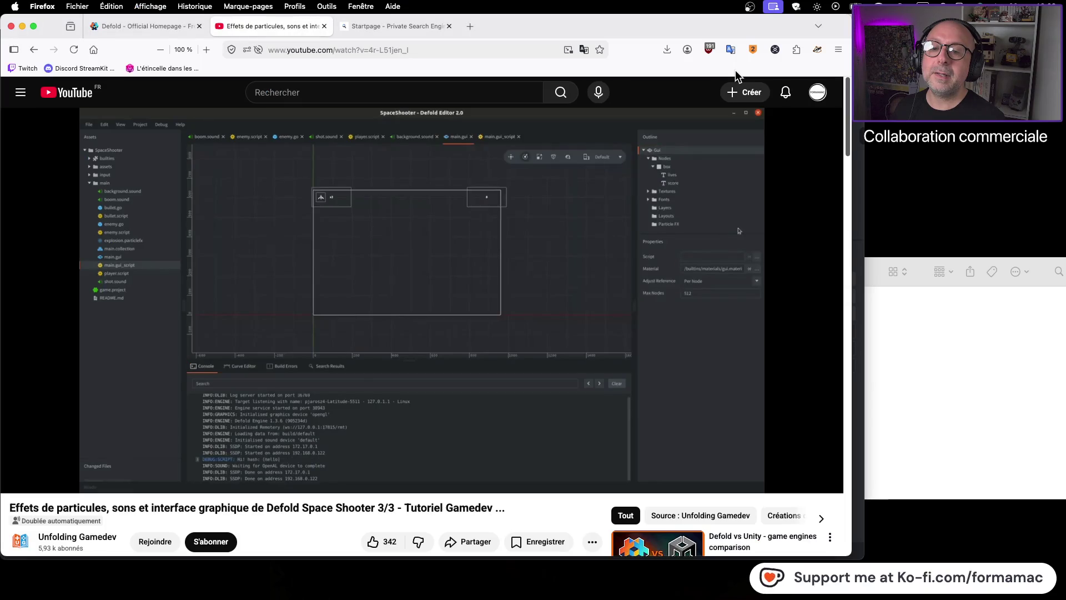
pyautogui.press('super+Tab')
pyautogui.click(681, 81)
pyautogui.click(688, 94)
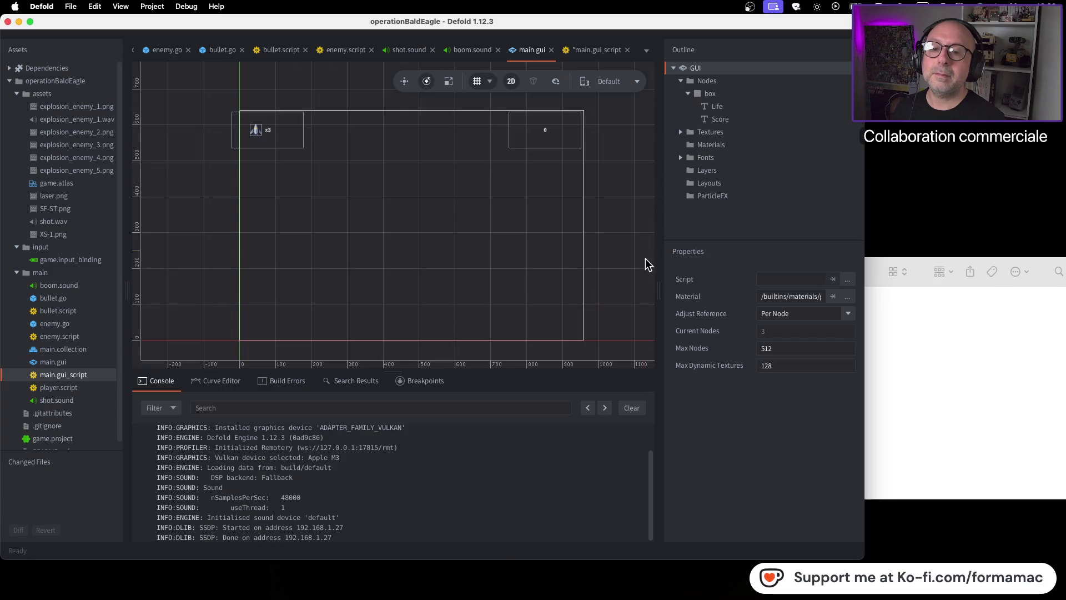
# Step: Assign main.gui_script as the GUI's script, then bring up enemy.script
pyautogui.press('super+Tab')
pyautogui.click(607, 295)
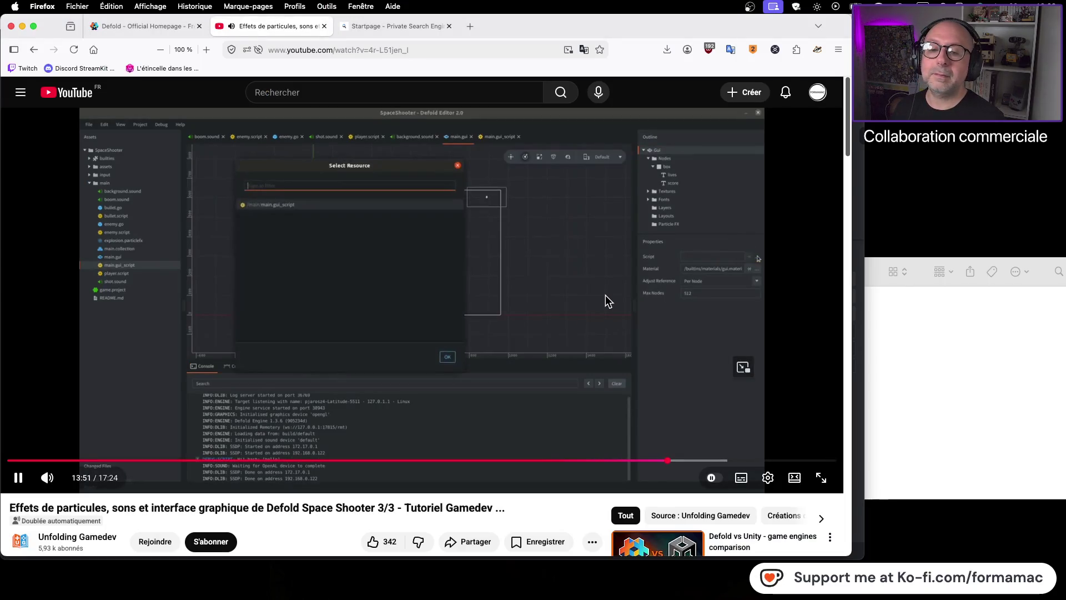
pyautogui.click(600, 299)
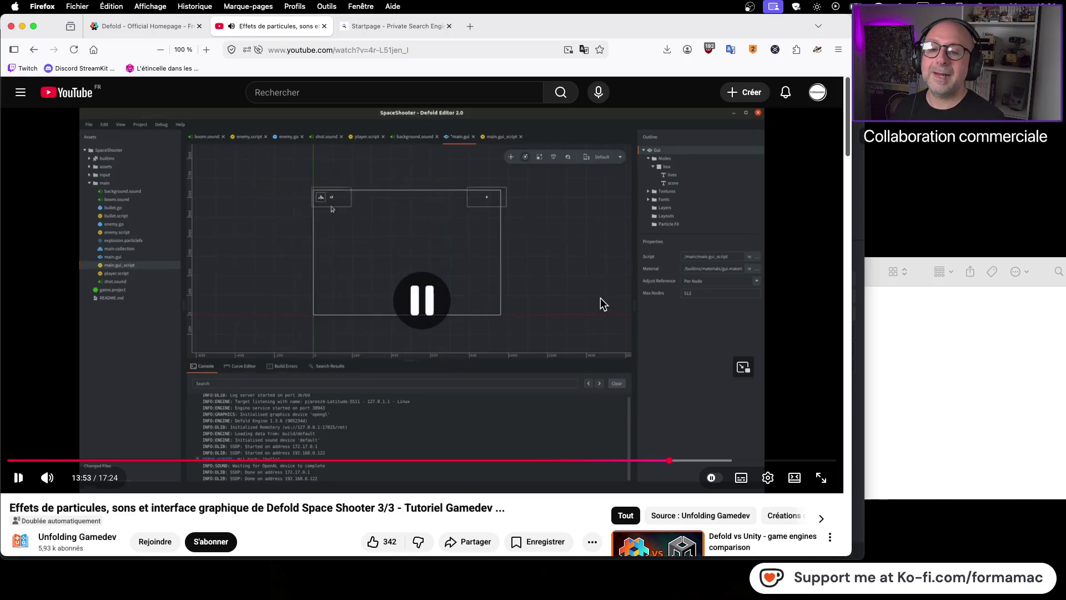
pyautogui.press('super+Tab')
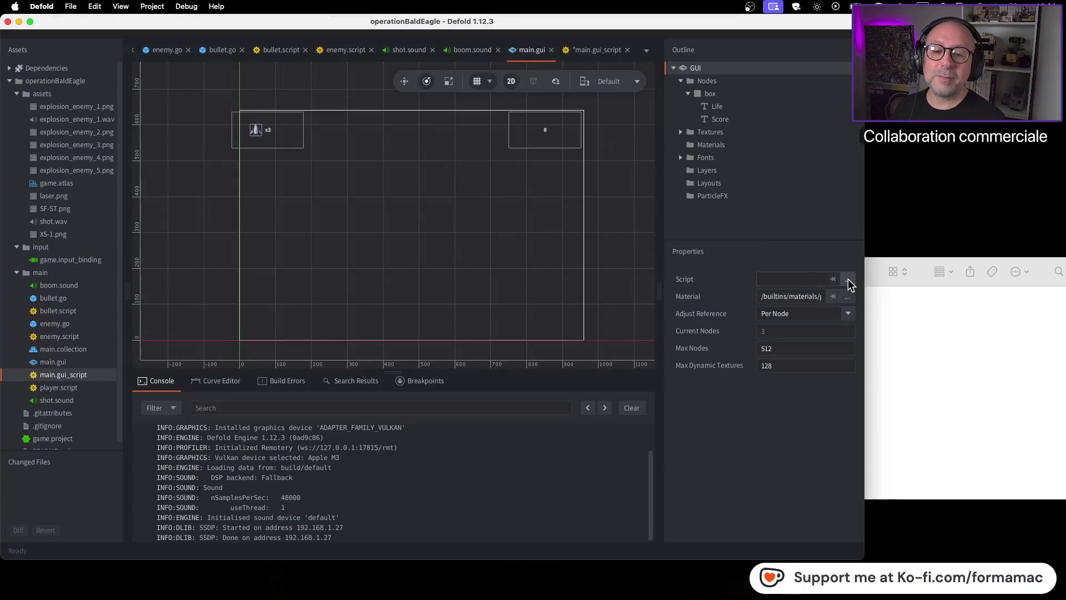
pyautogui.click(848, 279)
pyautogui.click(453, 166)
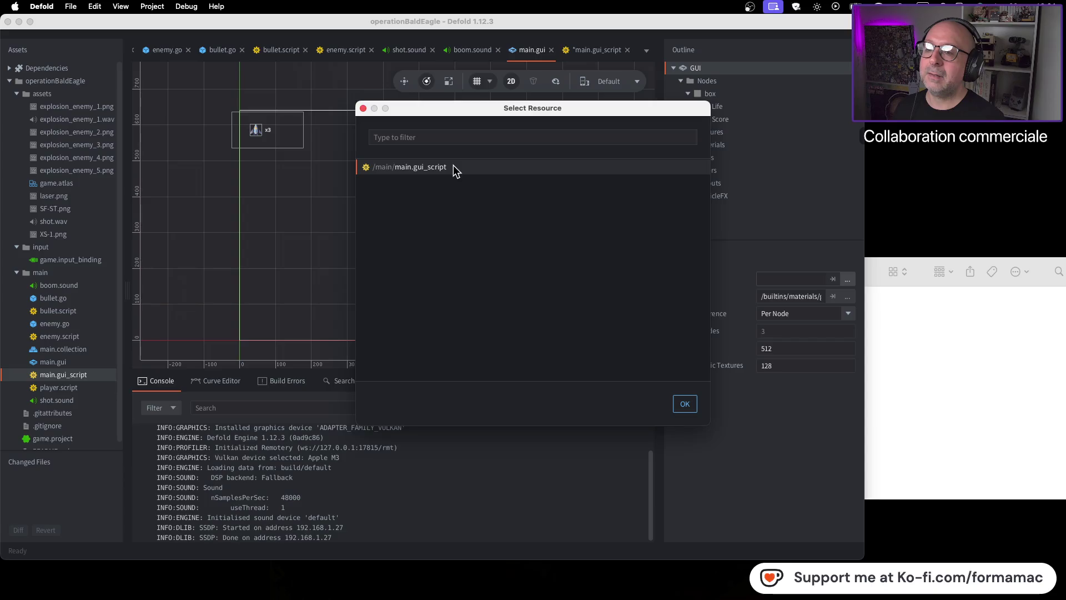
pyautogui.click(684, 404)
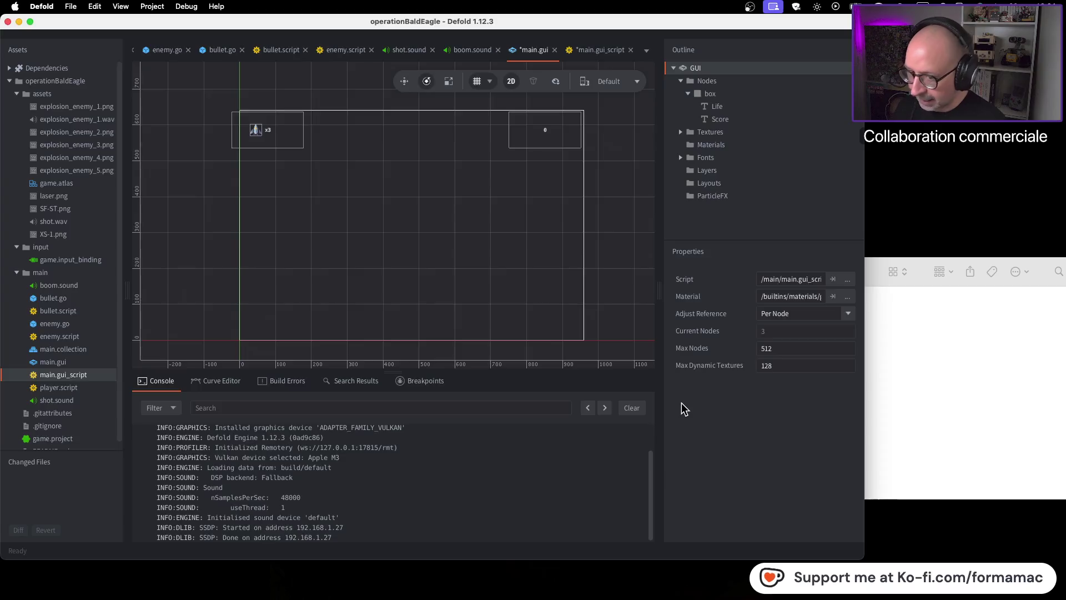
pyautogui.press('super+Tab')
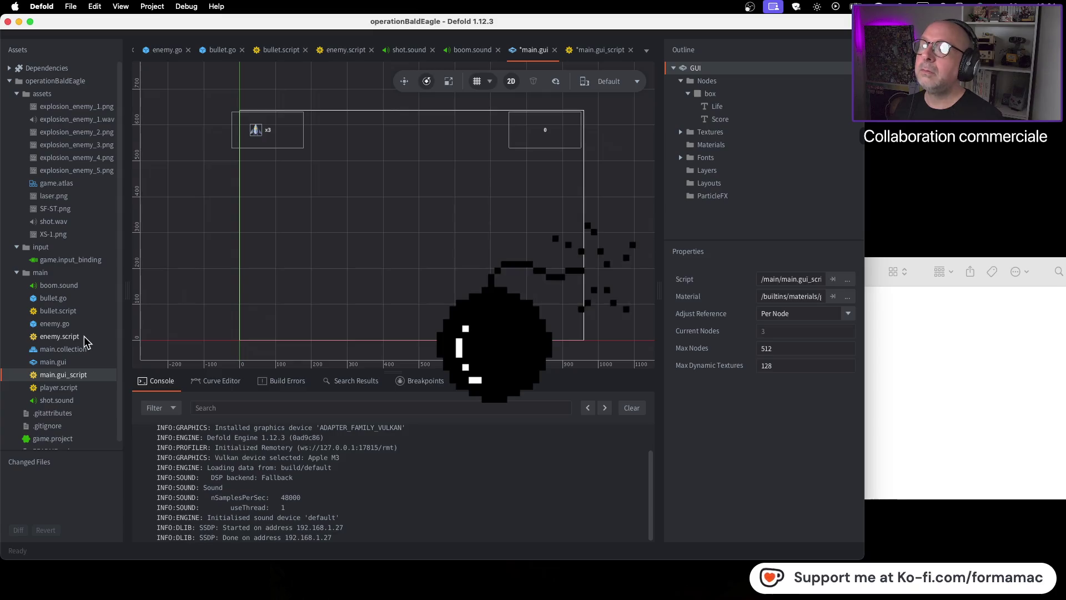
pyautogui.click(344, 50)
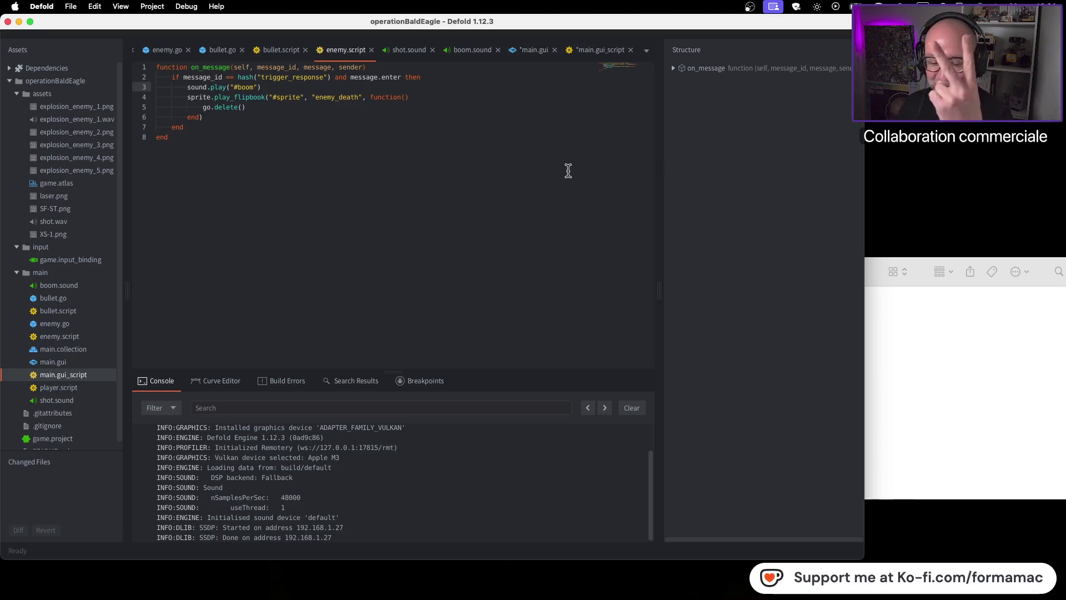
# Step: Watch the tutorial's enemy.script changes, rewinding the video to 14:05
pyautogui.press('super+Tab')
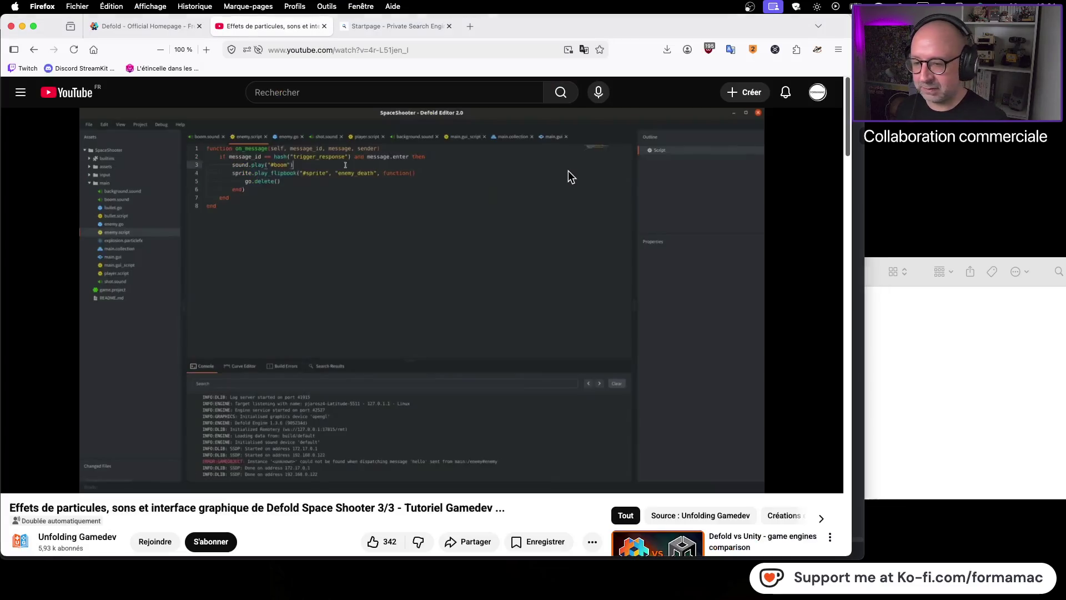
pyautogui.press('super+Tab')
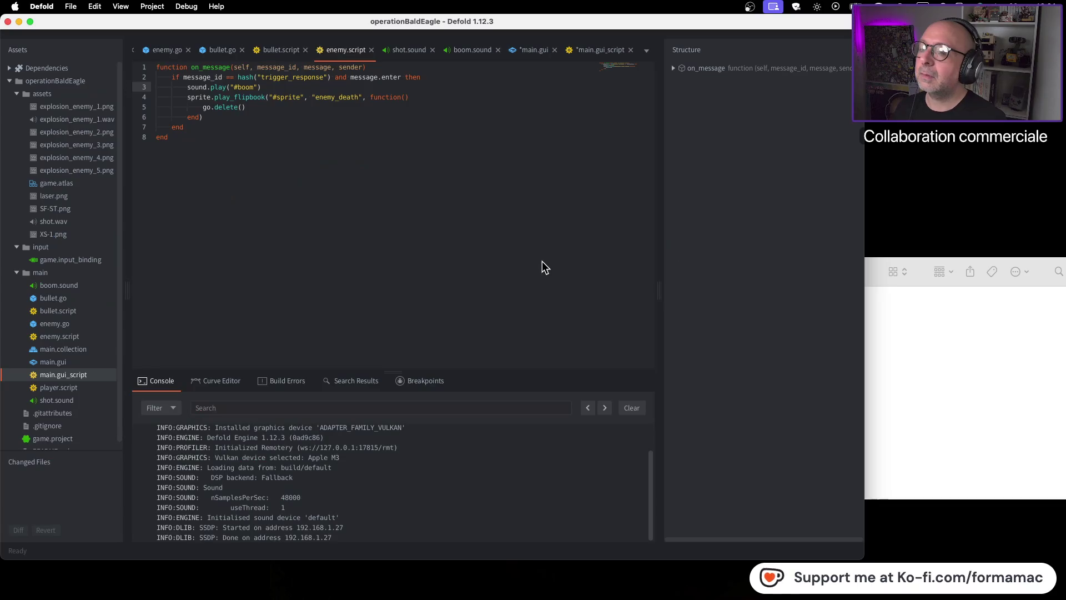
pyautogui.press('super+Tab')
pyautogui.click(548, 255)
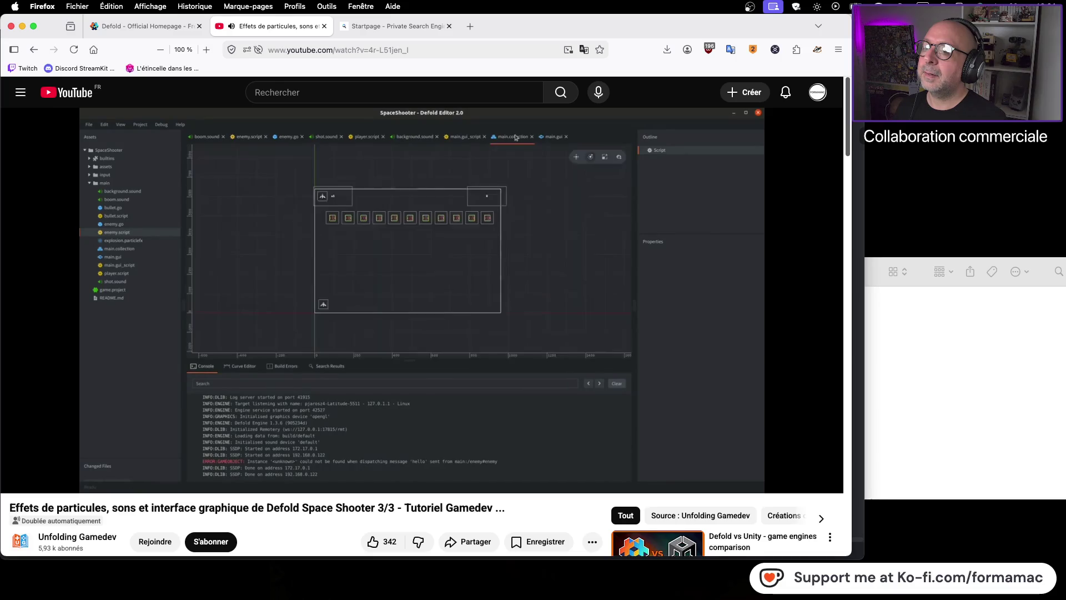
pyautogui.click(519, 264)
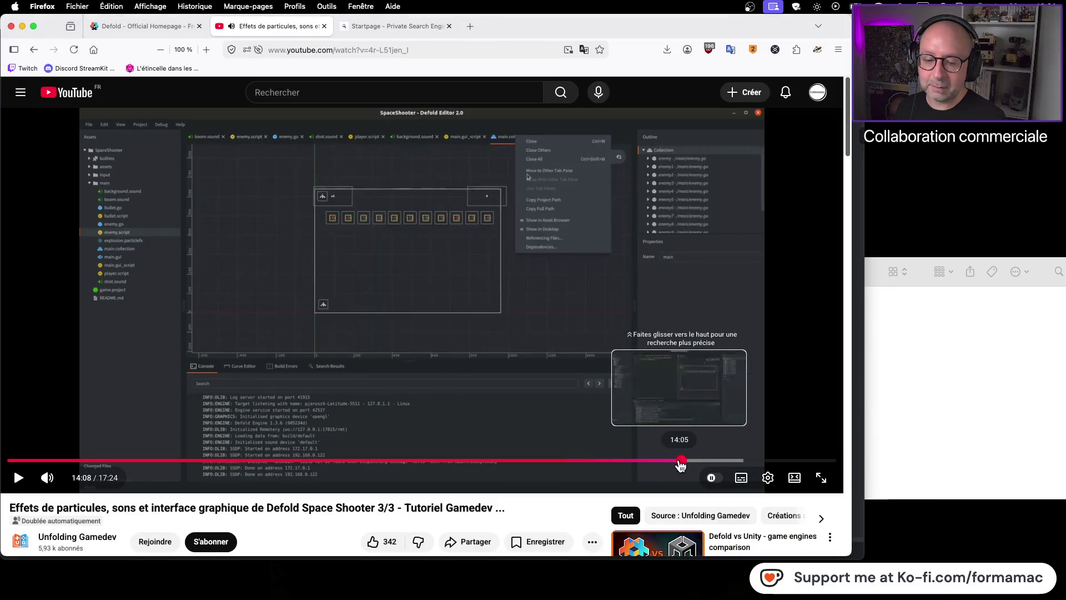
pyautogui.click(680, 461)
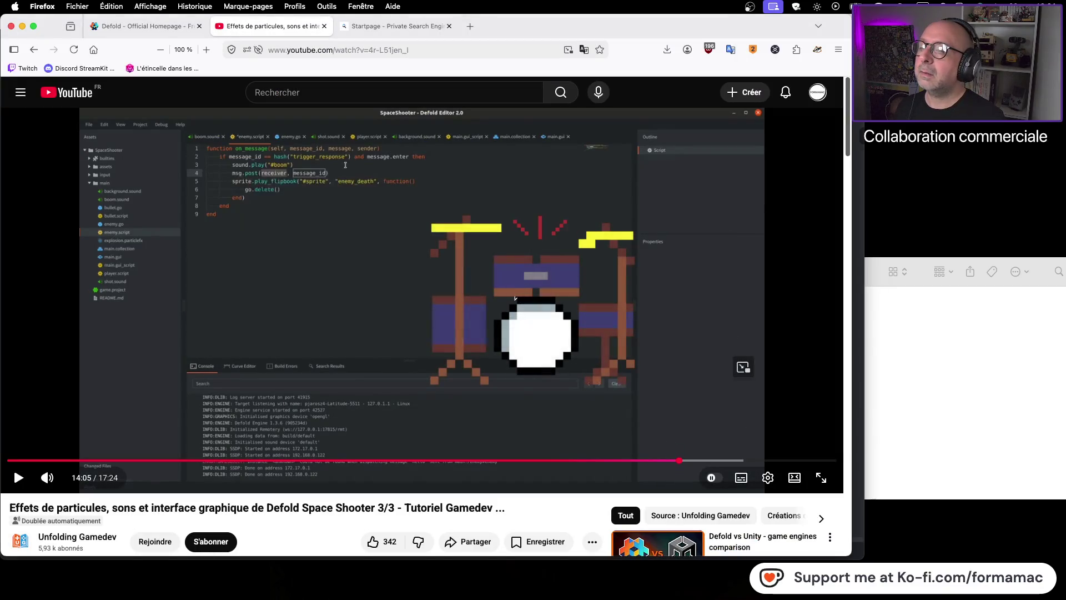
pyautogui.press('super+Tab')
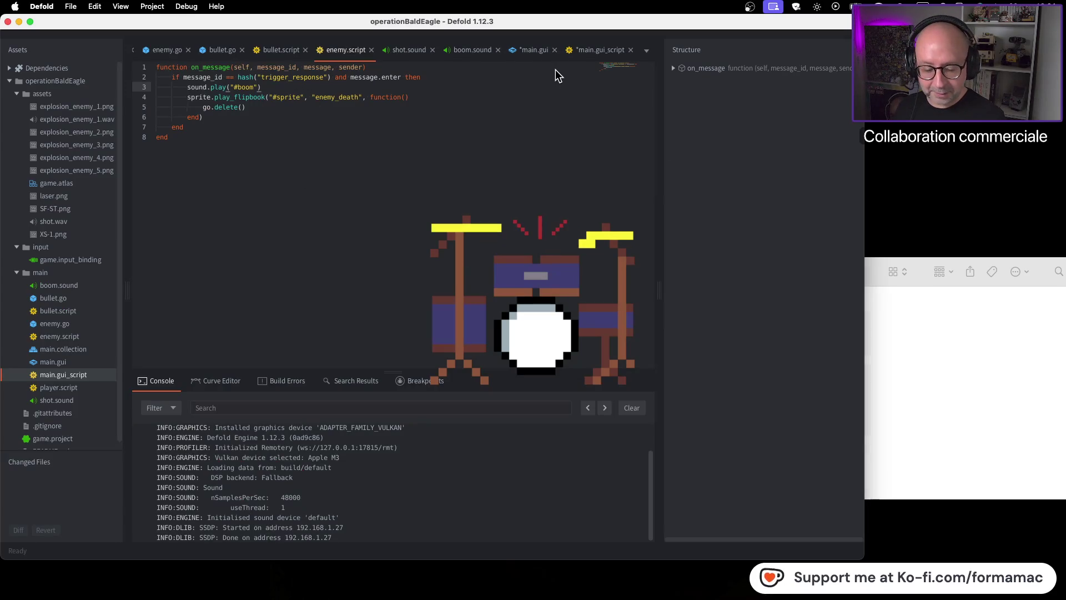
# Step: Add a new line after sound.play("#boom") holding msg.post(receiver, message_id, message)
pyautogui.press('Return')
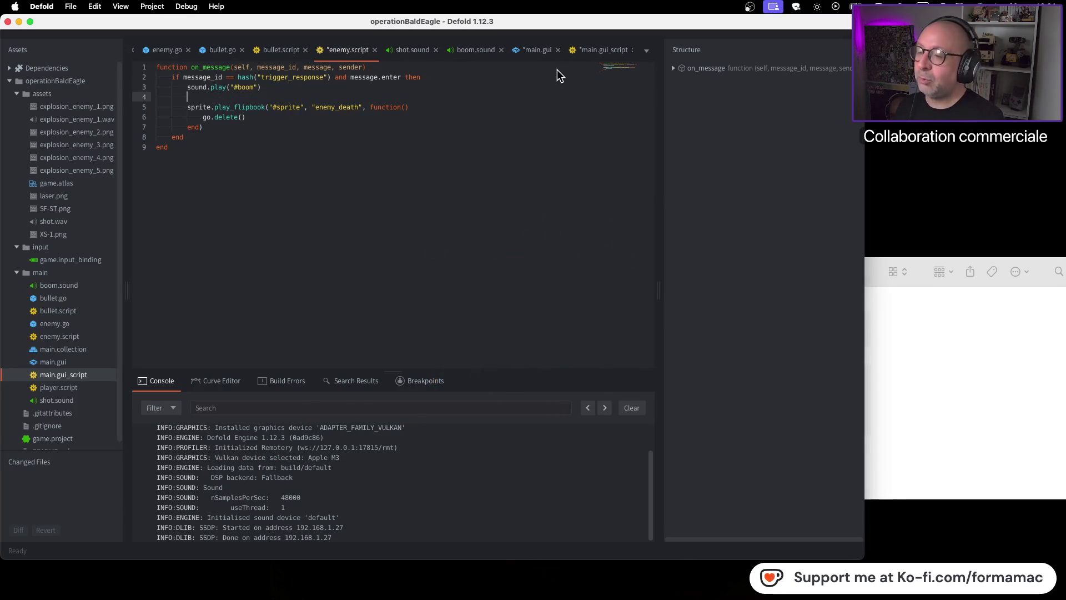
pyautogui.press('super+Tab')
pyautogui.press('super+Tab')
pyautogui.write('m')
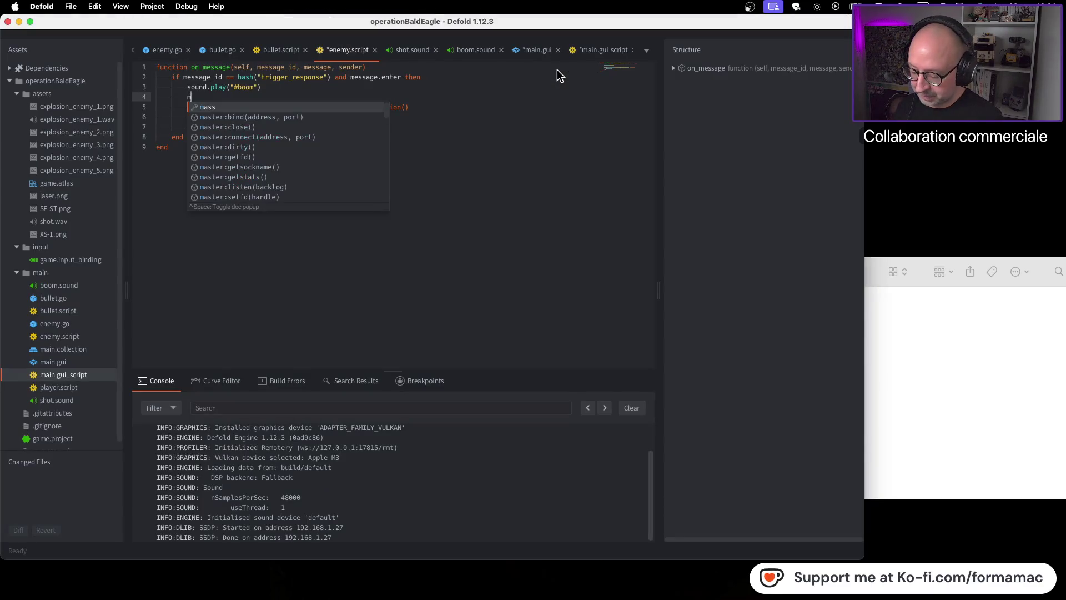
pyautogui.write('sg.post')
pyautogui.press('Return')
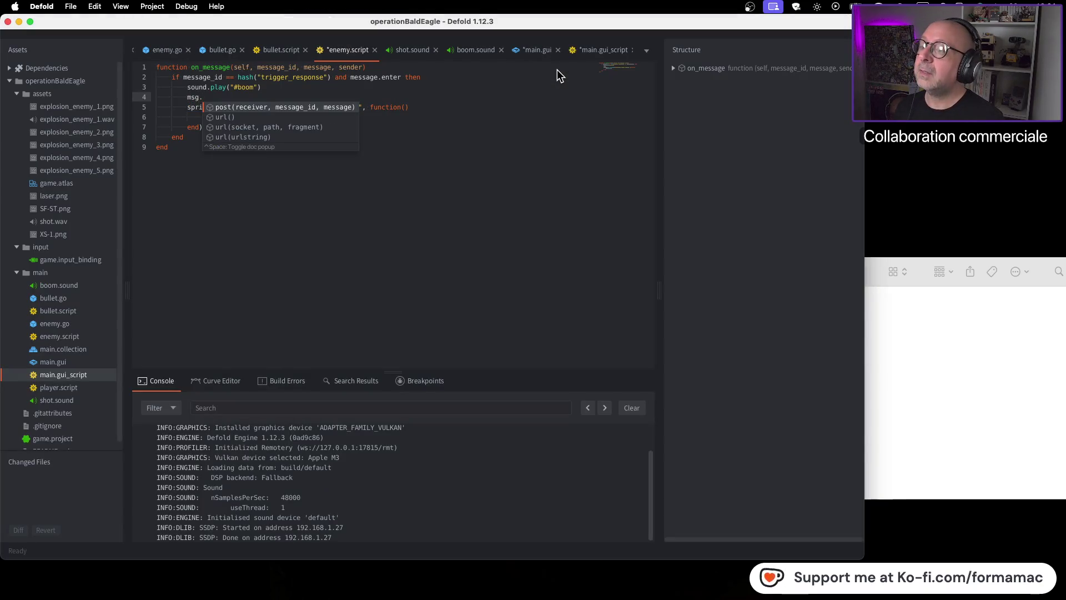
pyautogui.press('super+Tab')
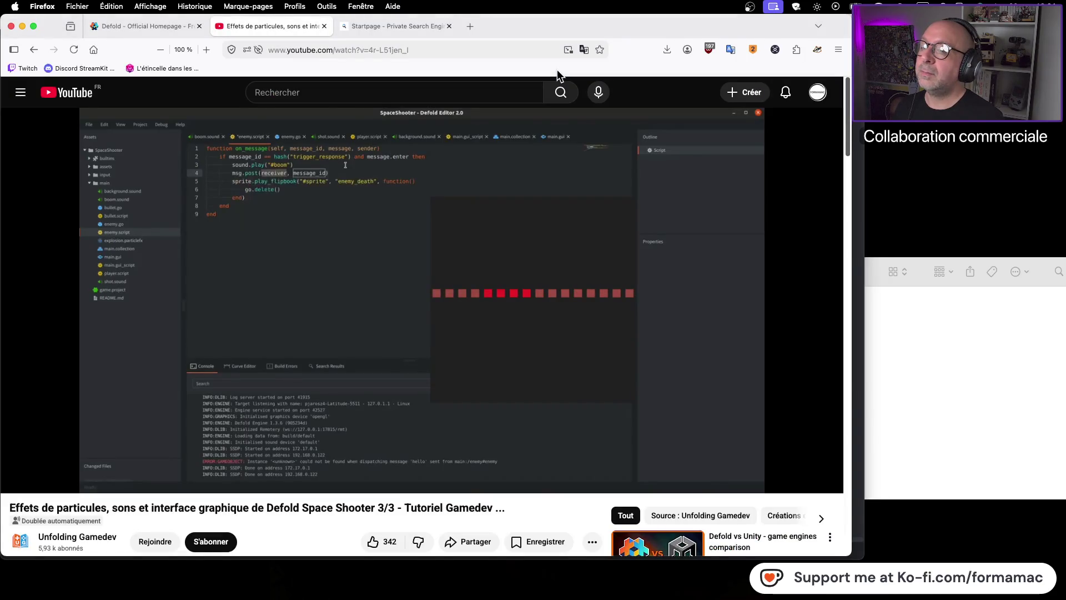
pyautogui.press('super+Tab')
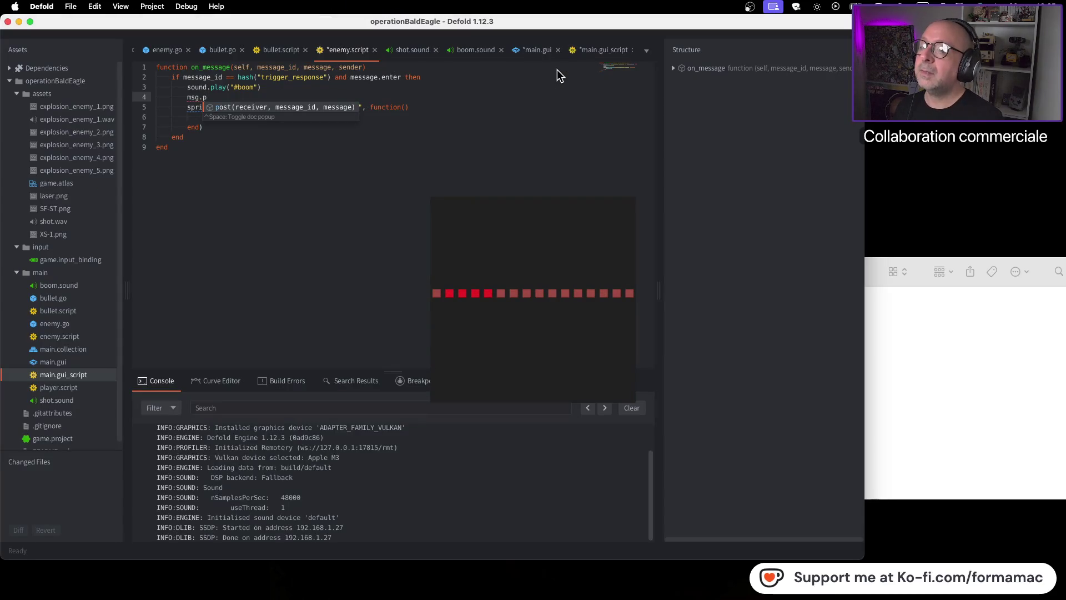
pyautogui.press('Return')
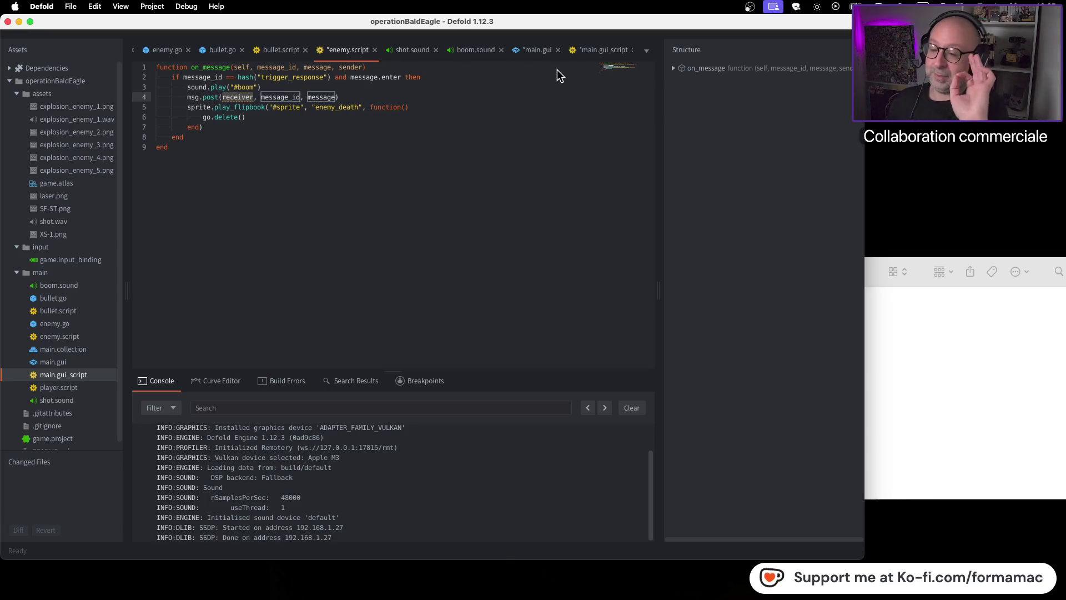
pyautogui.press('super+Tab')
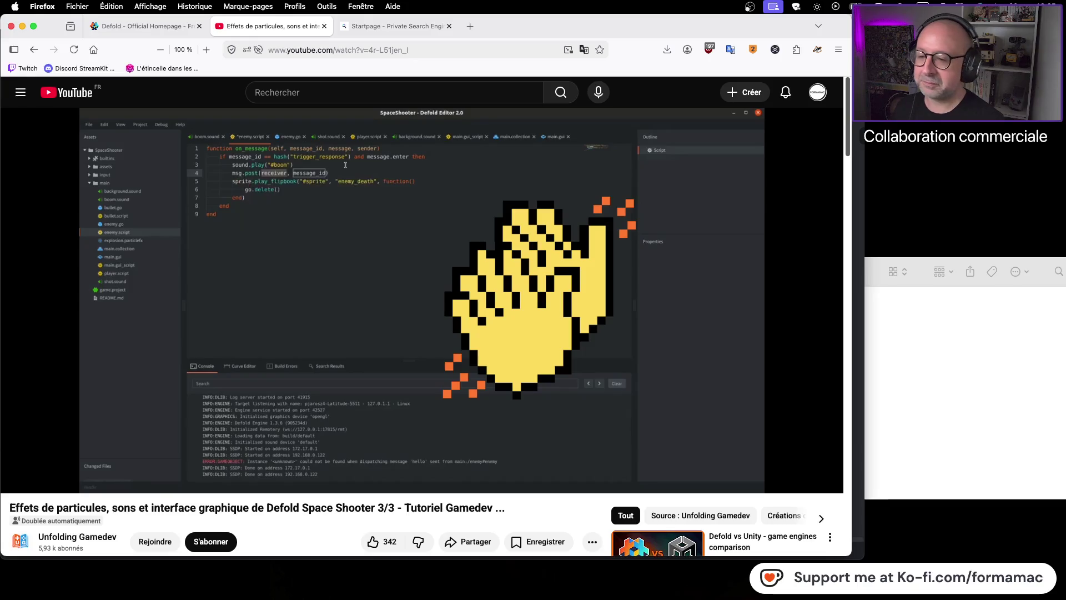
# Step: Play the tutorial on to 14:32, showing msg.post("interface#main", "hello")
pyautogui.press('super+Tab')
pyautogui.press('super+Tab')
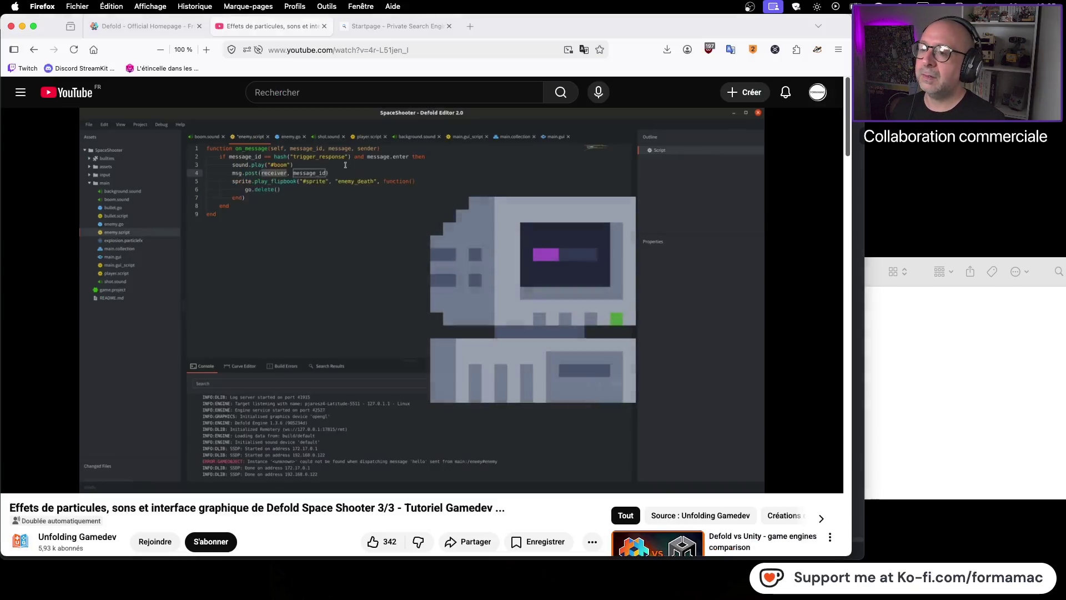
pyautogui.click(399, 245)
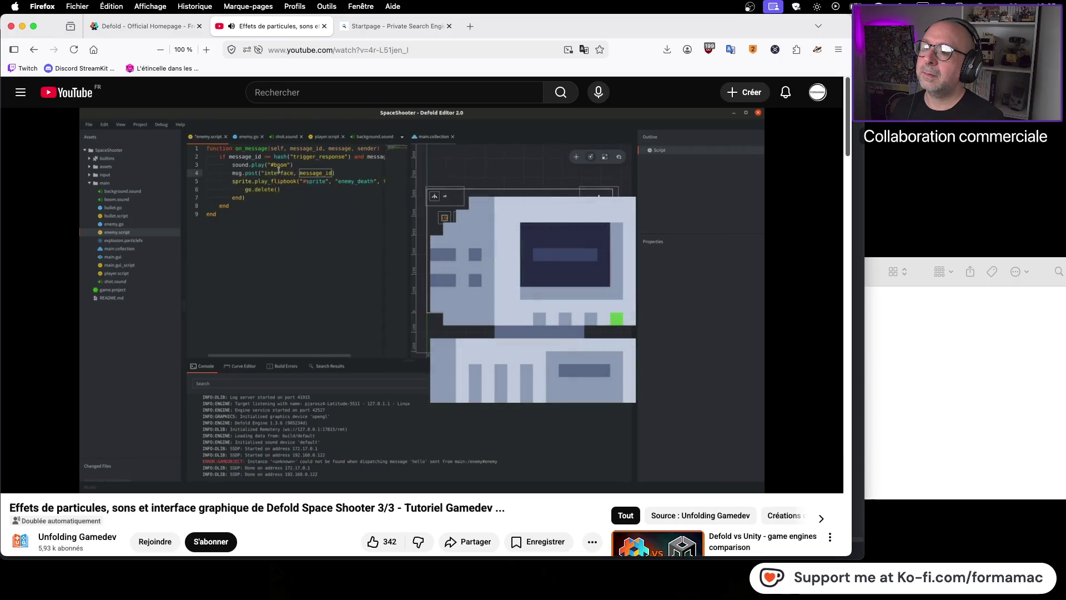
pyautogui.click(334, 251)
pyautogui.click(334, 251)
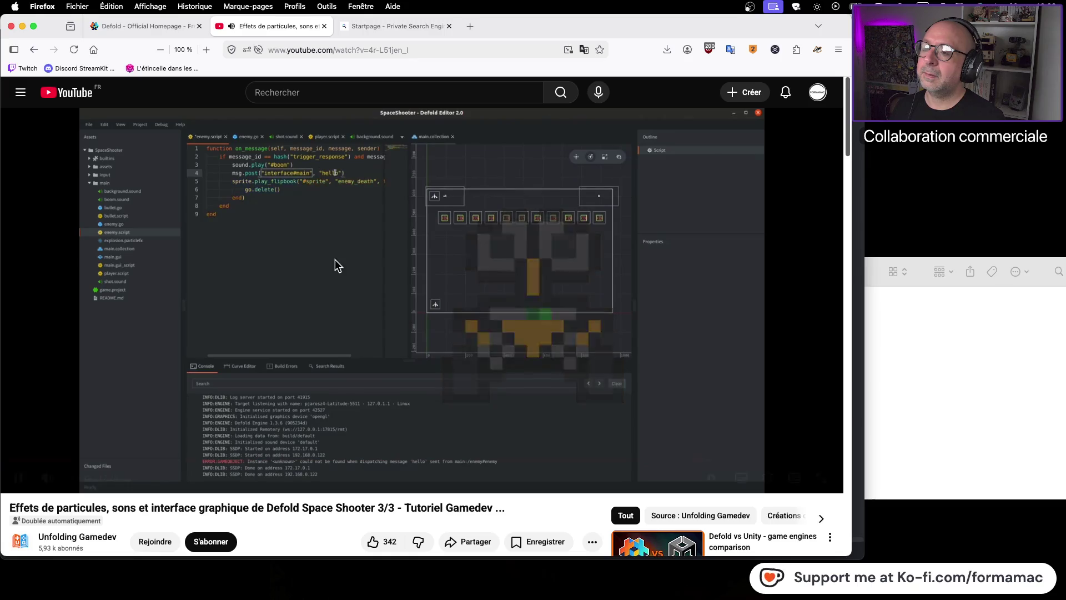
pyautogui.click(470, 239)
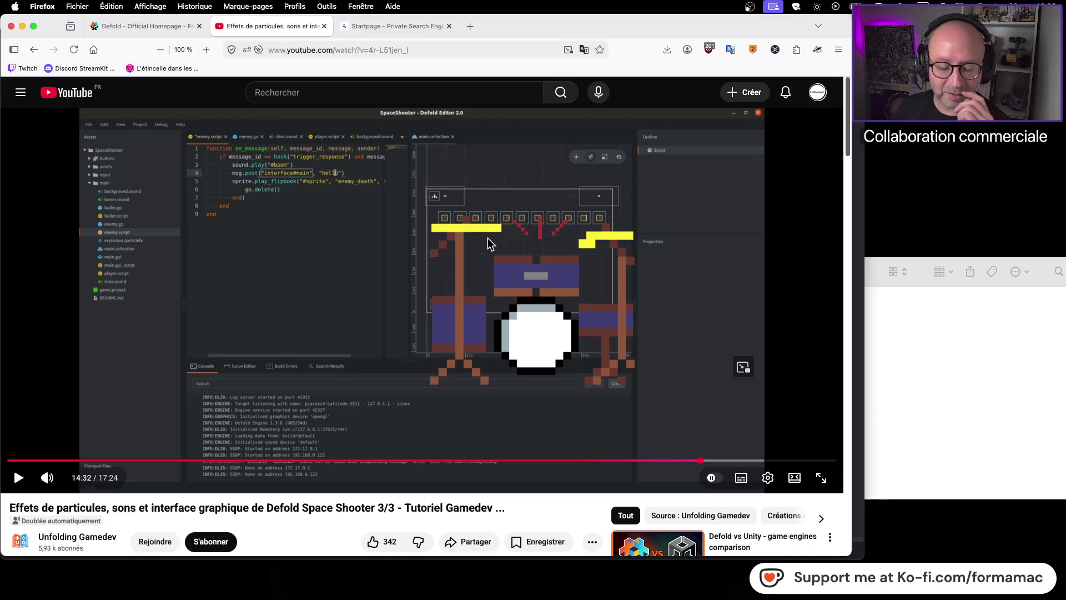
pyautogui.click(489, 241)
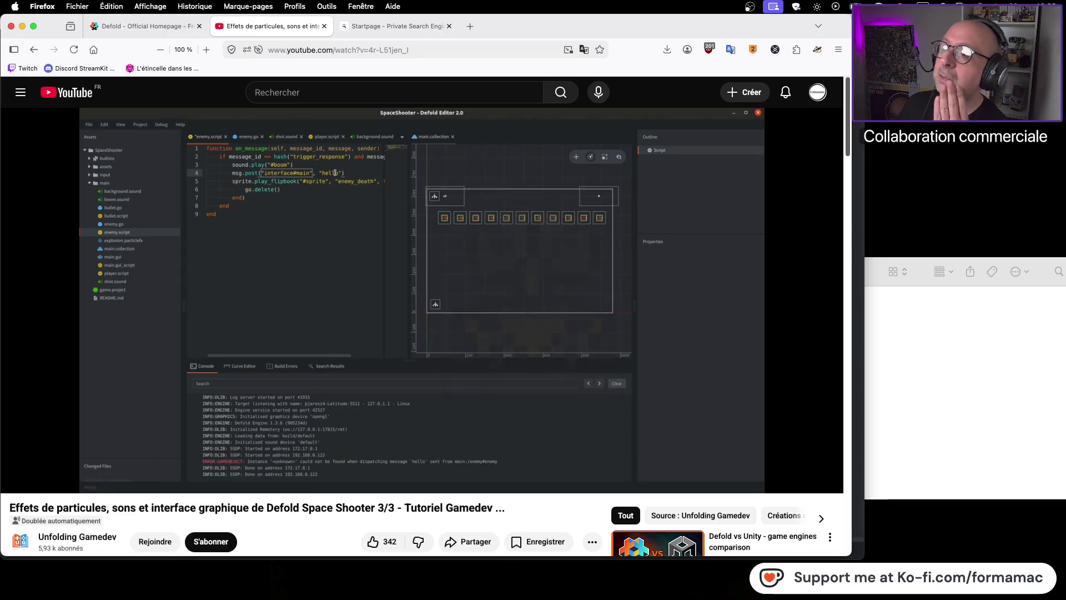
pyautogui.press('super+Tab')
pyautogui.press('super+Tab')
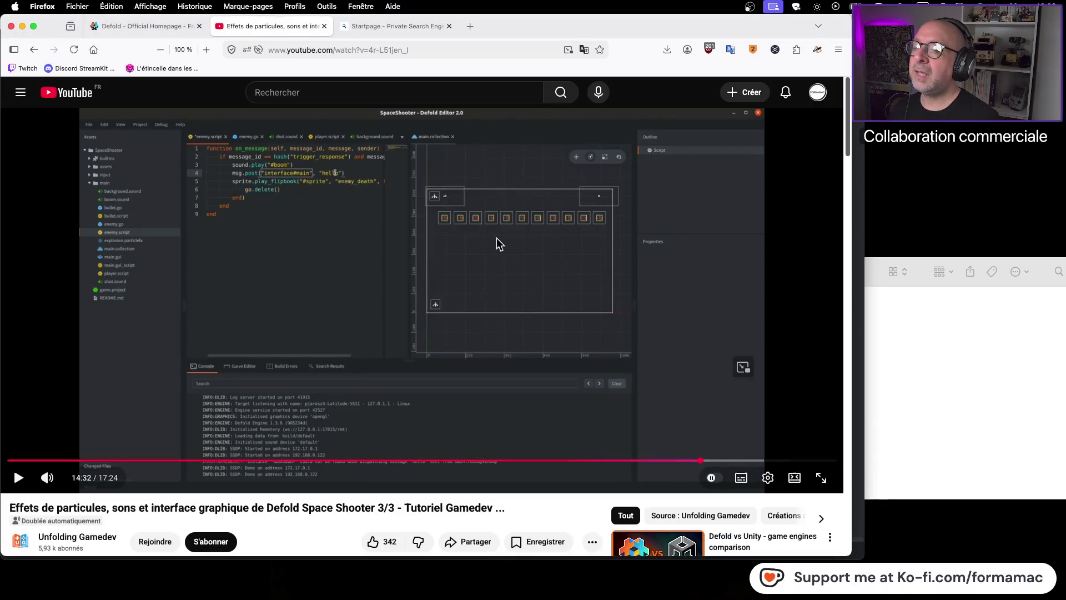
pyautogui.press('super+Tab')
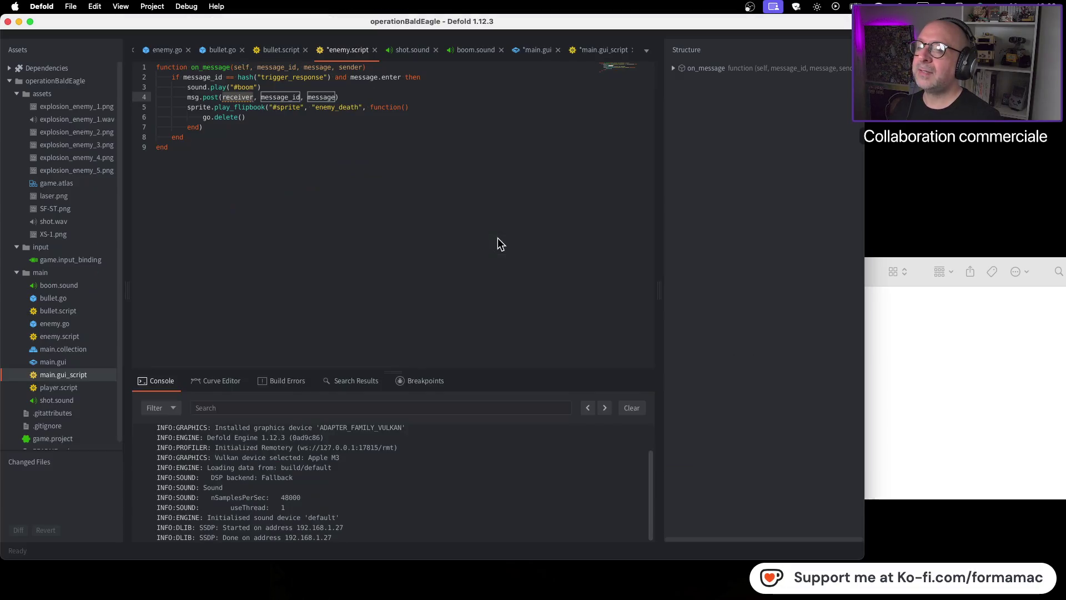
# Step: Fill in "interface#main" as the receiver and clear the message_id placeholder
pyautogui.write('"interface')
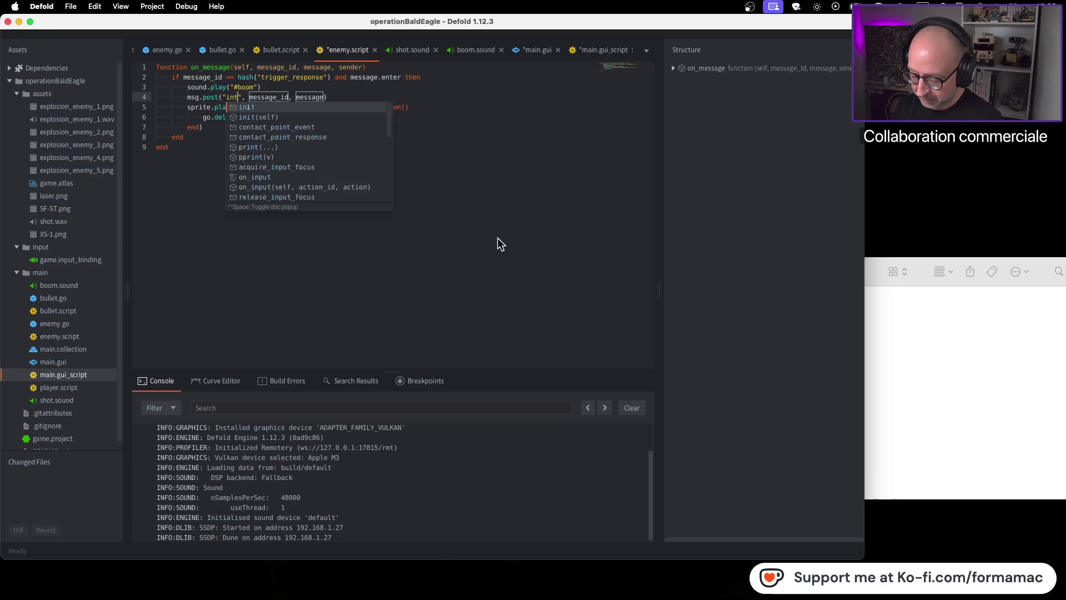
pyautogui.write('#')
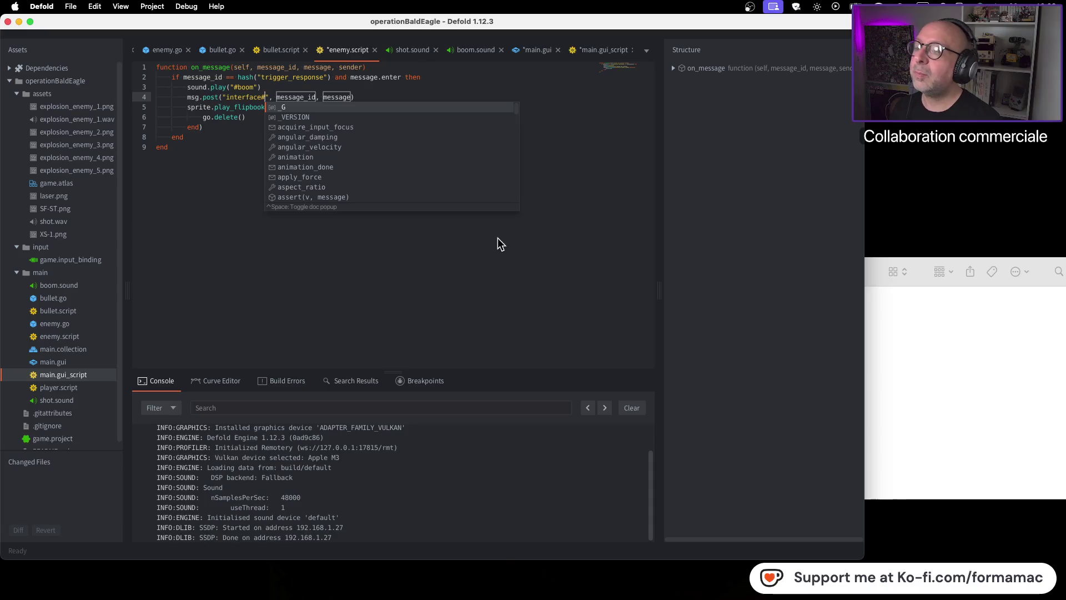
pyautogui.write('m')
pyautogui.write('ain')
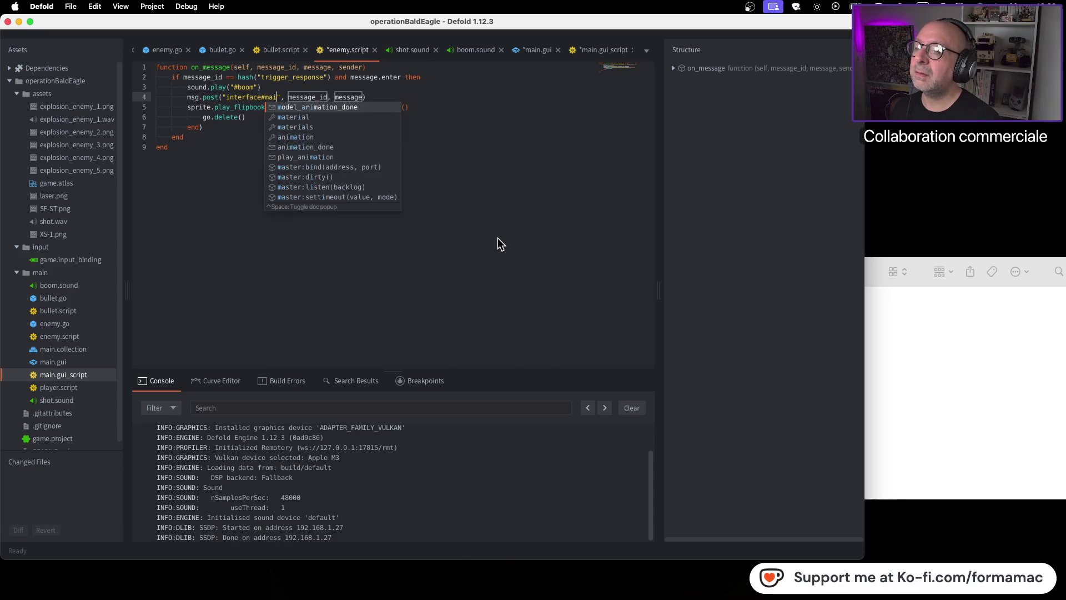
pyautogui.press('super+Tab')
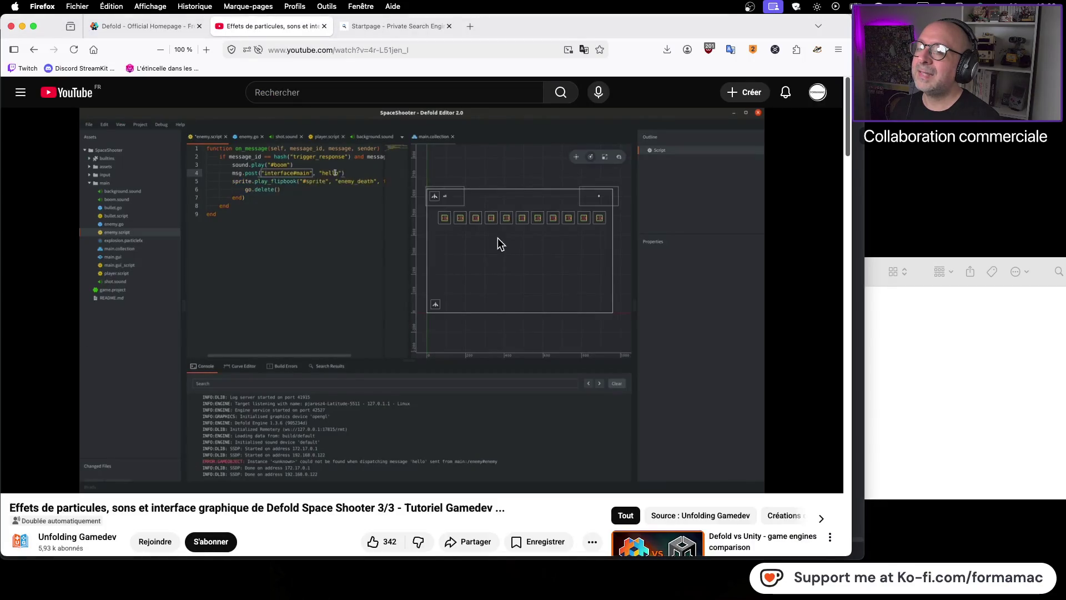
pyautogui.press('super+Tab')
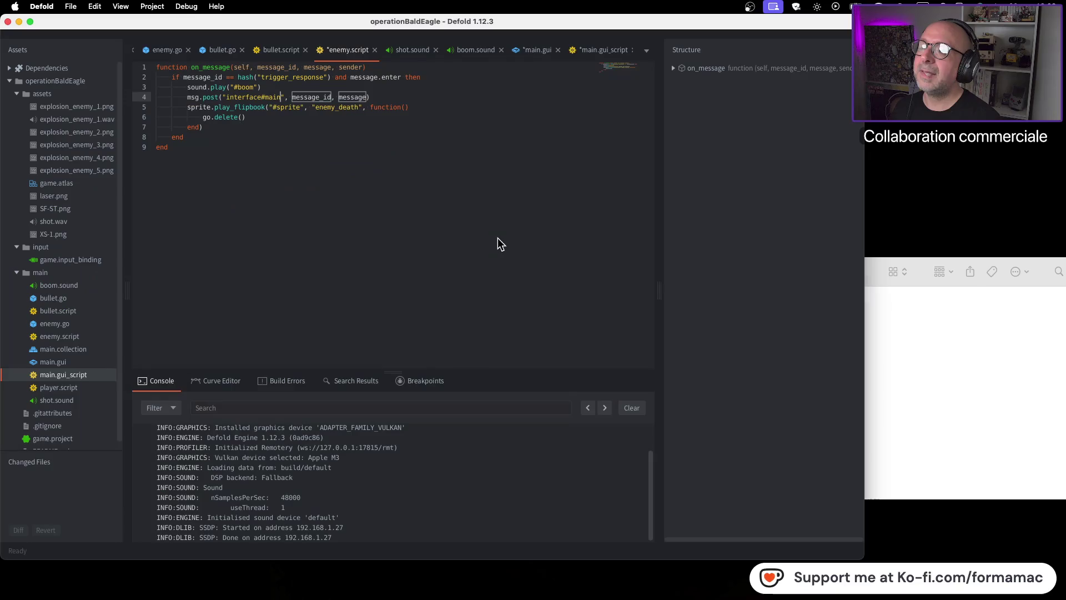
pyautogui.press('Tab')
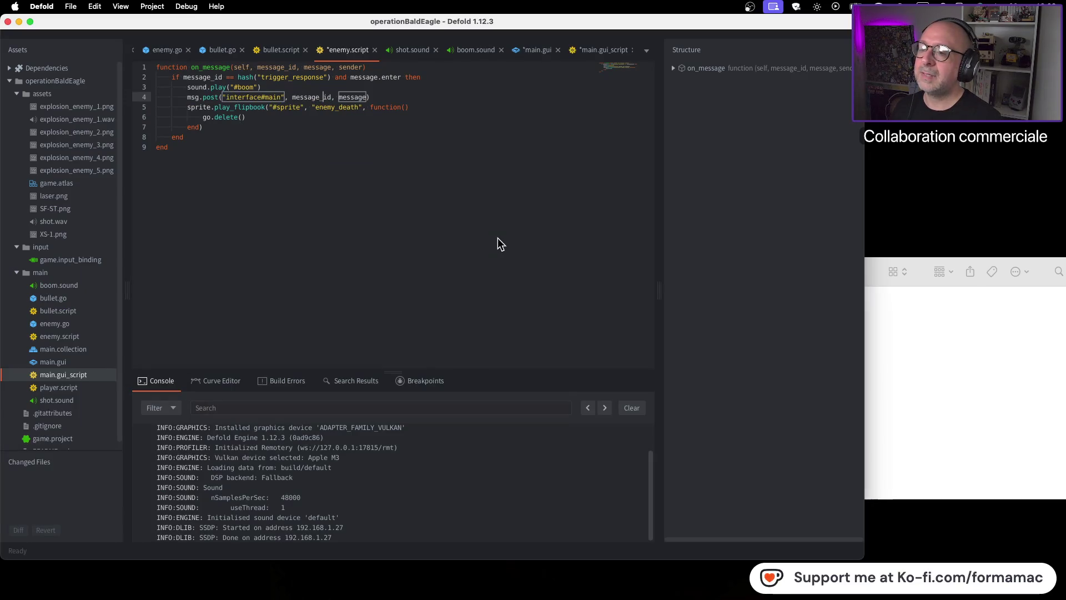
pyautogui.press('BackSpace')
pyautogui.press('BackSpace')
pyautogui.press('BackSpace')
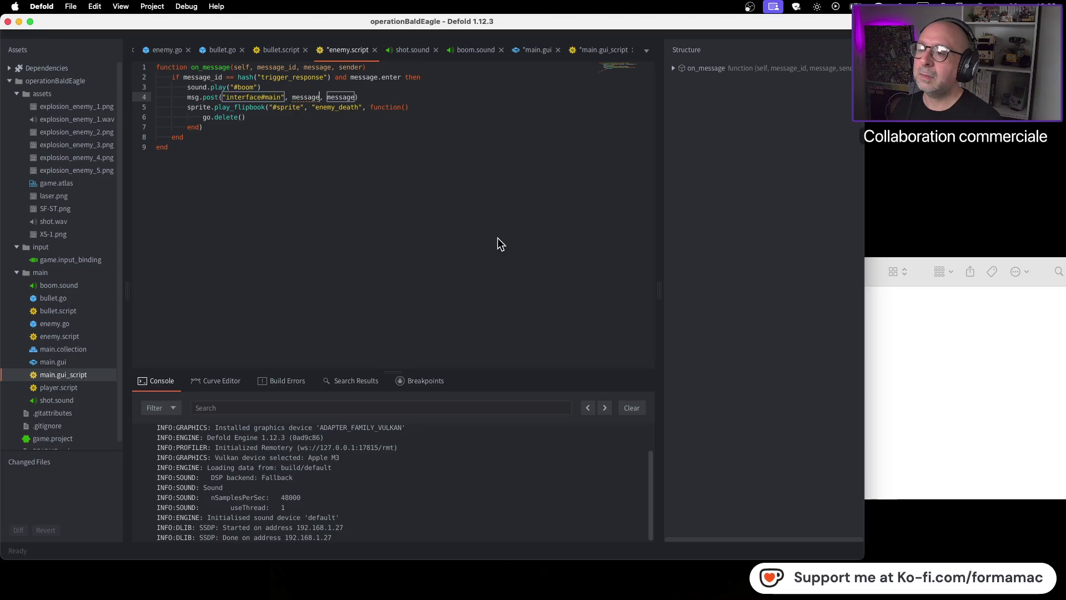
# Step: Enter "help" as the message and drop the extra message argument
pyautogui.press('super+Tab')
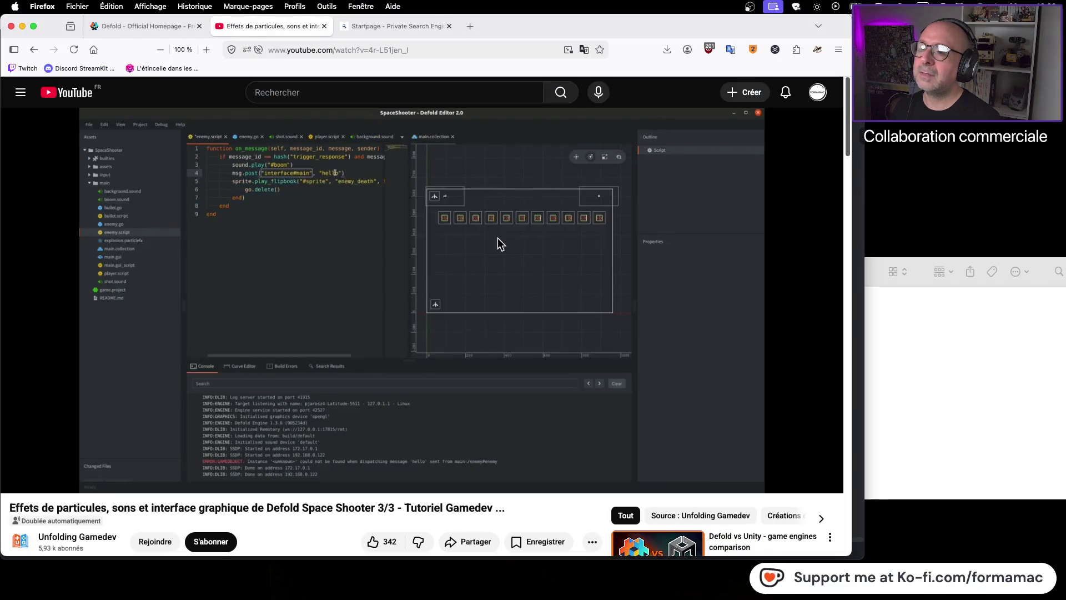
pyautogui.press('super+Tab')
pyautogui.write('"help')
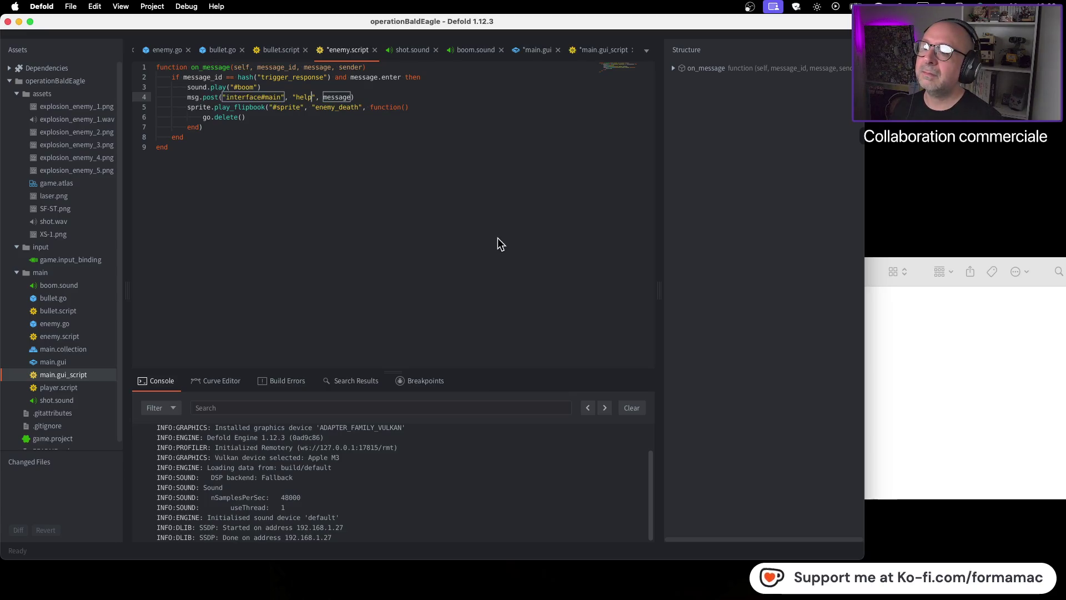
pyautogui.press('Right')
pyautogui.press('Right')
pyautogui.press('Right')
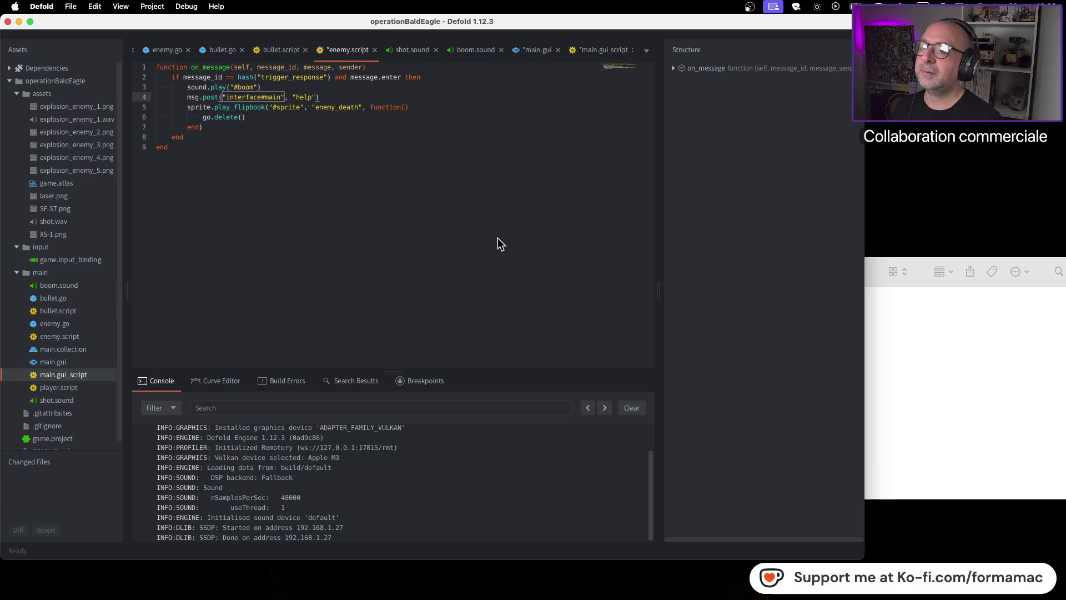
# Step: Correct the message string from "help" to "hello", checking against the tutorial at 14:43
pyautogui.press('super+Tab')
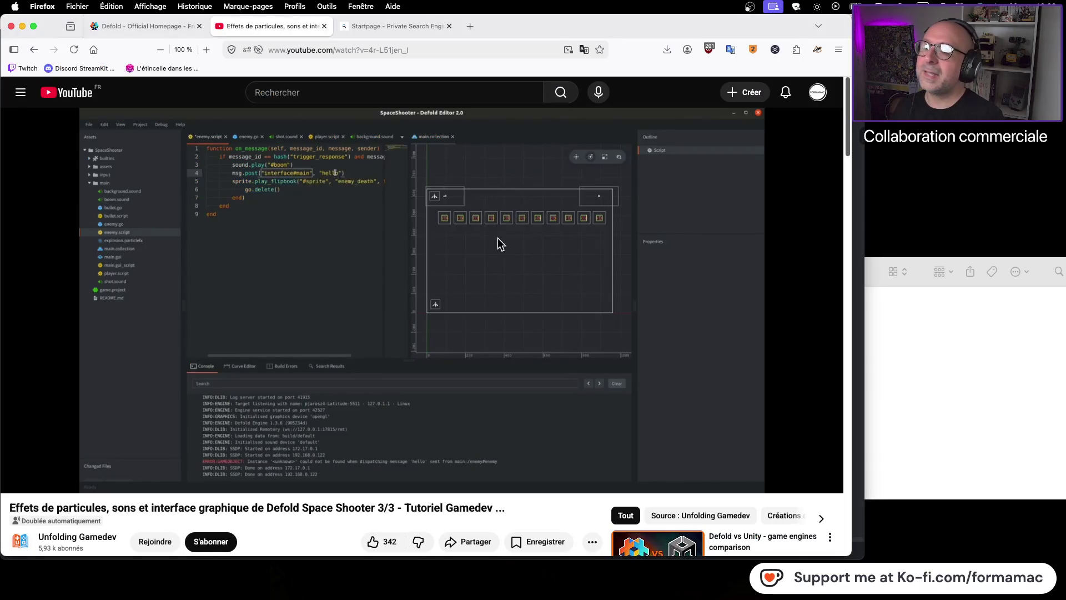
pyautogui.press('super+Tab')
pyautogui.press('BackSpace')
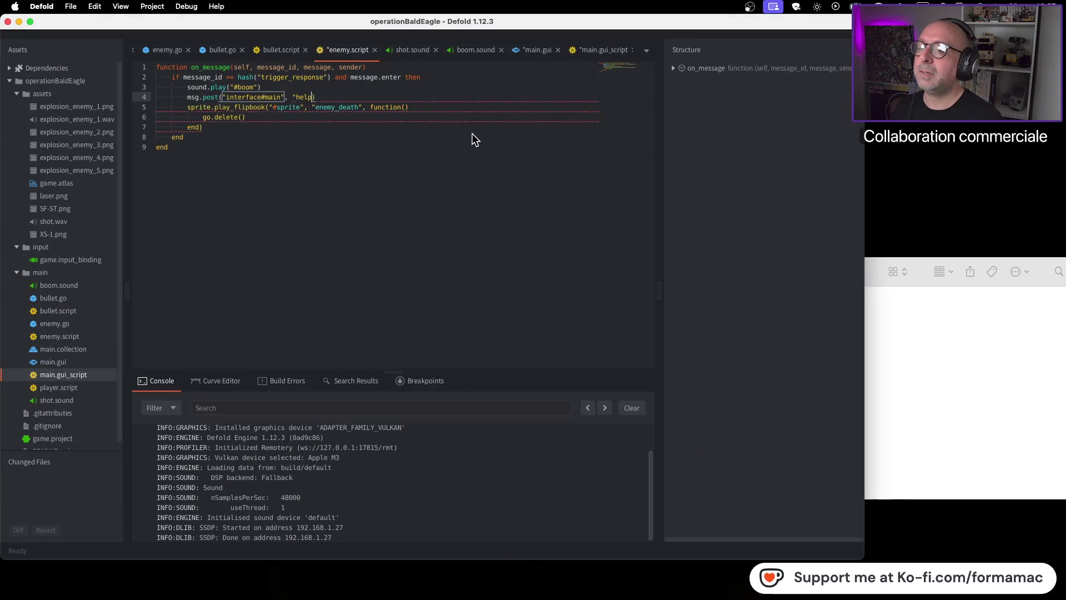
pyautogui.press('BackSpace')
pyautogui.write('lo')
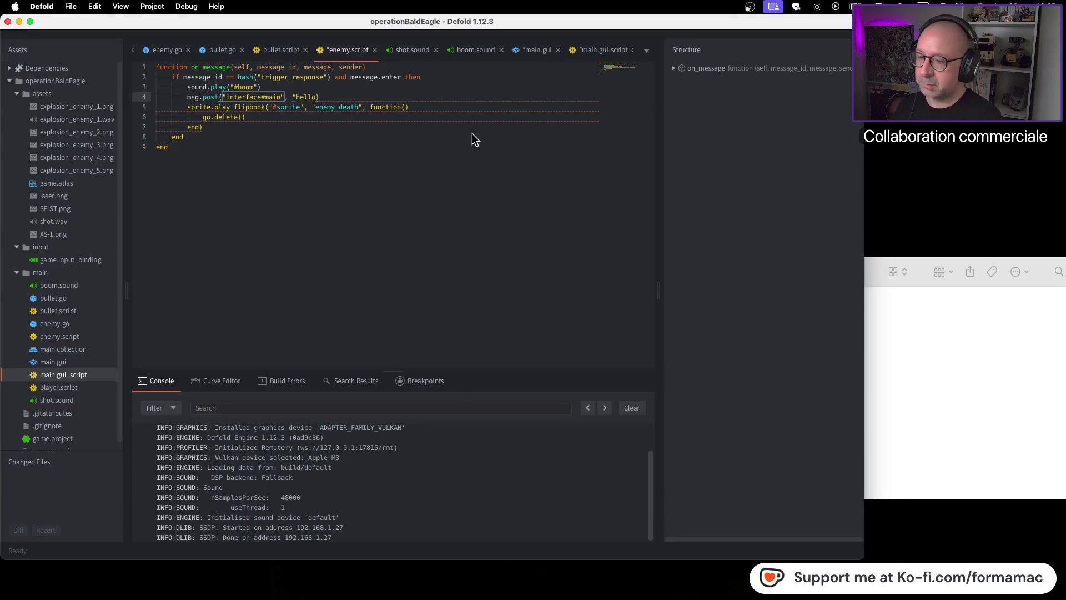
pyautogui.write('"')
pyautogui.click(452, 342)
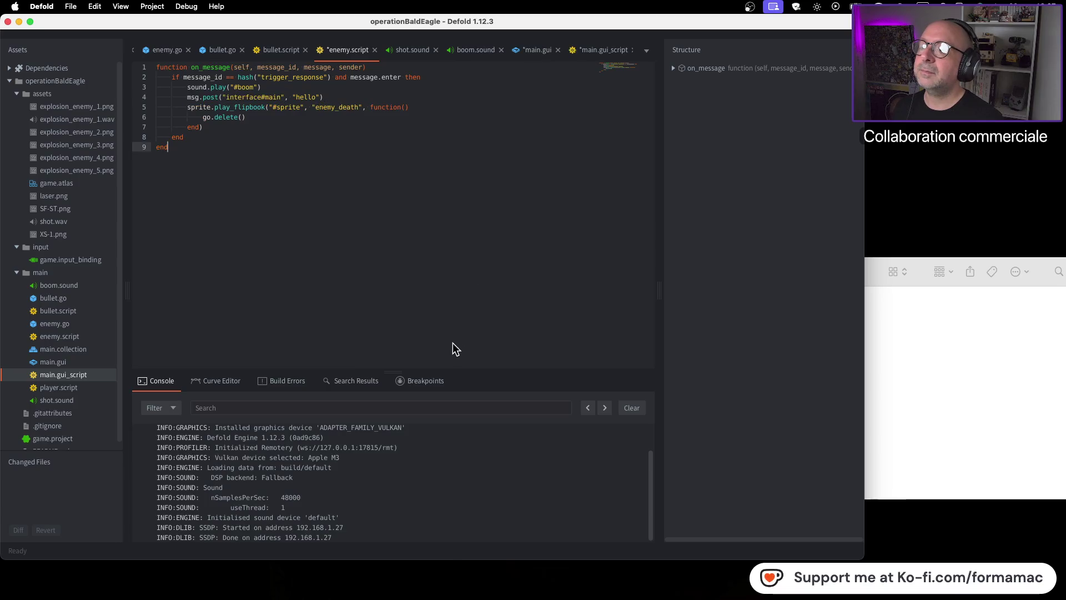
pyautogui.press('super+Tab')
pyautogui.click(475, 234)
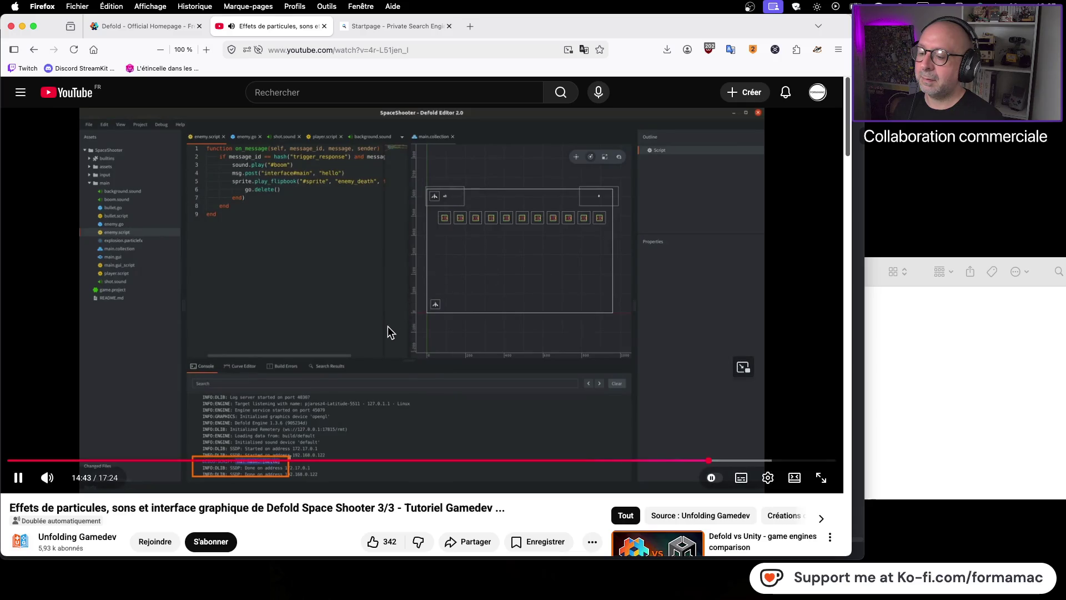
pyautogui.click(388, 325)
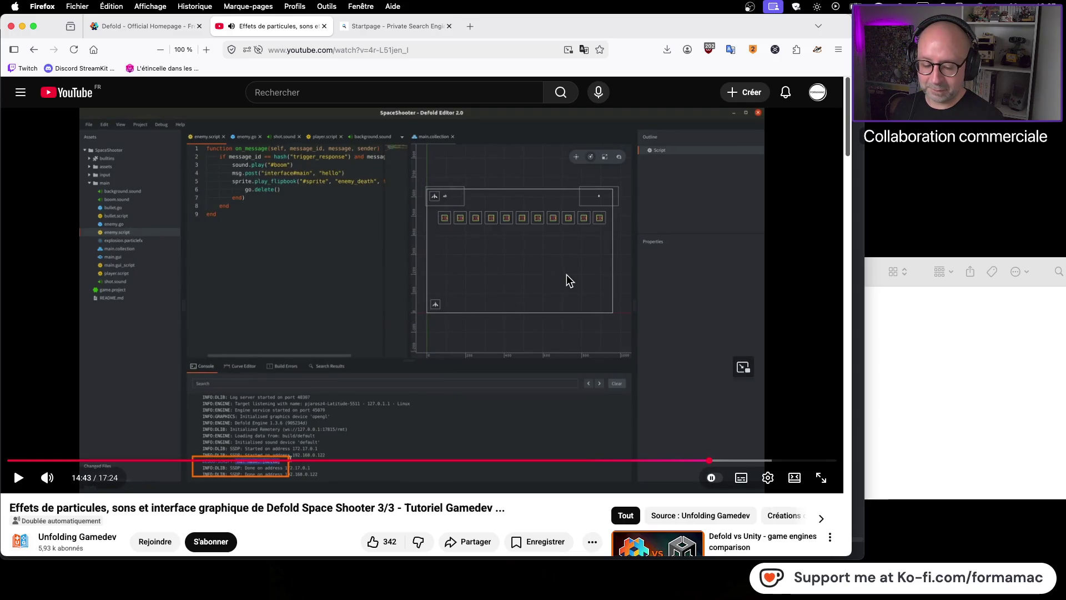
pyautogui.press('super+Tab')
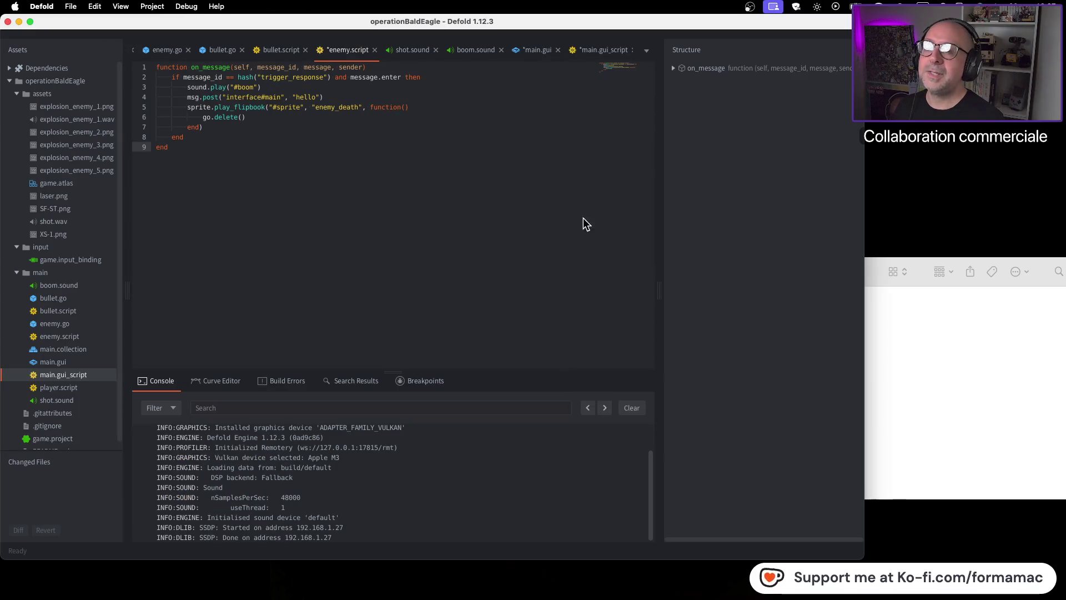
# Step: Build and run the game with Cmd+B, shoot several enemies, then quit it
pyautogui.press('super+b')
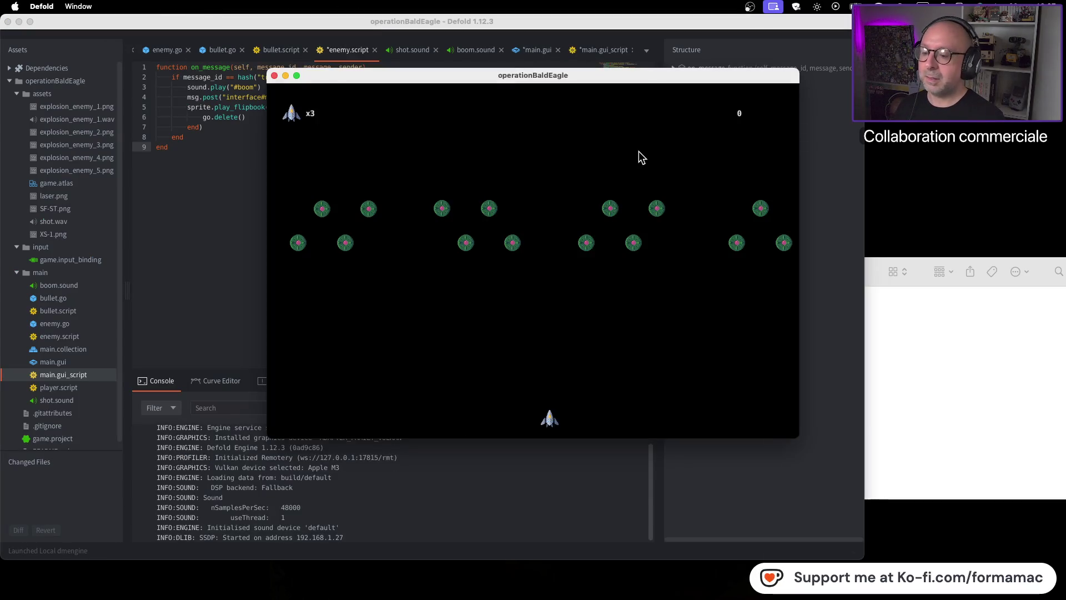
pyautogui.press('space')
pyautogui.press('Left')
pyautogui.press('Left')
pyautogui.press('space')
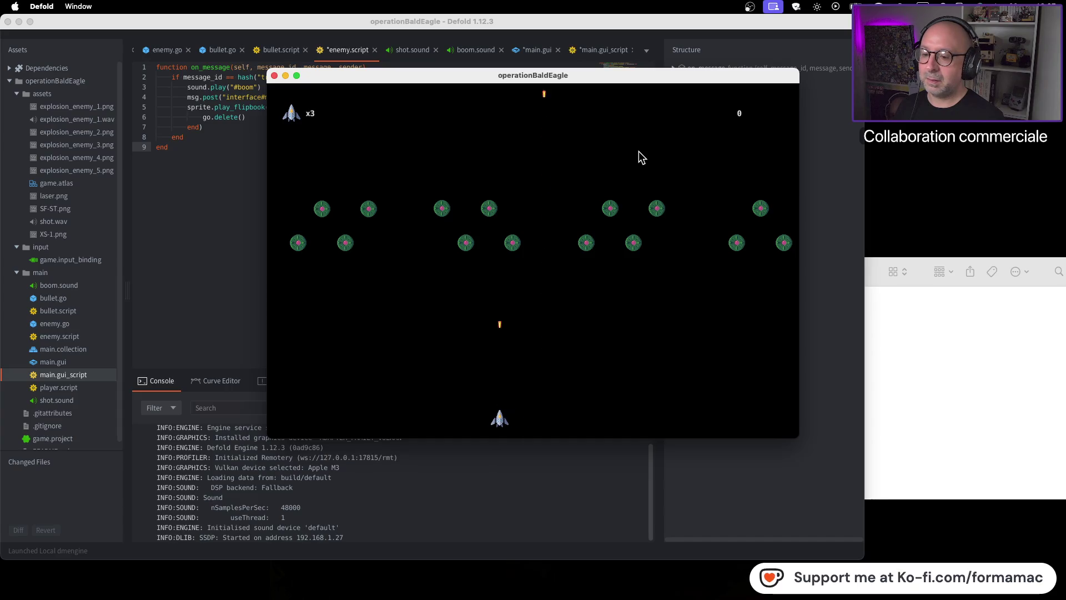
pyautogui.press('space')
pyautogui.press('space')
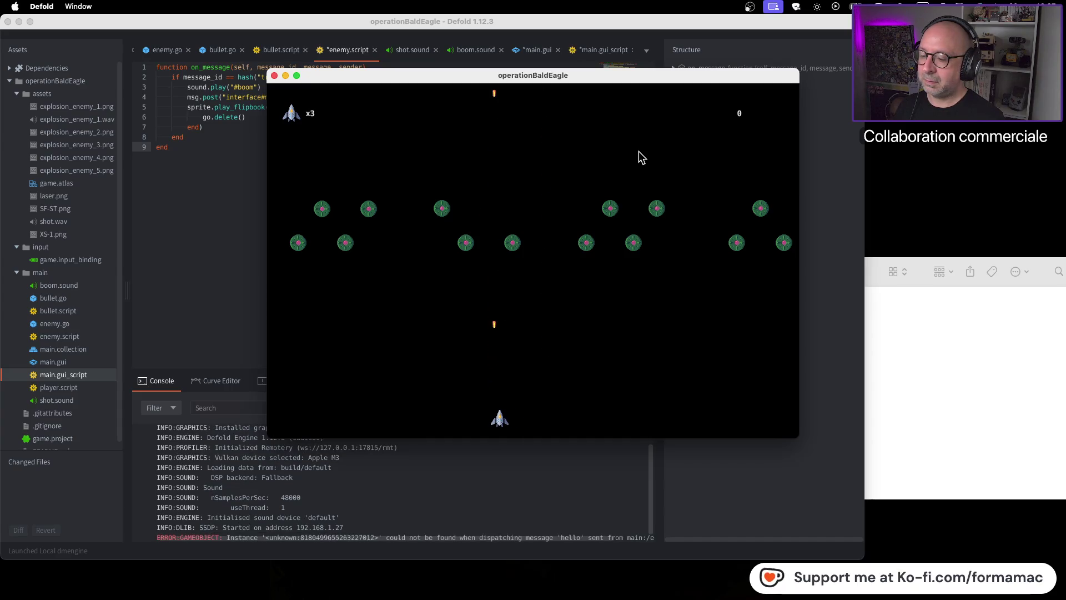
pyautogui.press('space')
pyautogui.press('space')
pyautogui.press('Right')
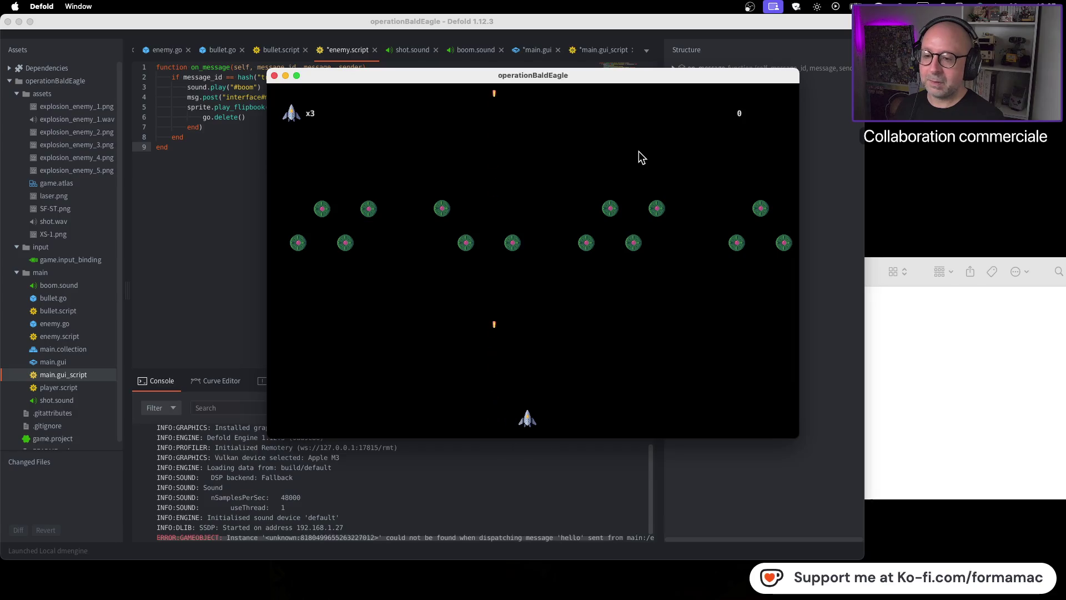
pyautogui.press('space')
pyautogui.press('Left')
pyautogui.press('space')
pyautogui.press('Left')
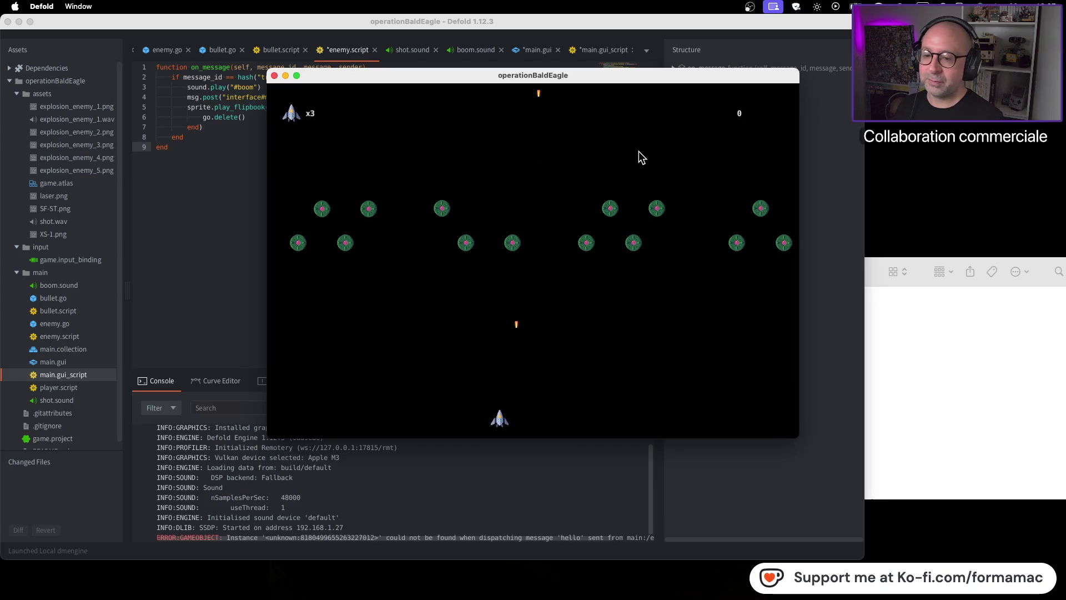
pyautogui.press('space')
pyautogui.press('space')
pyautogui.press('Left')
pyautogui.press('space')
pyautogui.press('space')
pyautogui.press('Left')
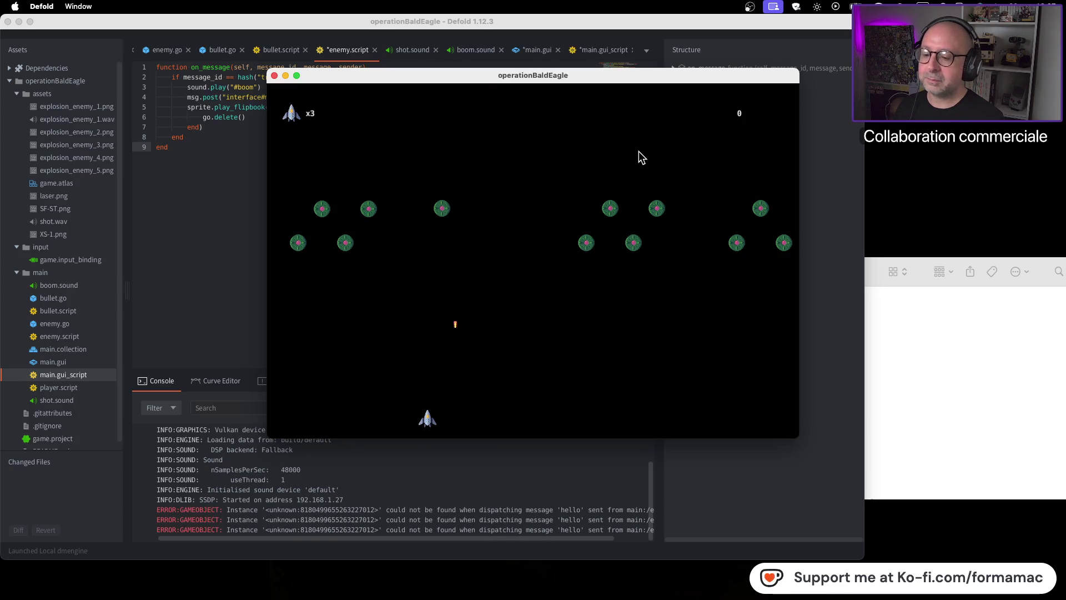
pyautogui.press('space')
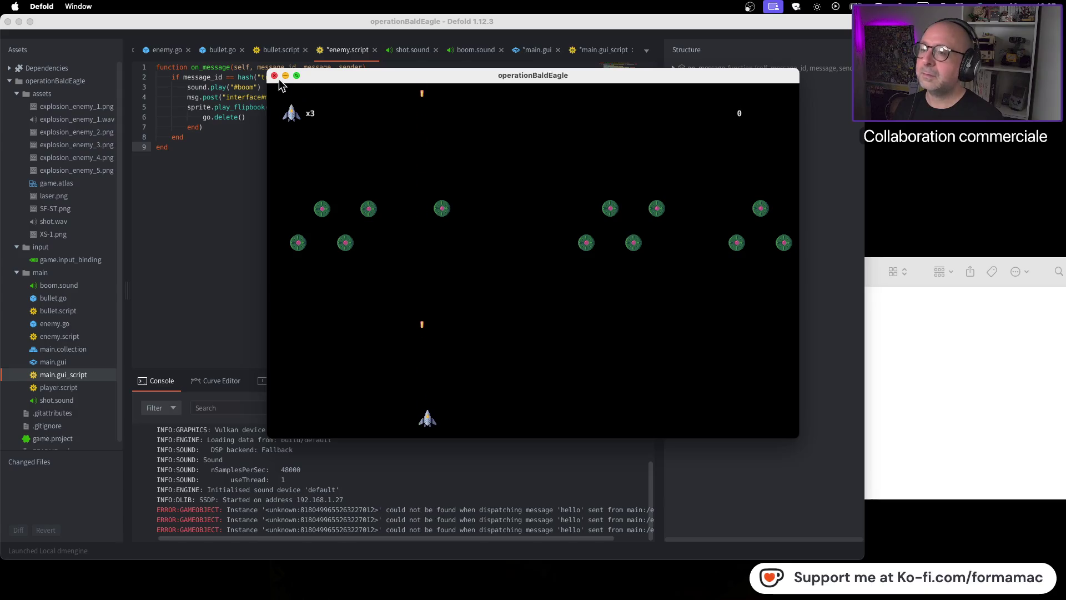
pyautogui.press('super+q')
pyautogui.press('super+Tab')
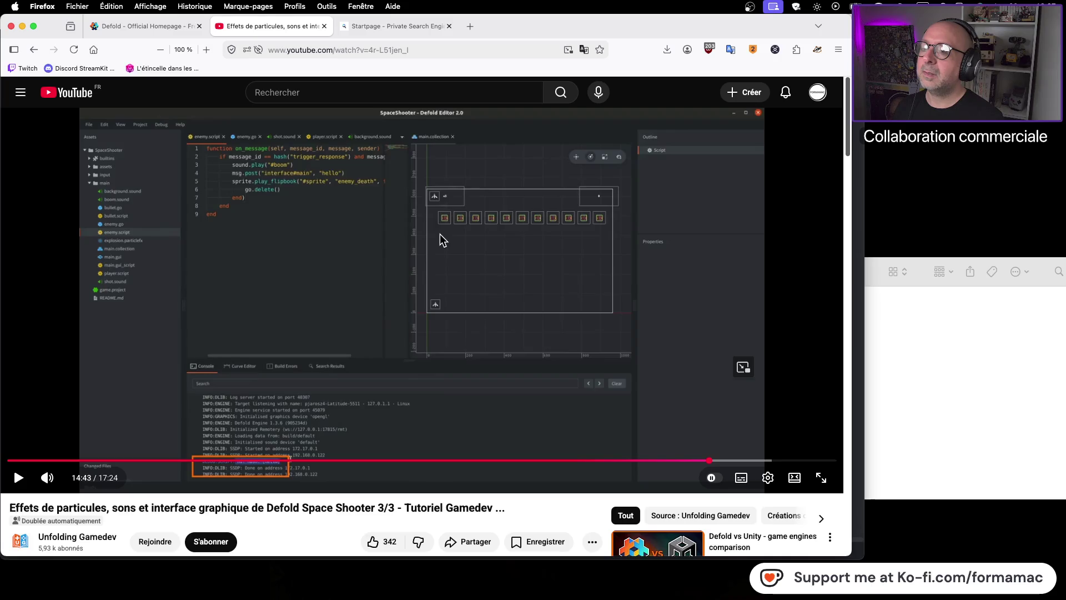
# Step: Expand on_message in the outline and follow the tutorial to 14:59
pyautogui.press('super+Tab')
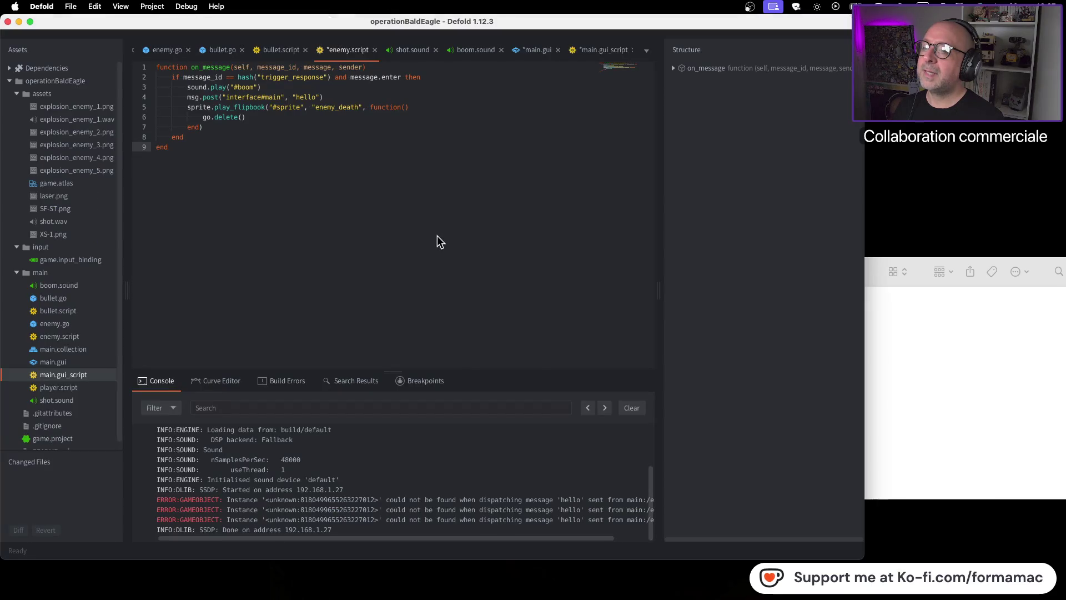
pyautogui.press('super+Tab')
pyautogui.press('super+Tab')
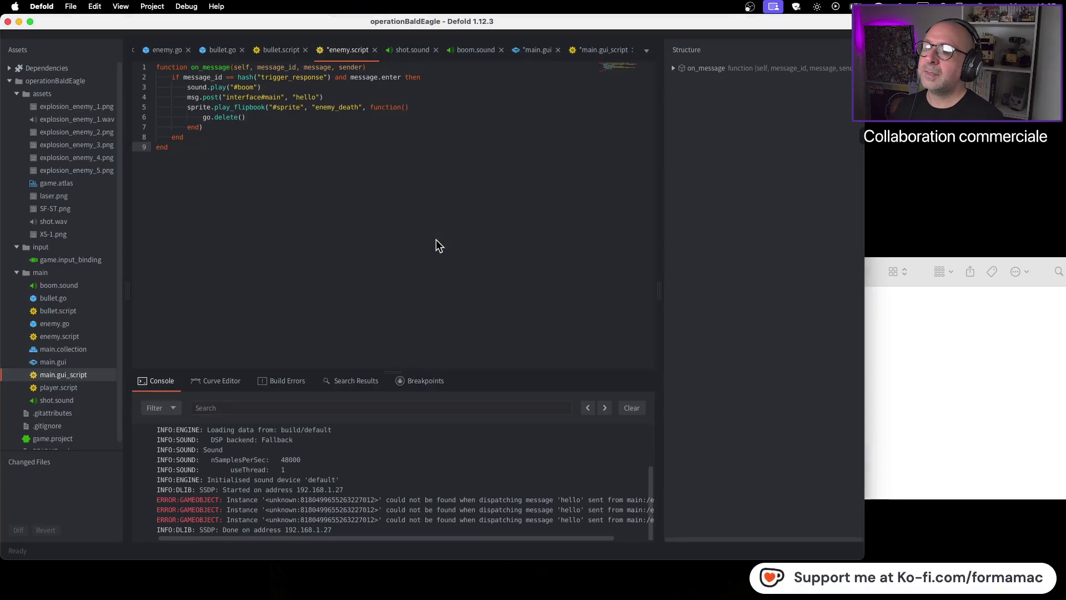
pyautogui.press('super+Tab')
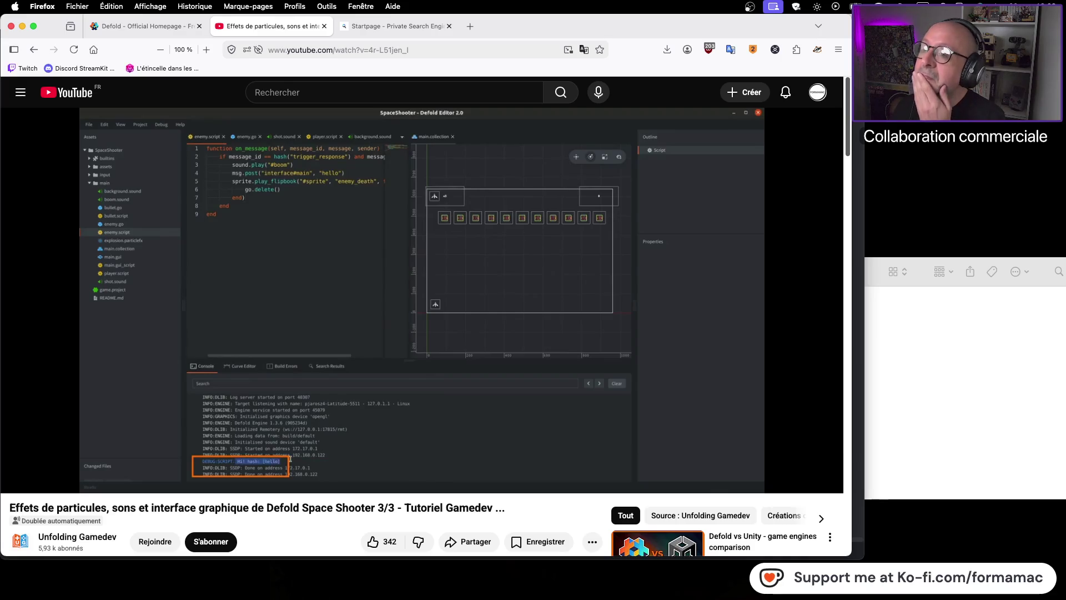
pyautogui.press('super+Tab')
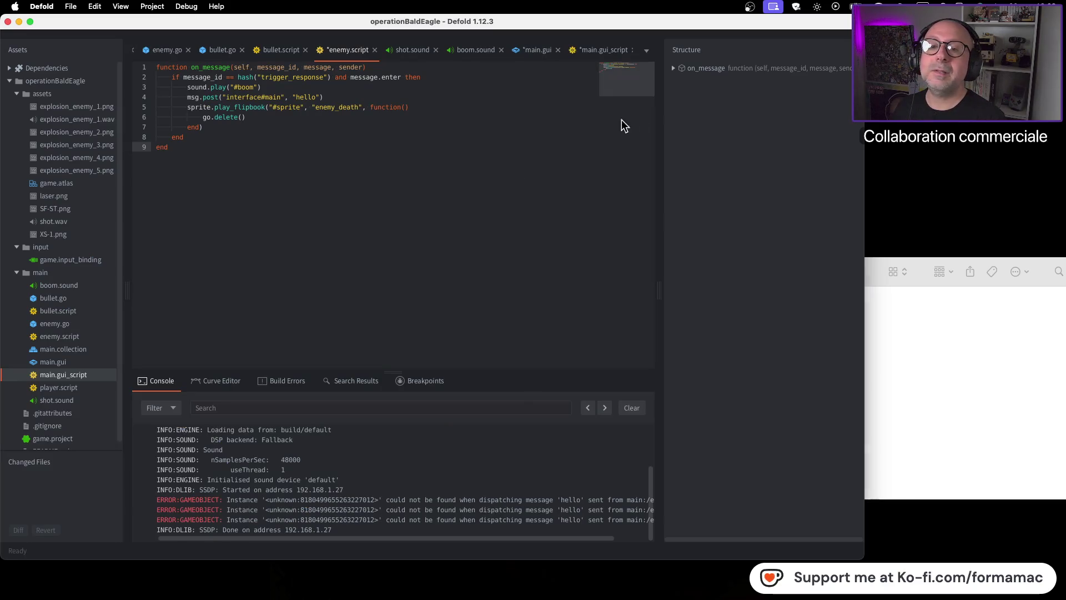
pyautogui.click(673, 68)
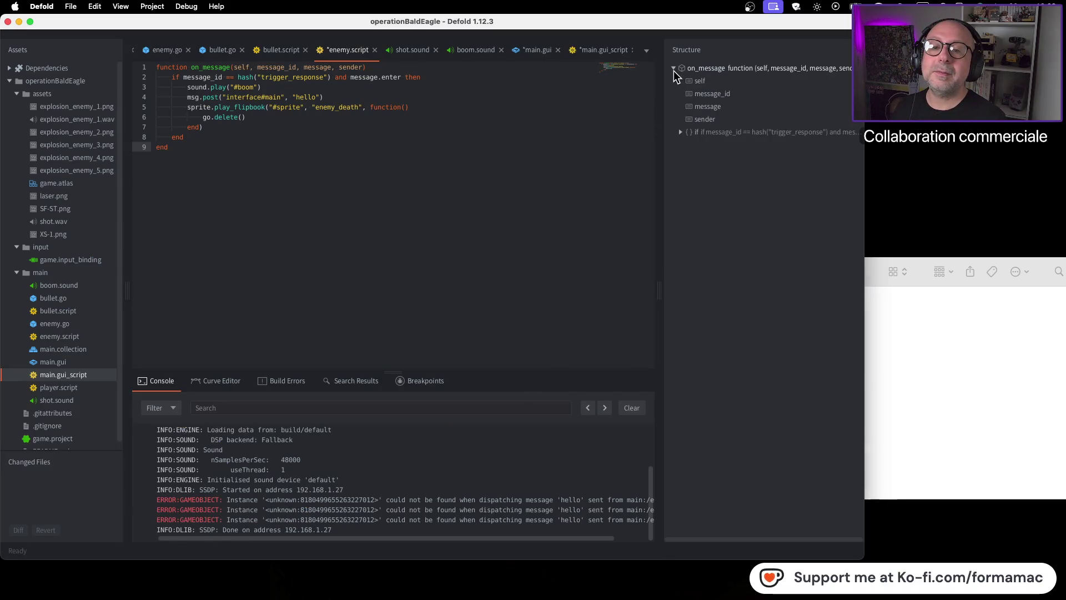
pyautogui.press('super+Tab')
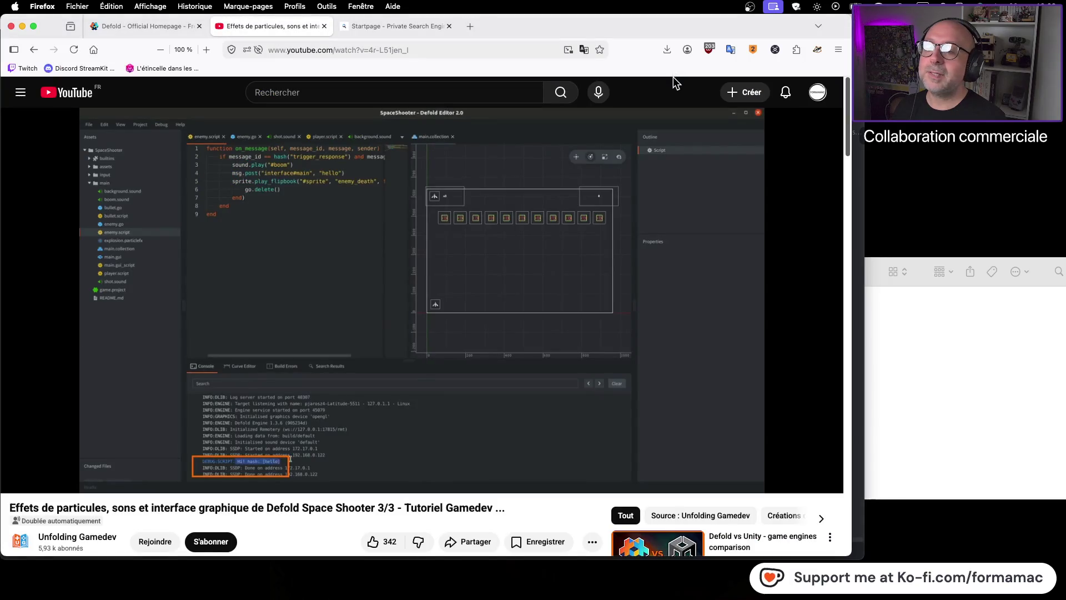
pyautogui.click(409, 395)
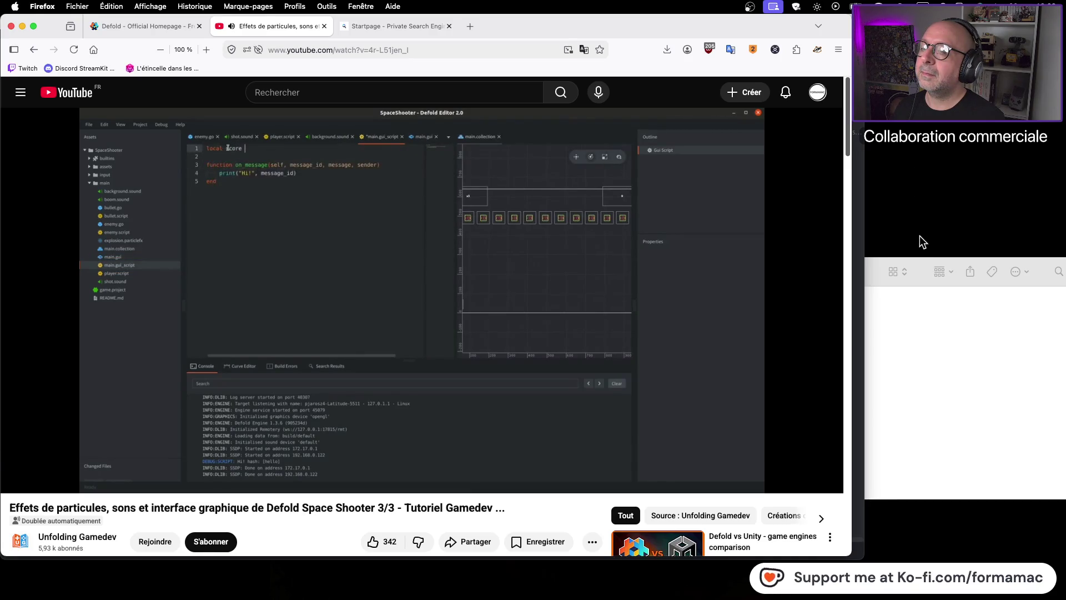
pyautogui.click(320, 241)
# Step: Bring main.gui_script up in the editor to compare with the tutorial
pyautogui.press('super+Tab')
pyautogui.press('super+Tab')
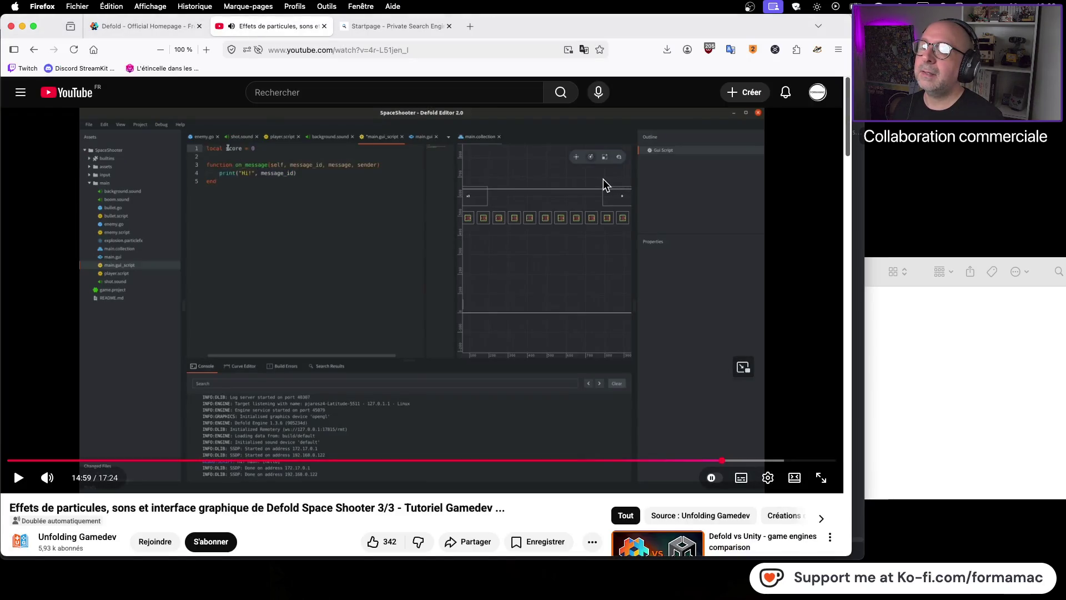
pyautogui.press('super+Tab')
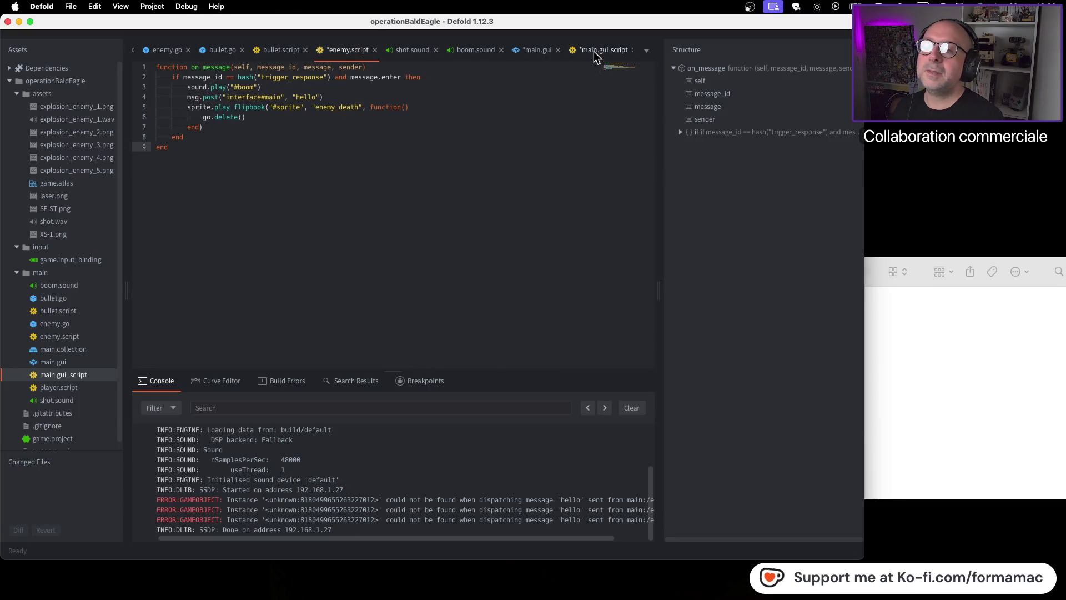
pyautogui.click(595, 53)
pyautogui.press('super+Tab')
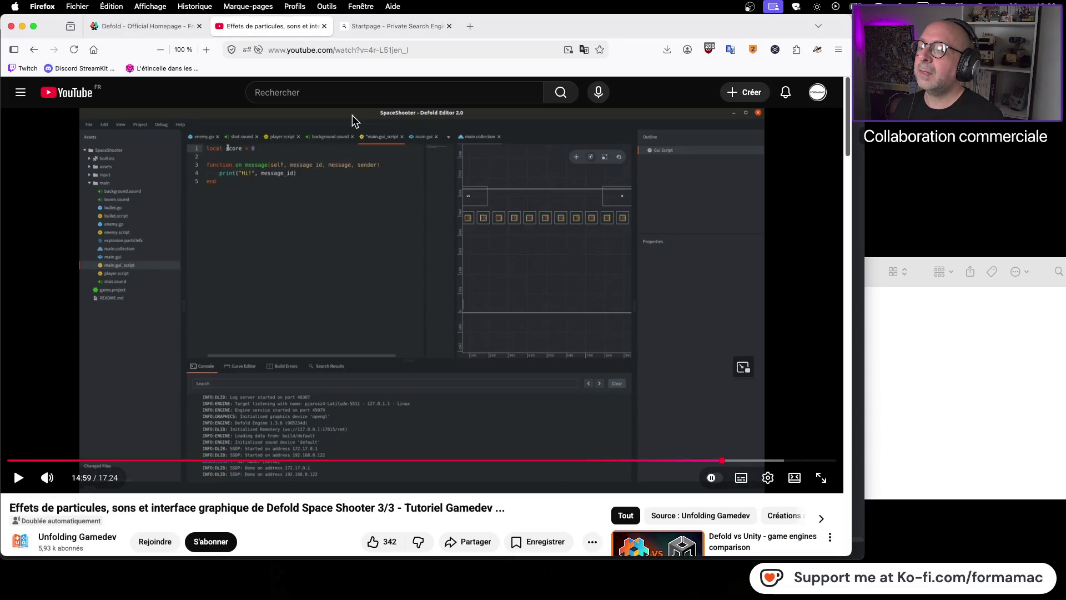
pyautogui.press('super+Tab')
# Step: Add 'local score = 0' as line 1 of main.gui_script
pyautogui.click(157, 68)
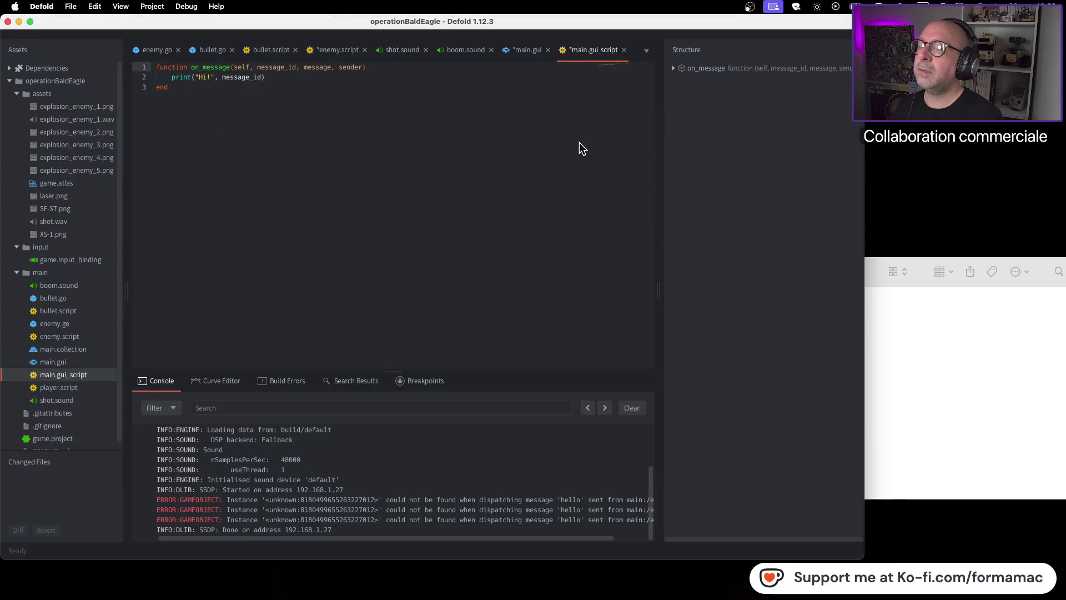
pyautogui.press('Return')
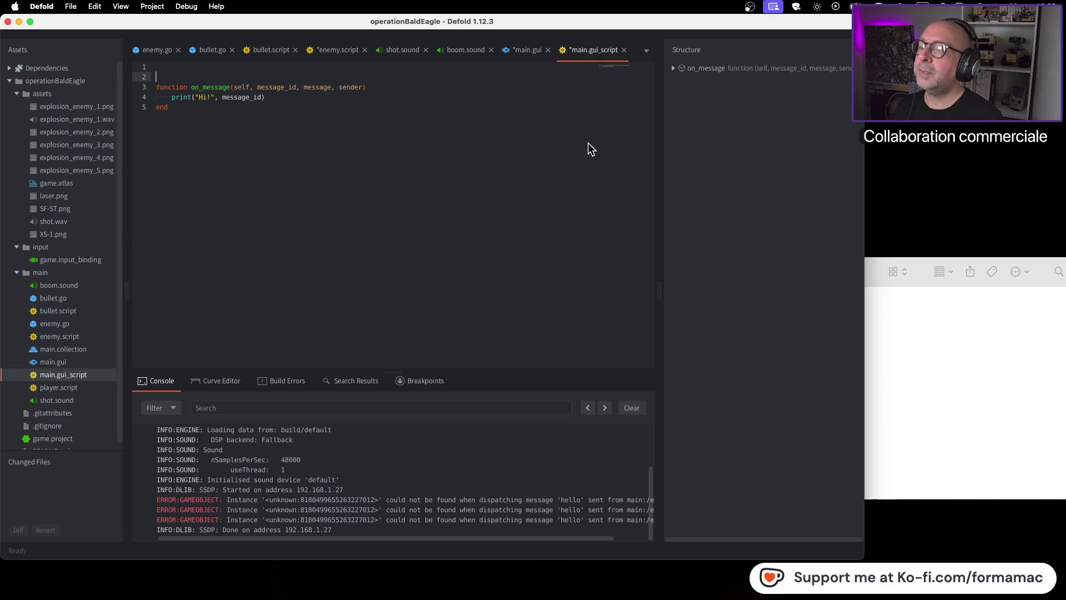
pyautogui.press('super+Tab')
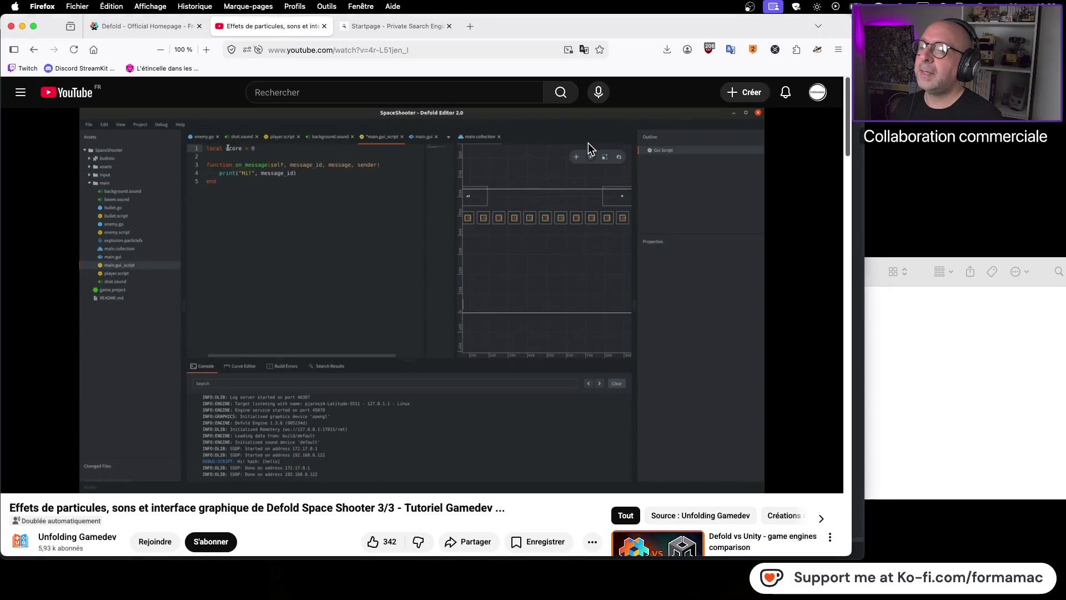
pyautogui.press('super+Tab')
pyautogui.write('locla')
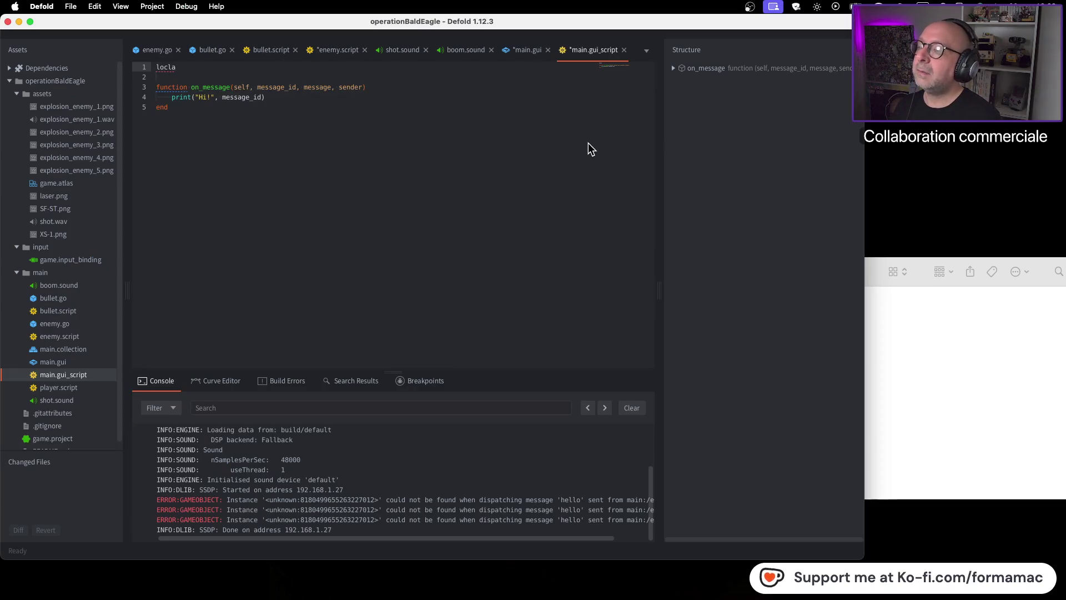
pyautogui.press('BackSpace')
pyautogui.press('BackSpace')
pyautogui.press('BackSpace')
pyautogui.write('cal ')
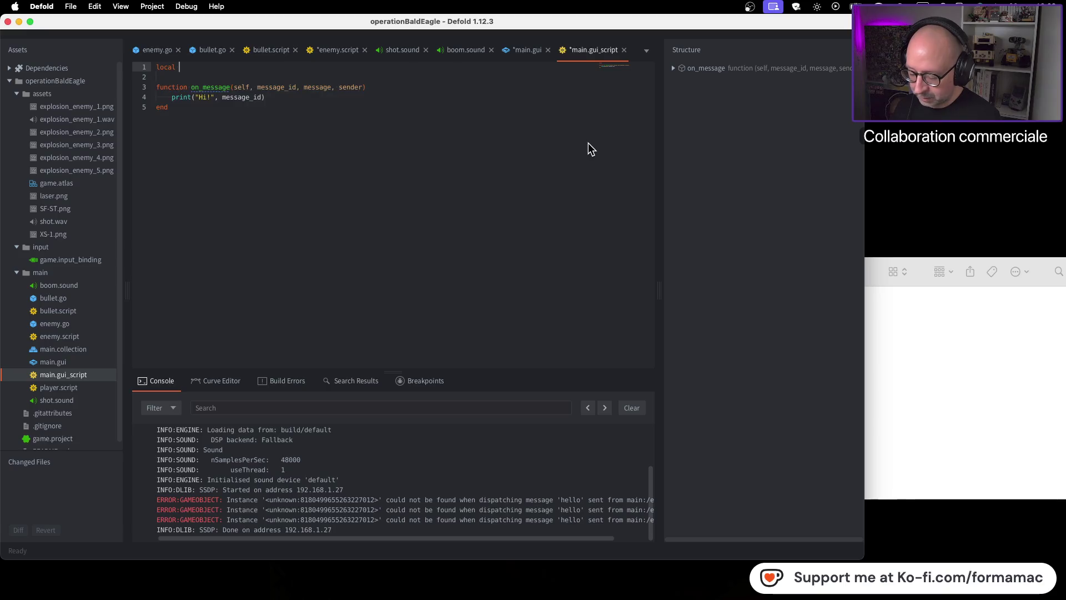
pyautogui.write('score = 0')
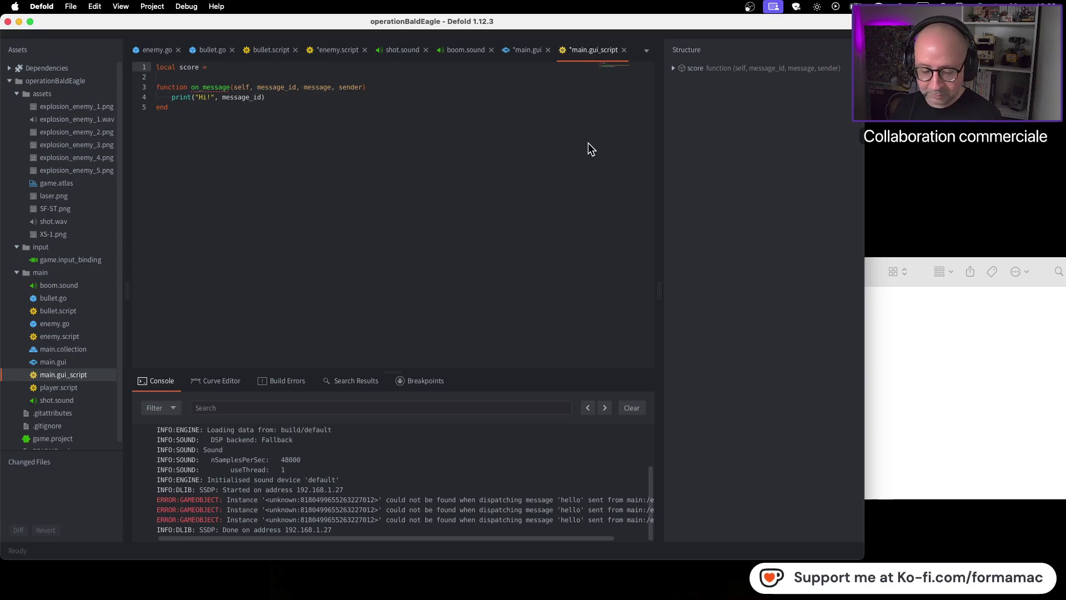
# Step: Add 'score = score + 1' as the first line inside on_message
pyautogui.press('super+Tab')
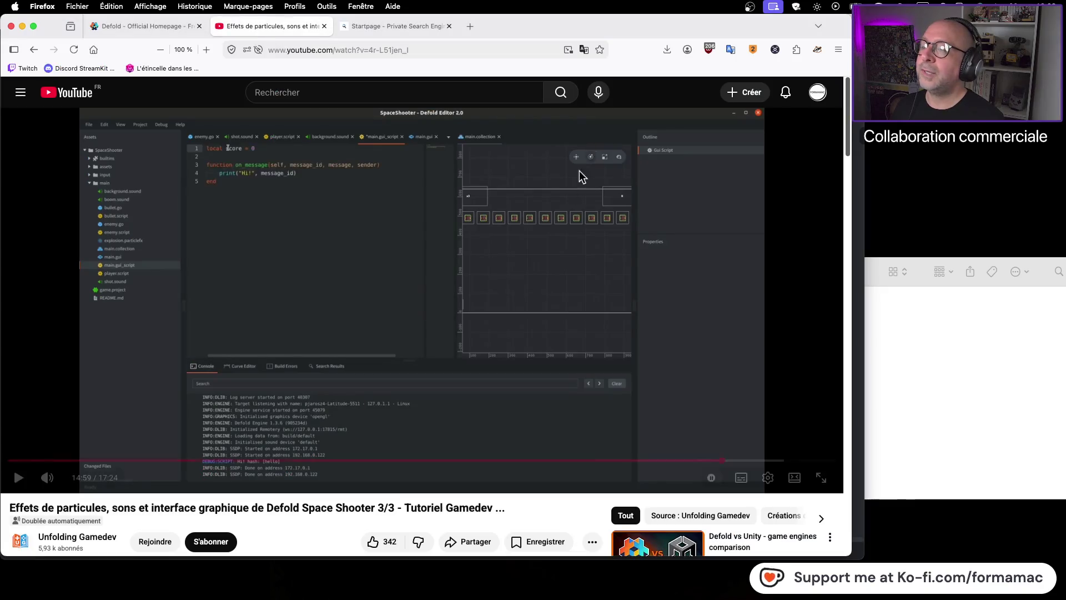
pyautogui.click(329, 303)
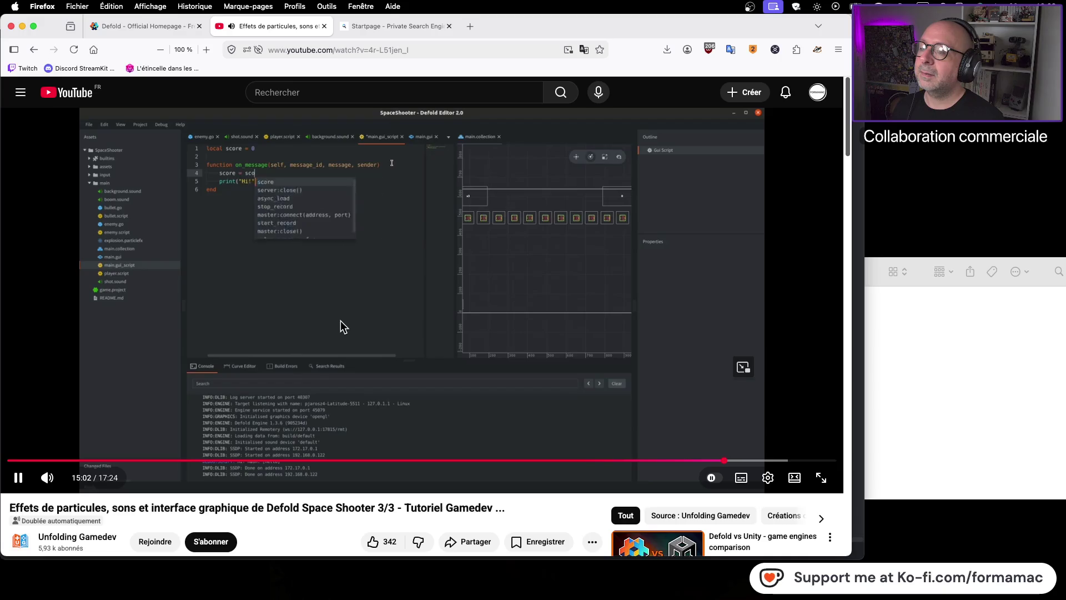
pyautogui.click(341, 321)
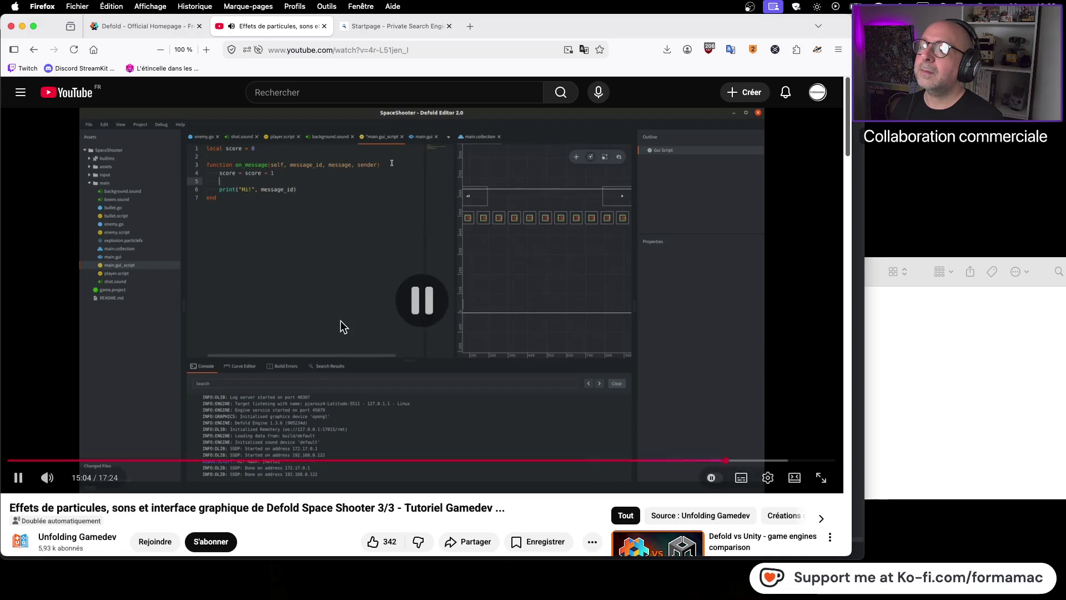
pyautogui.press('super+Tab')
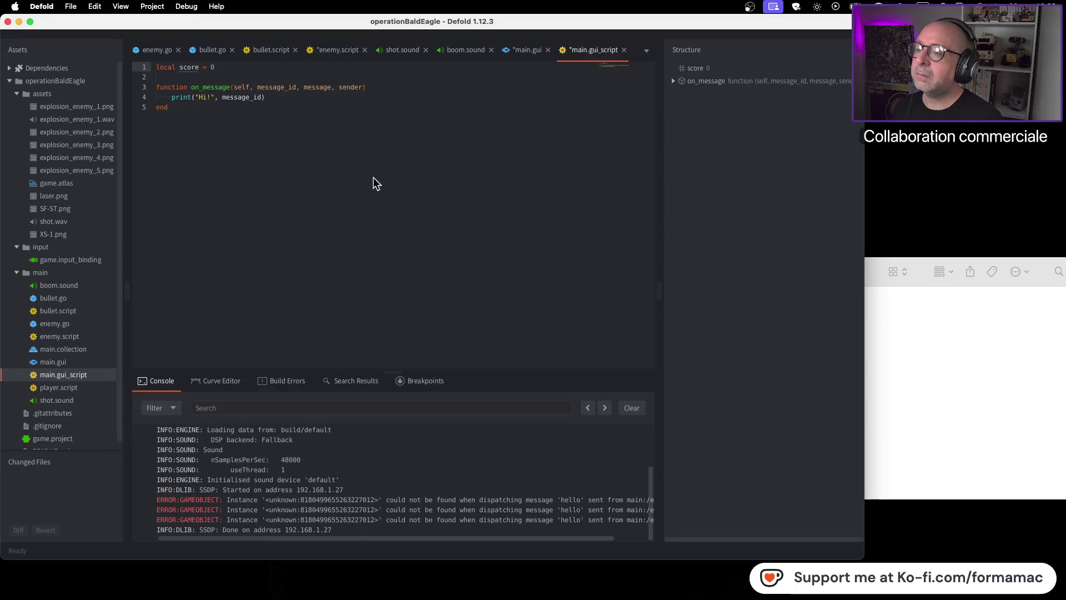
pyautogui.press('super+Tab')
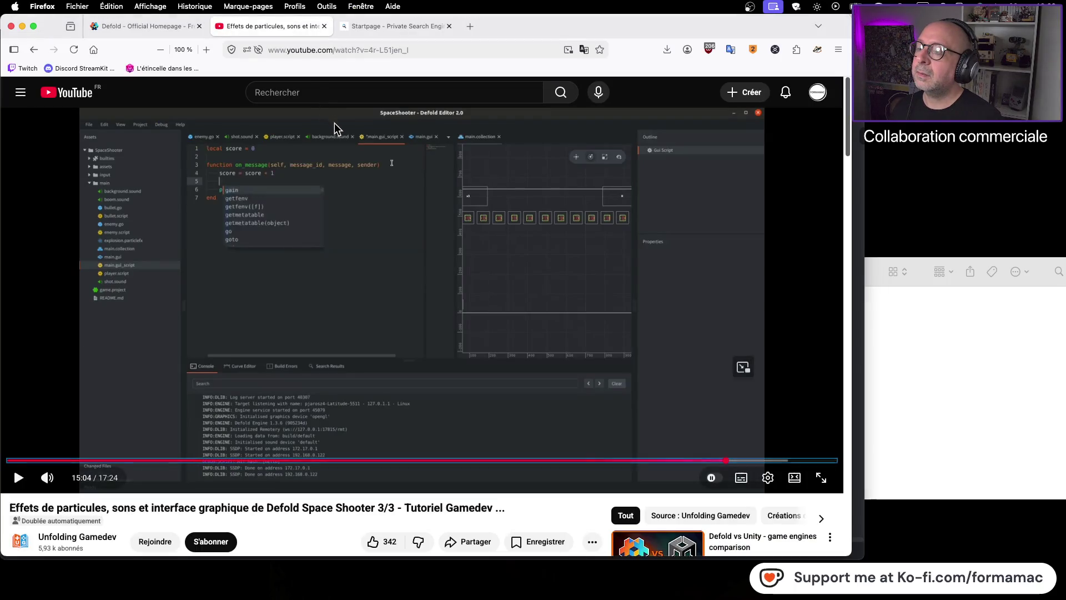
pyautogui.press('super+Tab')
pyautogui.click(380, 89)
pyautogui.press('Return')
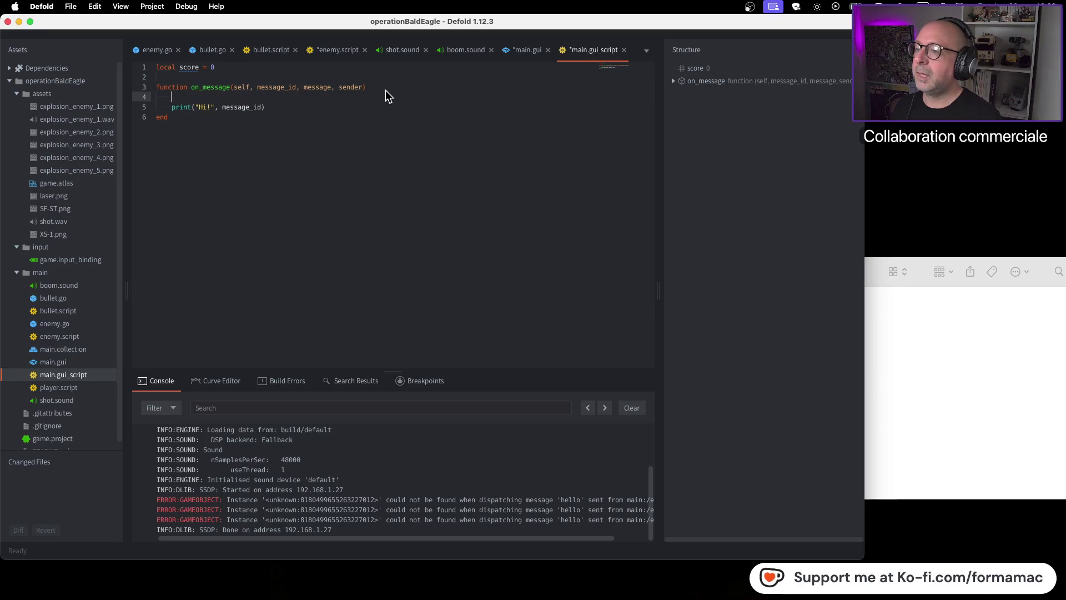
pyautogui.write('score')
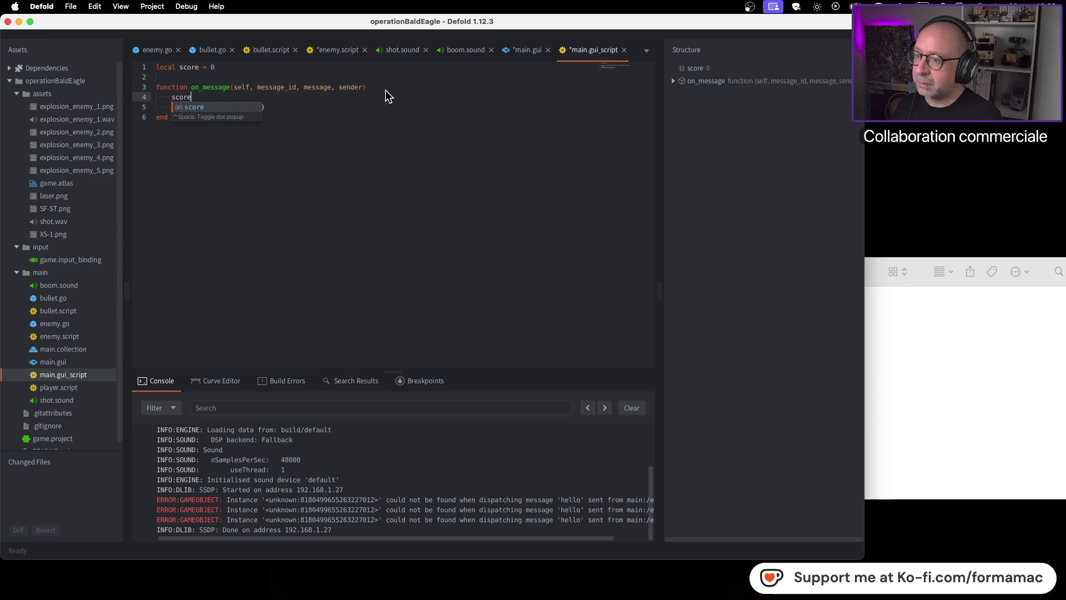
pyautogui.write(' = scor')
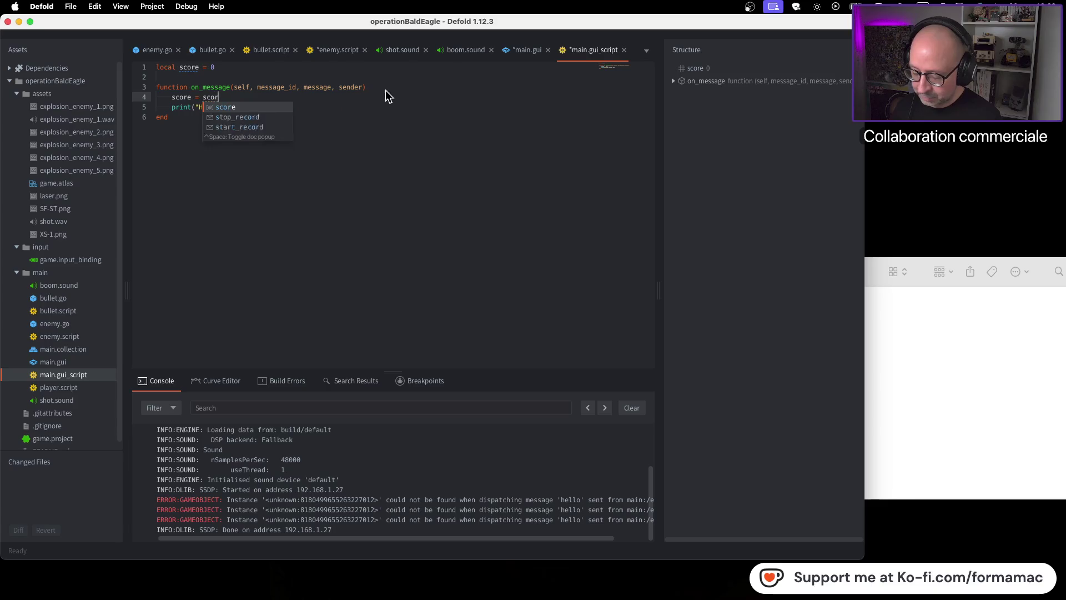
pyautogui.write('e + 1')
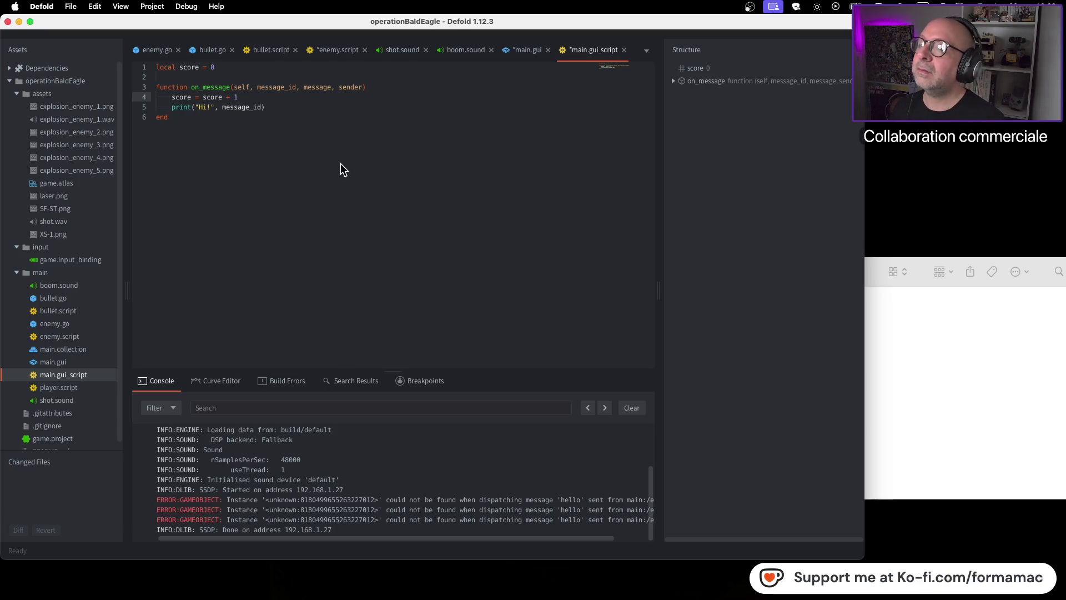
pyautogui.press('super+Tab')
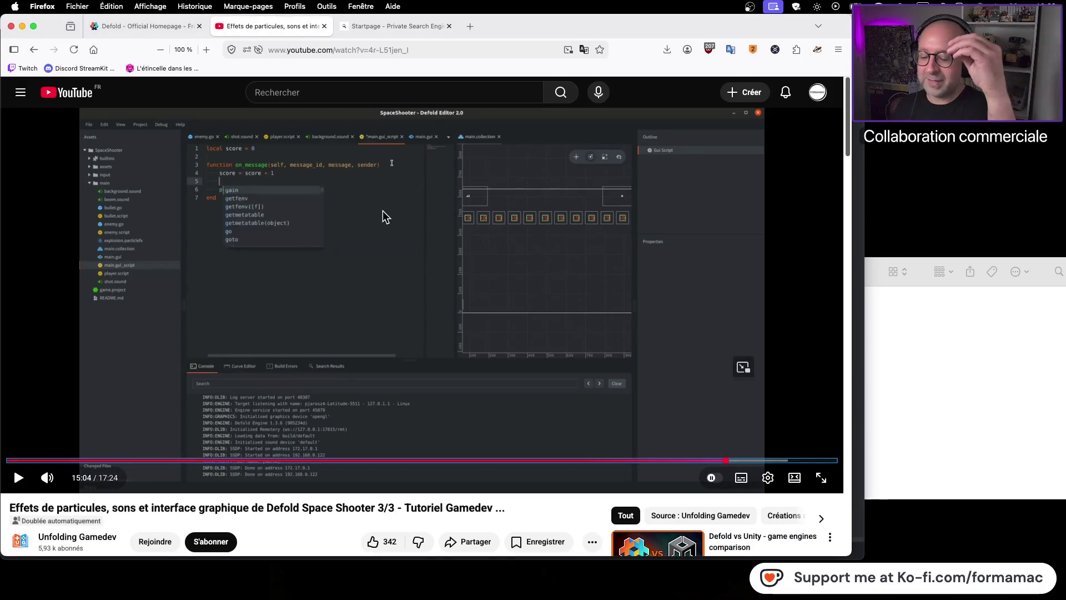
pyautogui.click(807, 232)
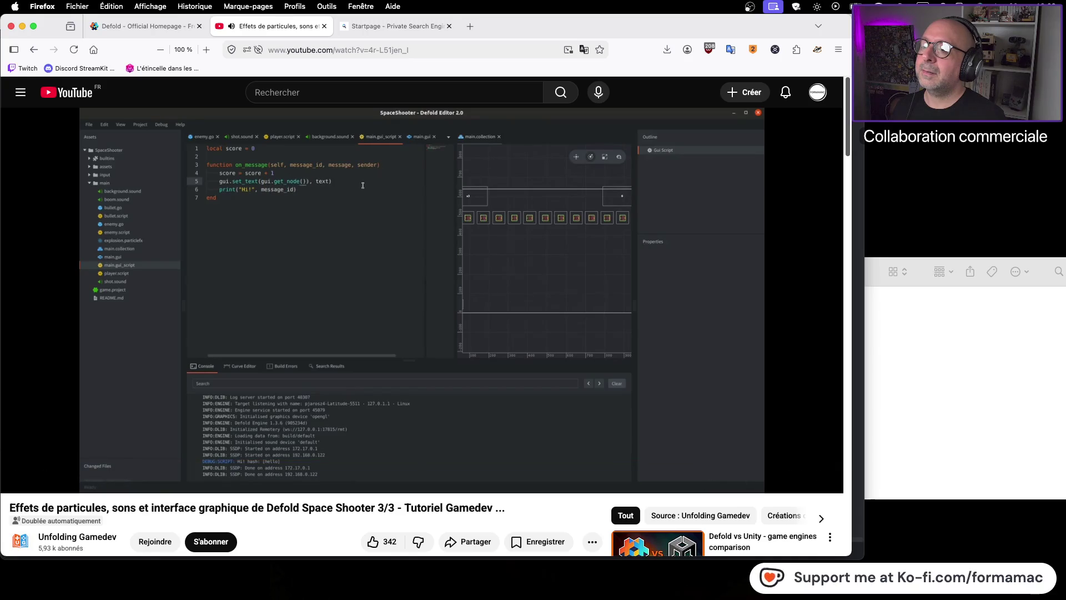
pyautogui.click(778, 245)
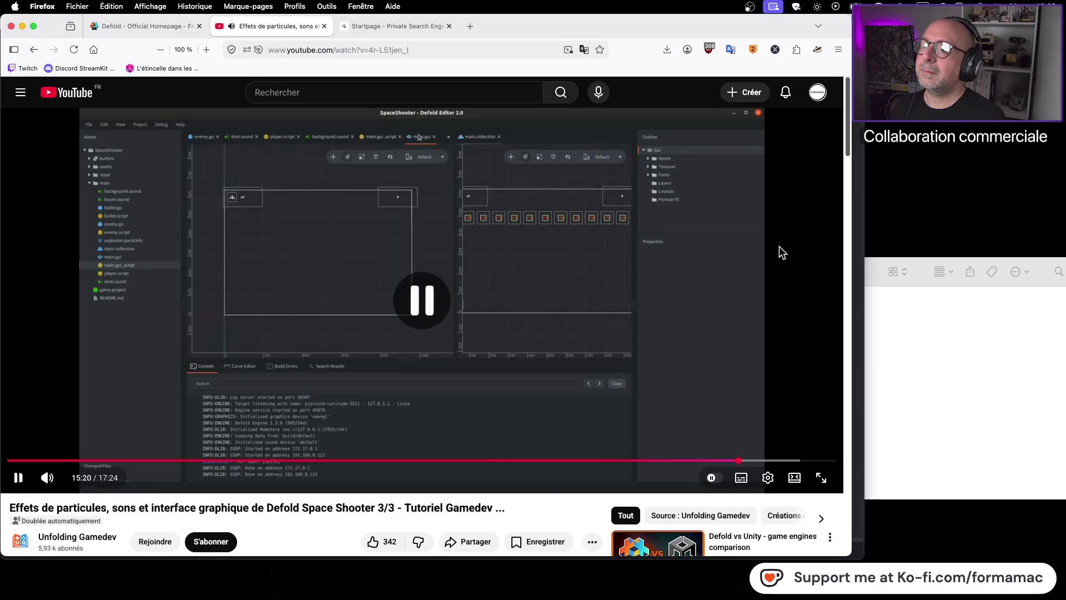
pyautogui.click(733, 460)
pyautogui.click(611, 387)
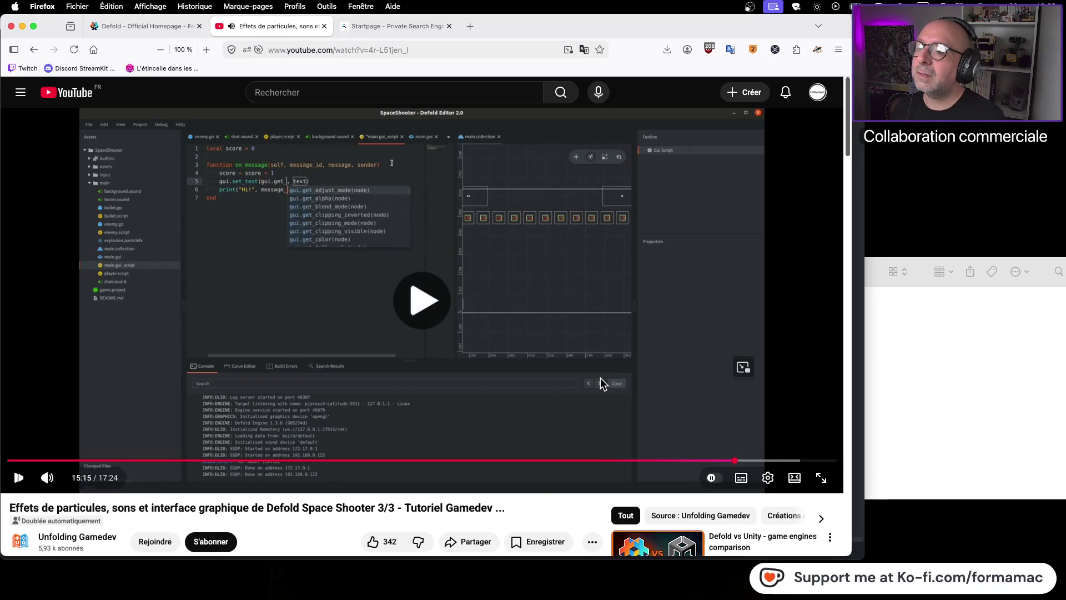
pyautogui.click(593, 380)
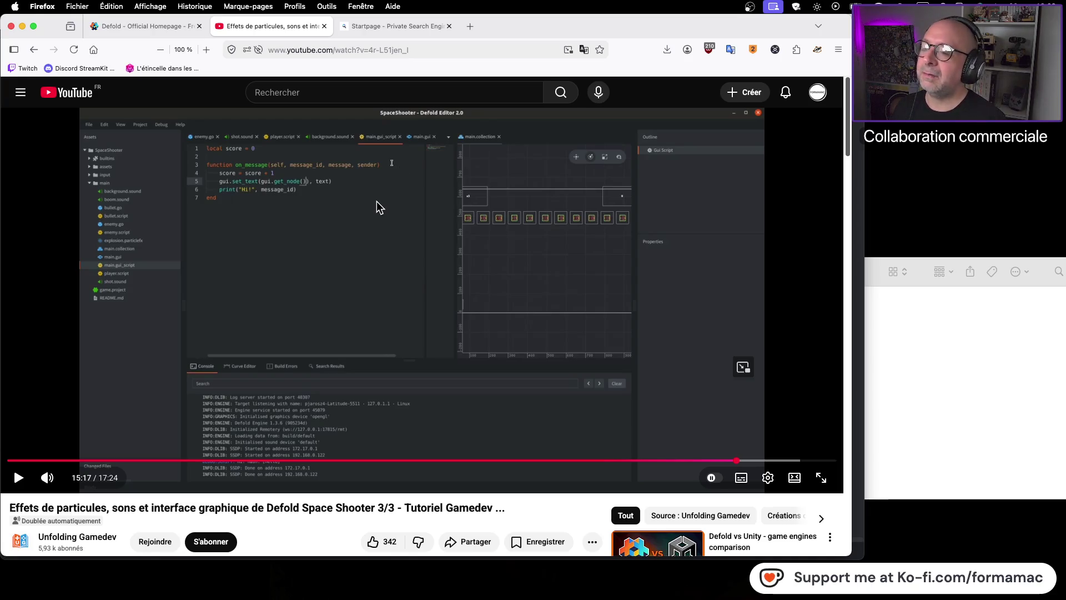
pyautogui.press('super+Tab')
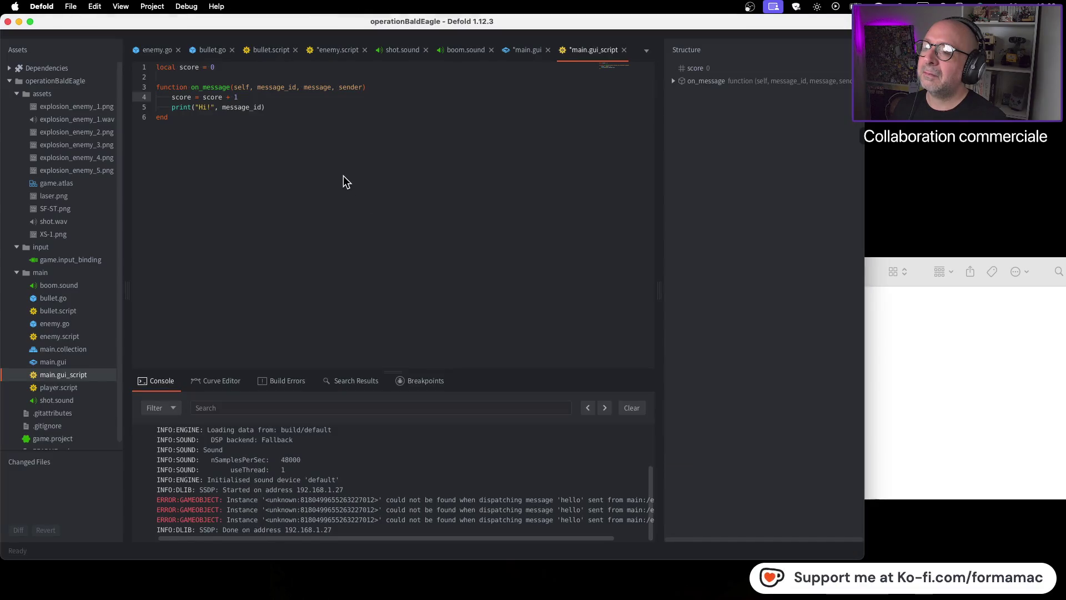
# Step: Start a new line after the score increment and begin a gui.set_text call, checking the tutorial
pyautogui.press('Return')
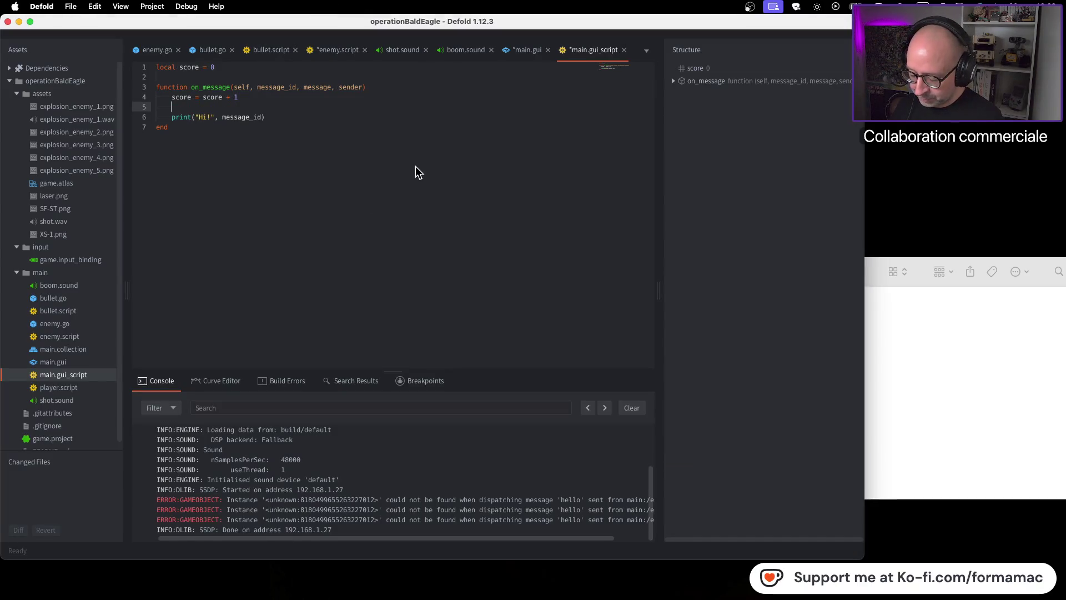
pyautogui.write('gui.')
pyautogui.press('super+Tab')
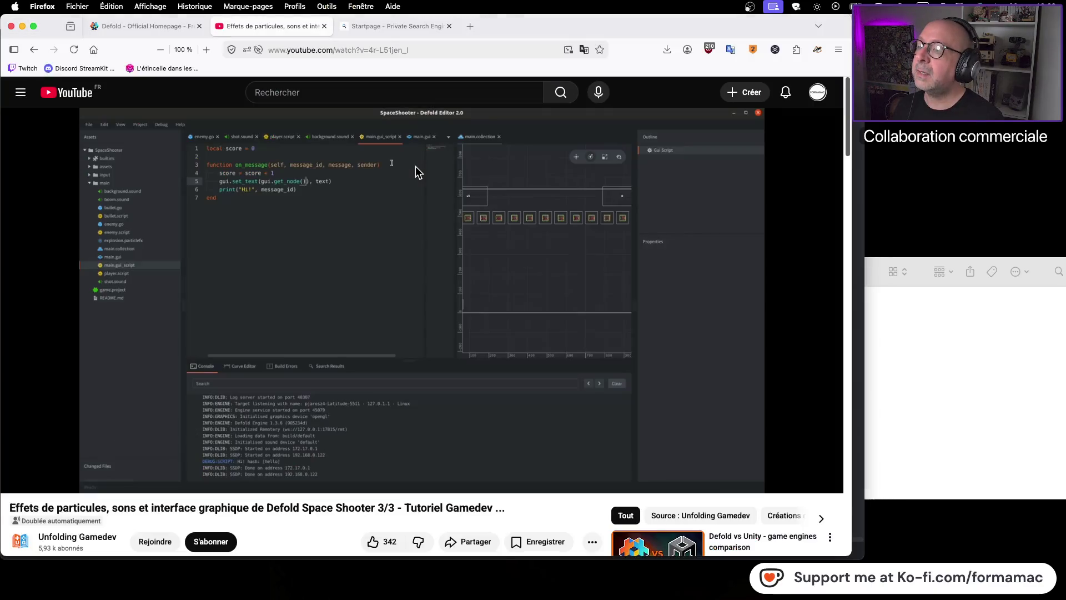
pyautogui.press('super+Tab')
pyautogui.write('set')
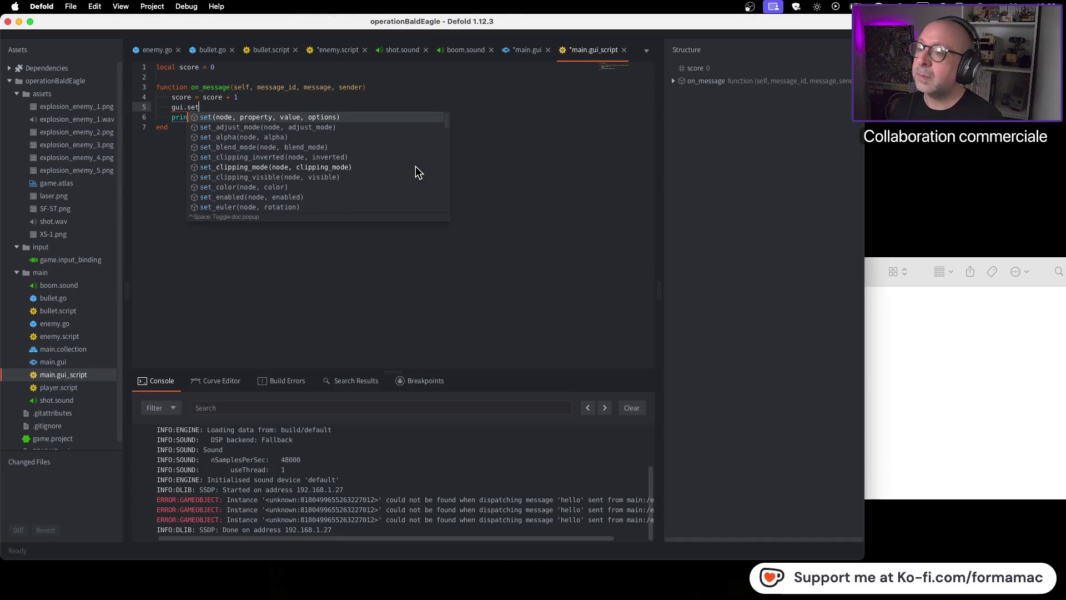
pyautogui.write('_te')
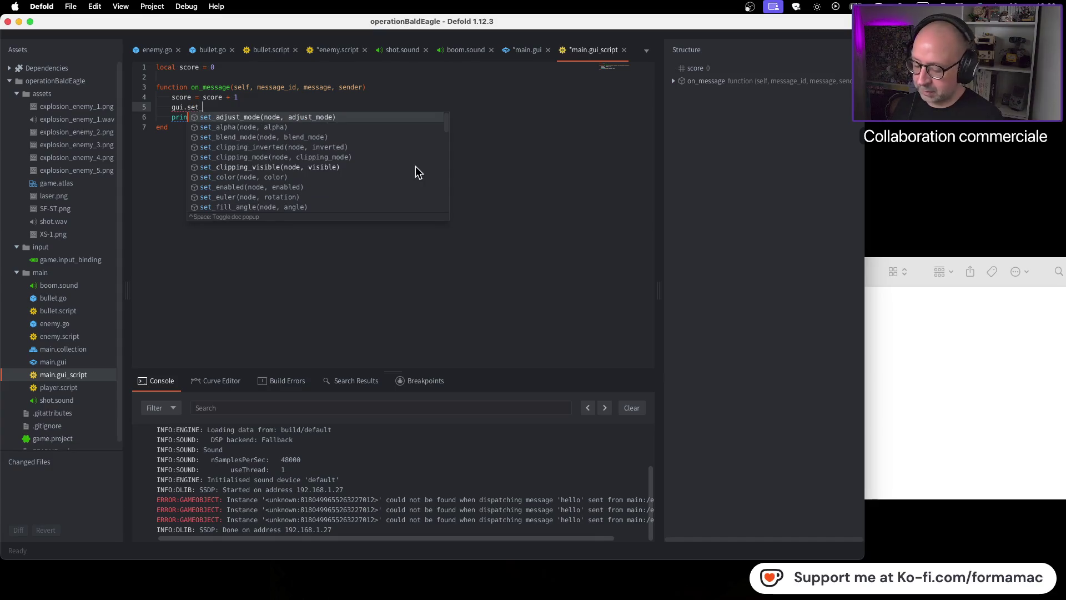
pyautogui.press('Escape')
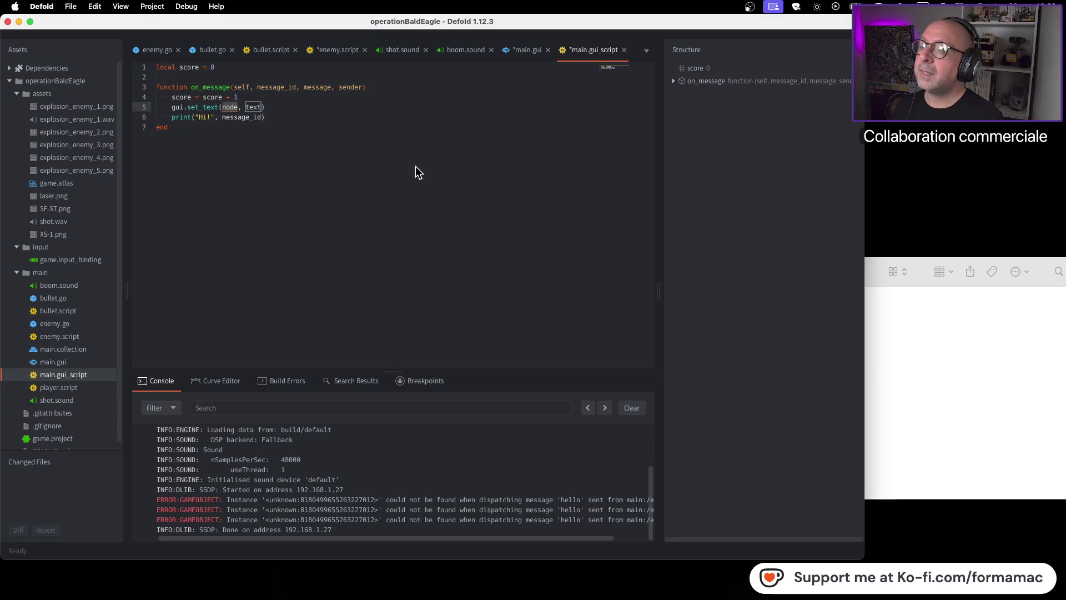
pyautogui.press('super+Tab')
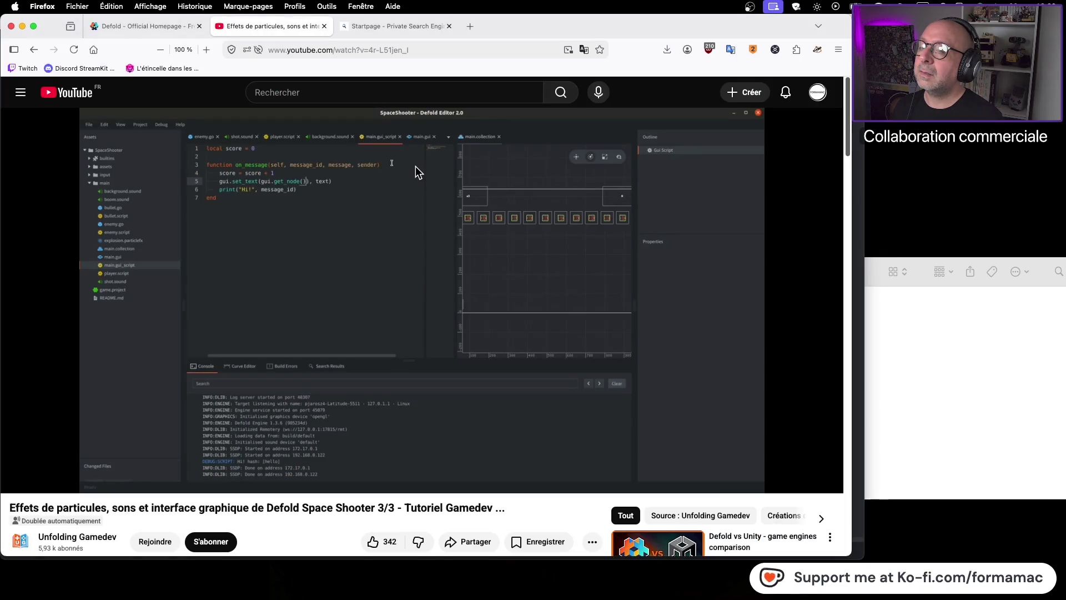
pyautogui.press('super+Tab')
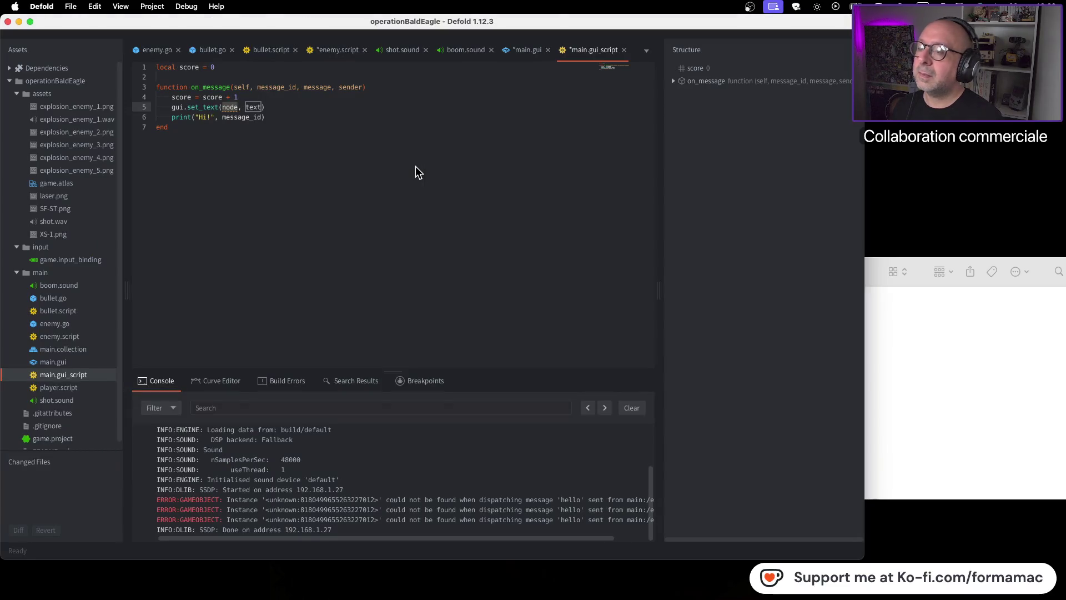
# Step: Add gui.get_node() inside set_text, clearing the id placeholder
pyautogui.write('gui.')
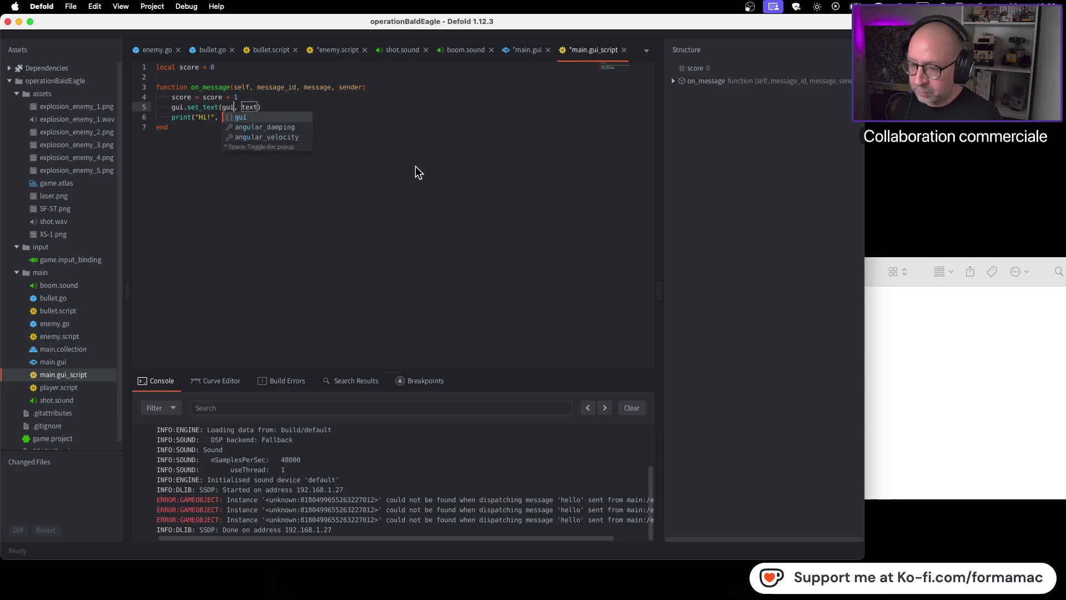
pyautogui.press('super+Tab')
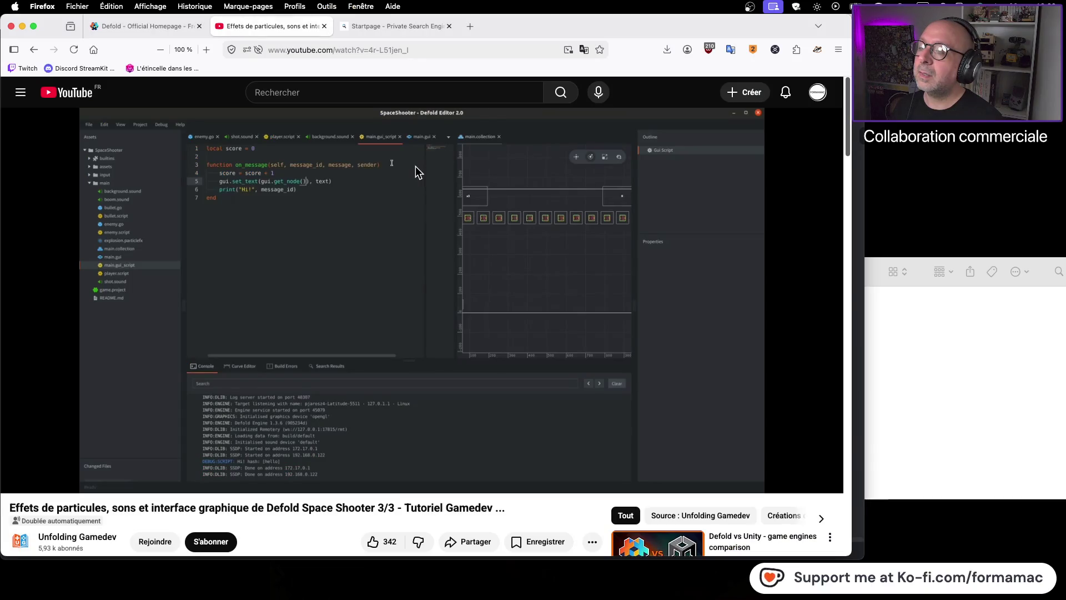
pyautogui.press('super+Tab')
pyautogui.write('get_no')
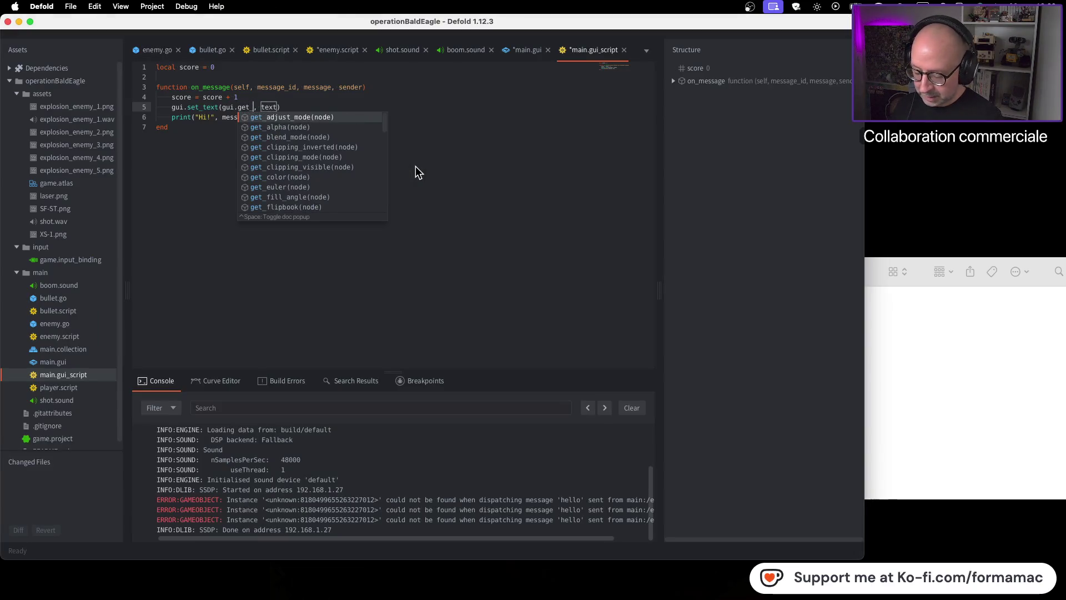
pyautogui.press('Return')
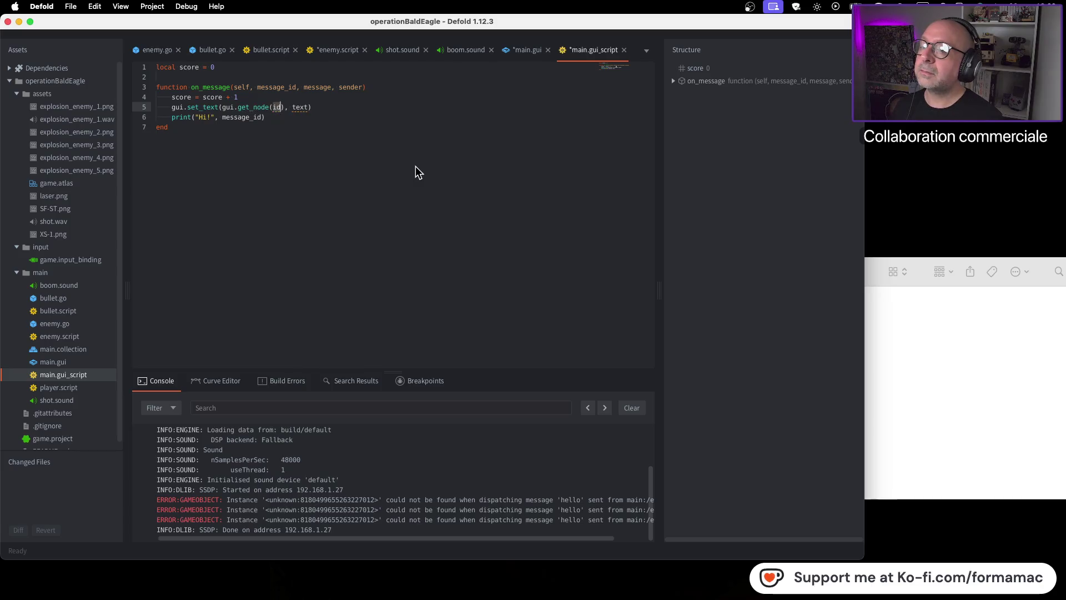
pyautogui.press('BackSpace')
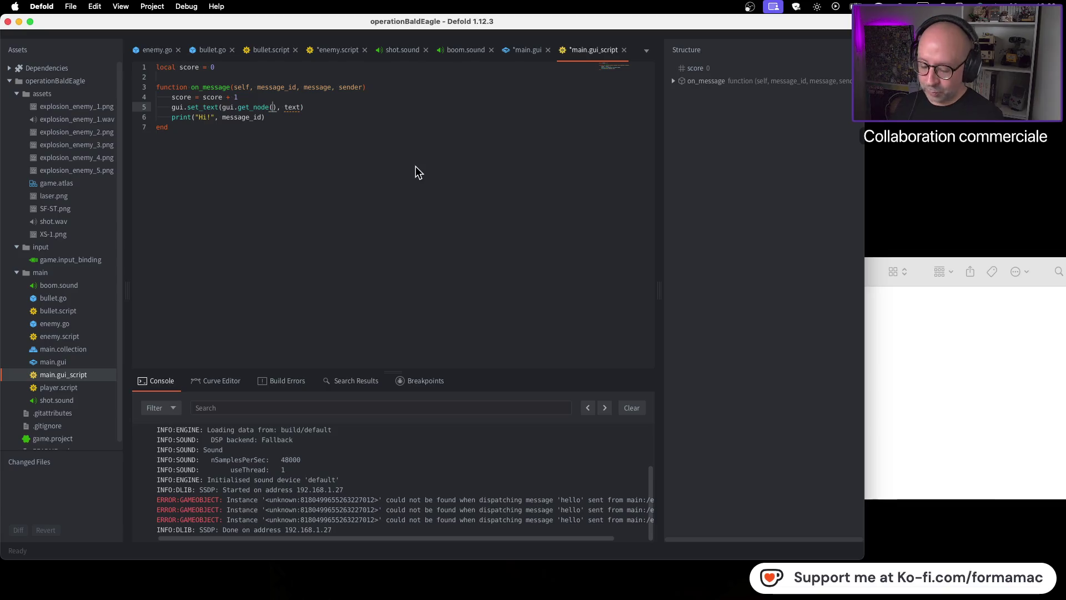
pyautogui.write(')')
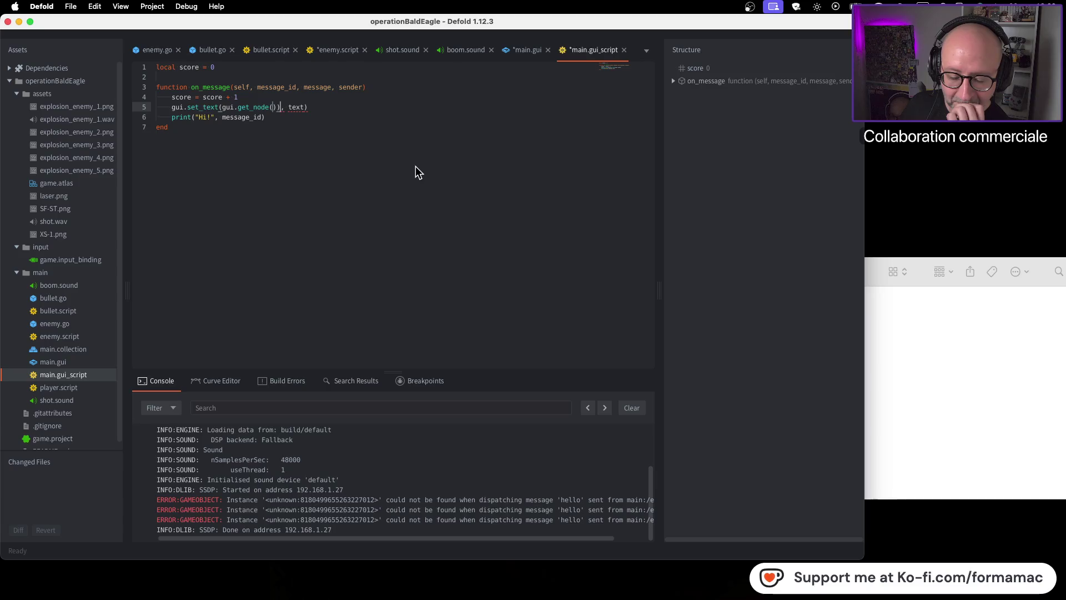
# Step: Watch the tutorial's code and enter "score" as the get_node id
pyautogui.press('super+Tab')
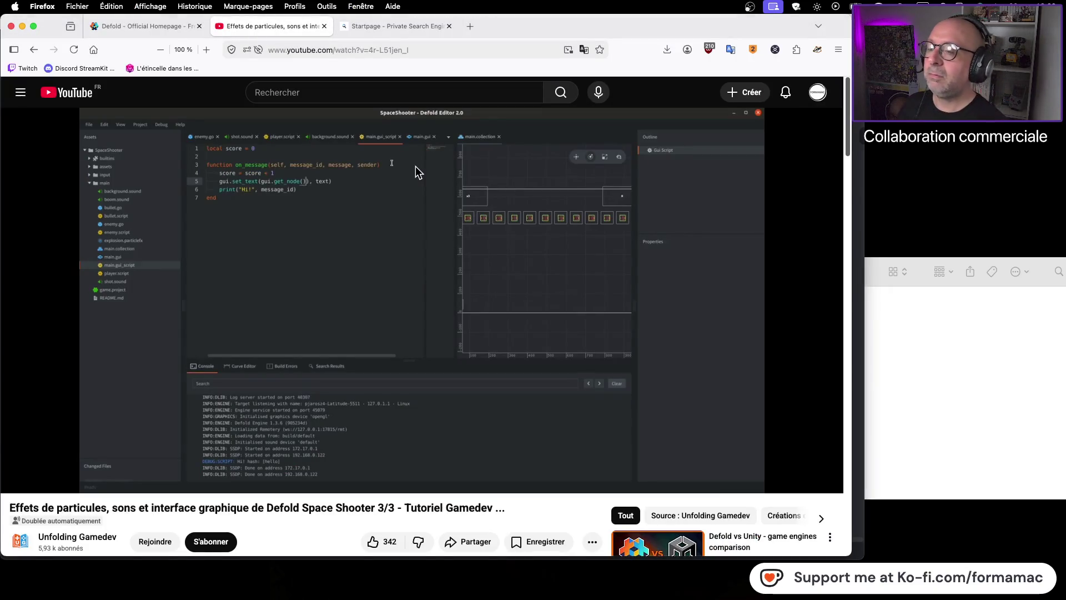
pyautogui.click(373, 210)
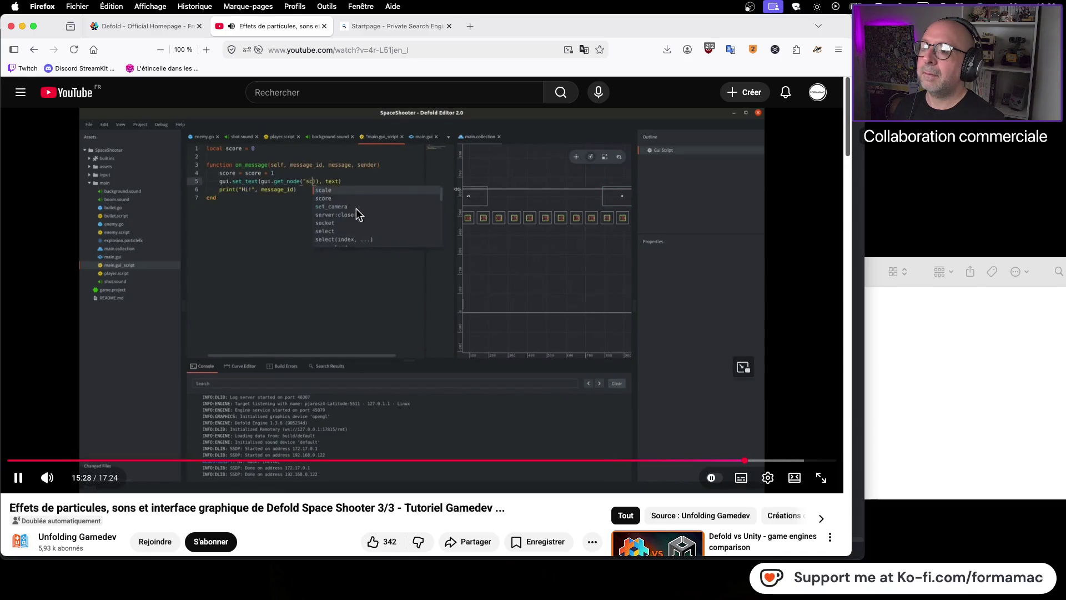
pyautogui.click(295, 241)
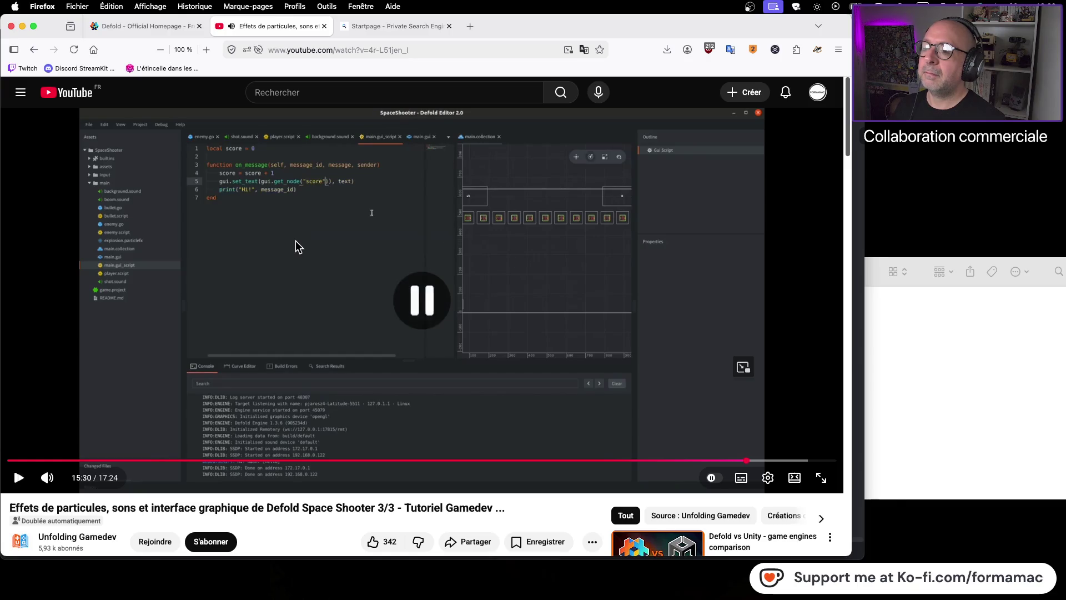
pyautogui.press('super+Tab')
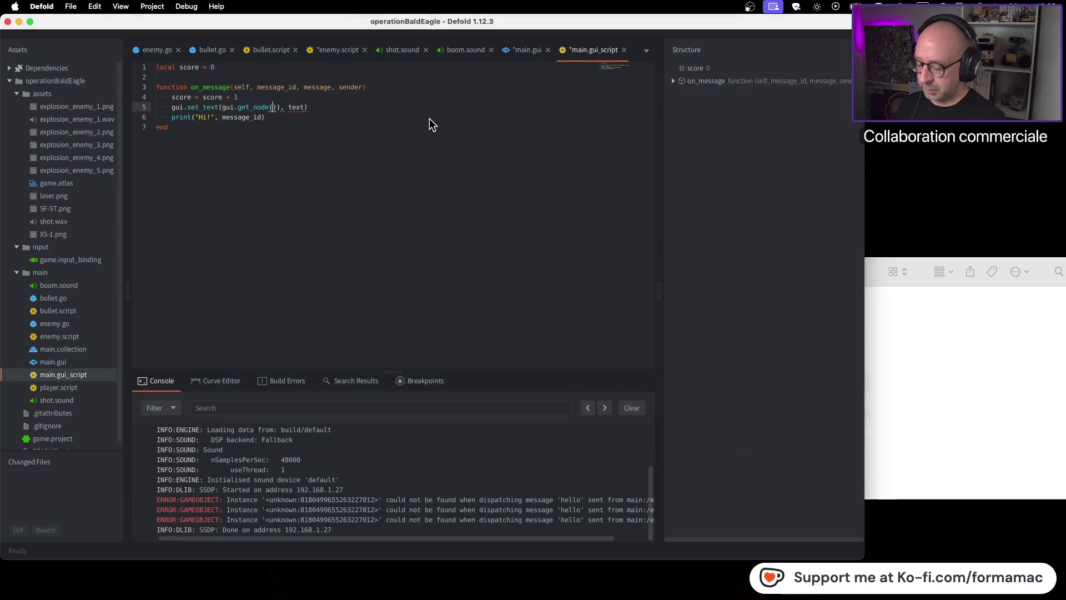
pyautogui.write('"score')
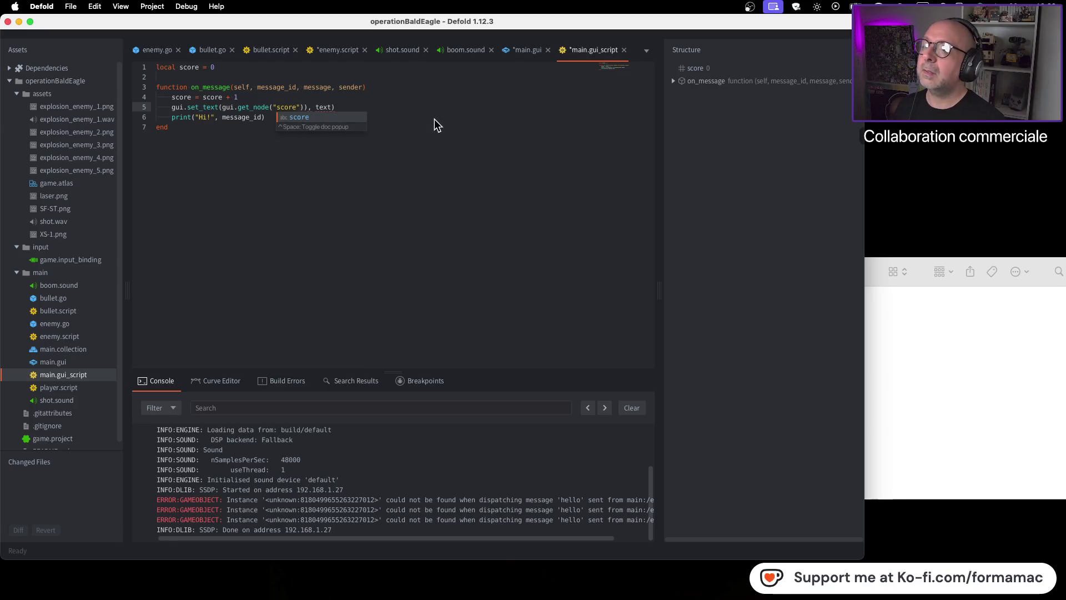
pyautogui.press('Escape')
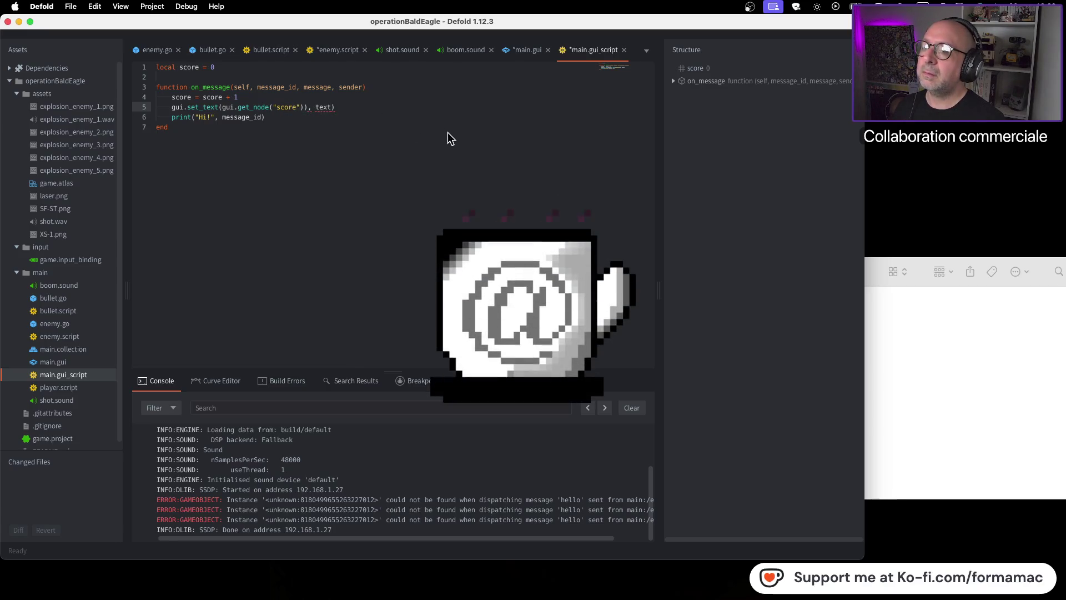
pyautogui.press('super+Tab')
pyautogui.click(421, 177)
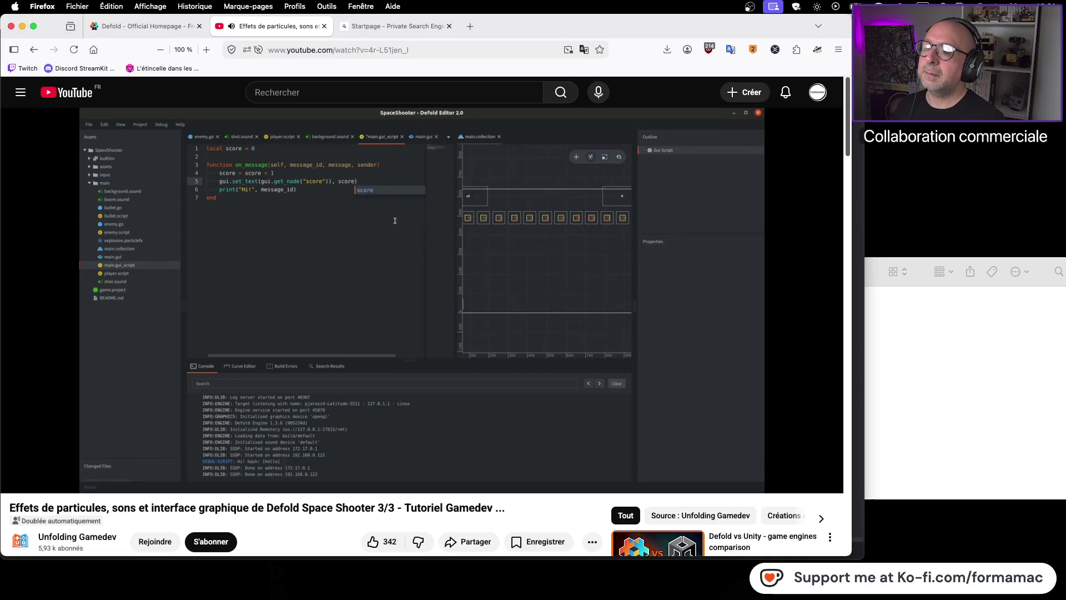
pyautogui.press('super+Tab')
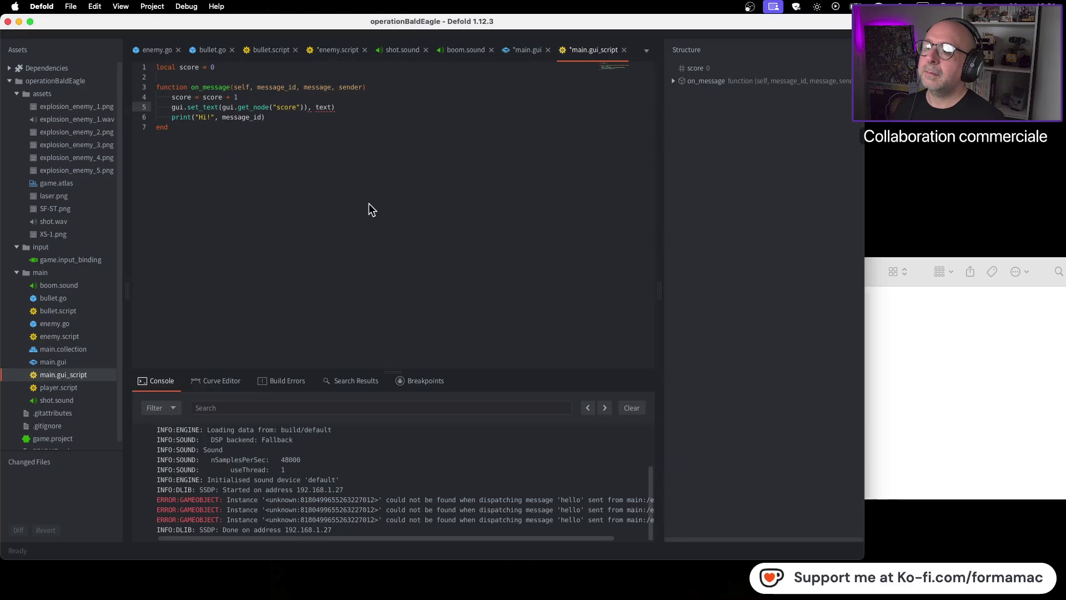
# Step: Replace the set_text value 'text' with the score variable, then check the tutorial video
pyautogui.doubleClick(324, 108)
pyautogui.write('score')
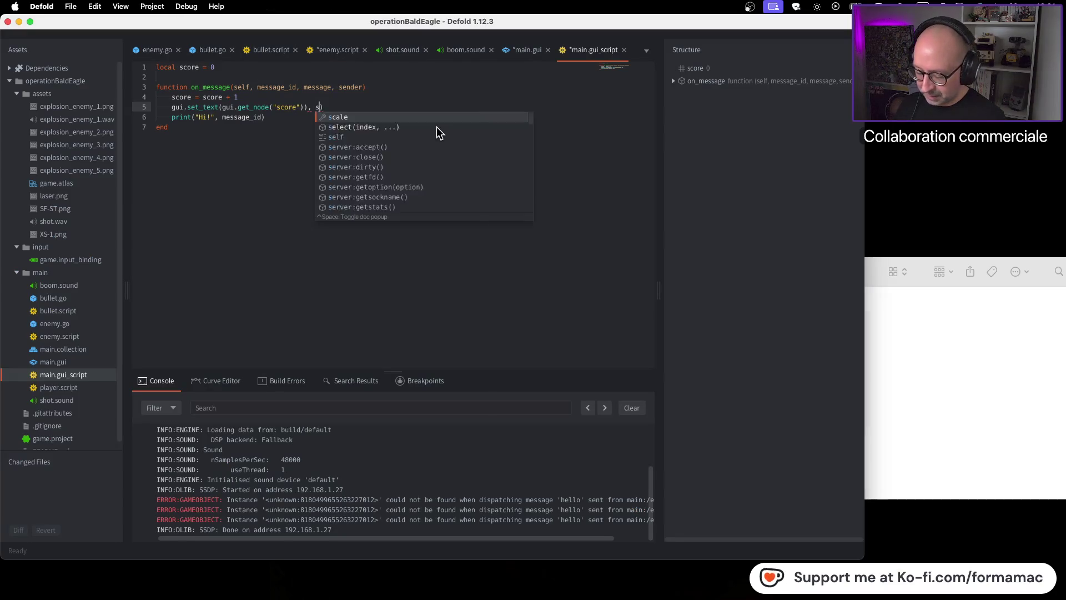
pyautogui.click(385, 172)
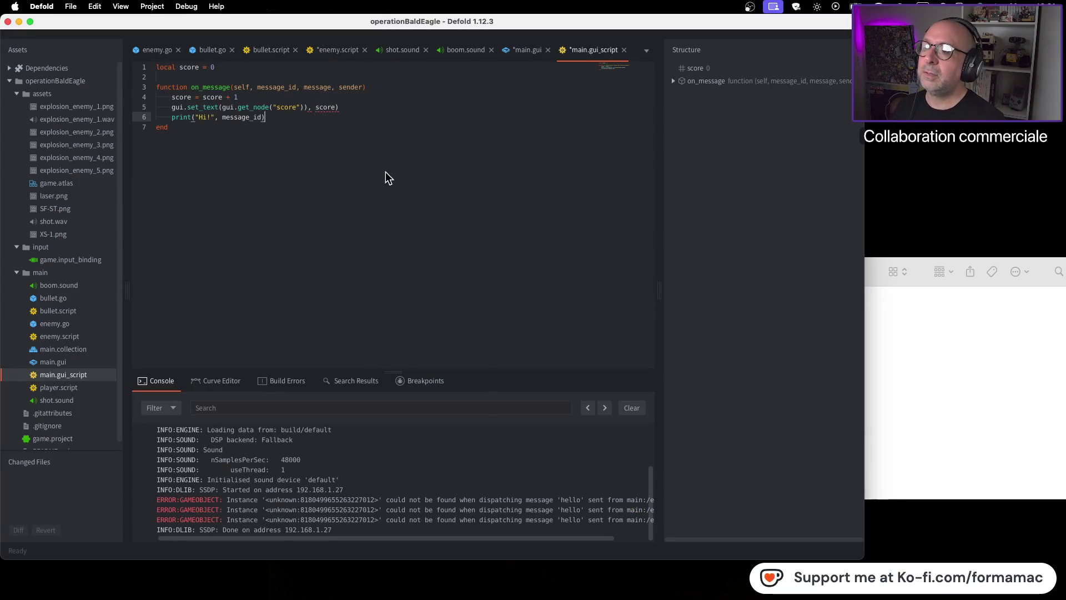
pyautogui.press('super+Tab')
pyautogui.click(383, 186)
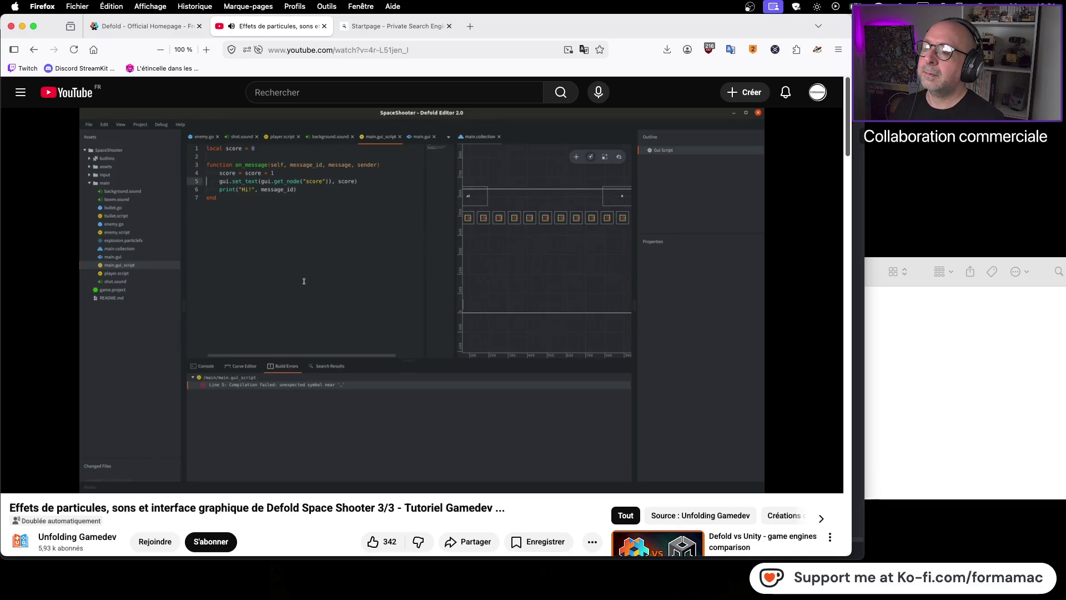
pyautogui.moveTo(383, 193)
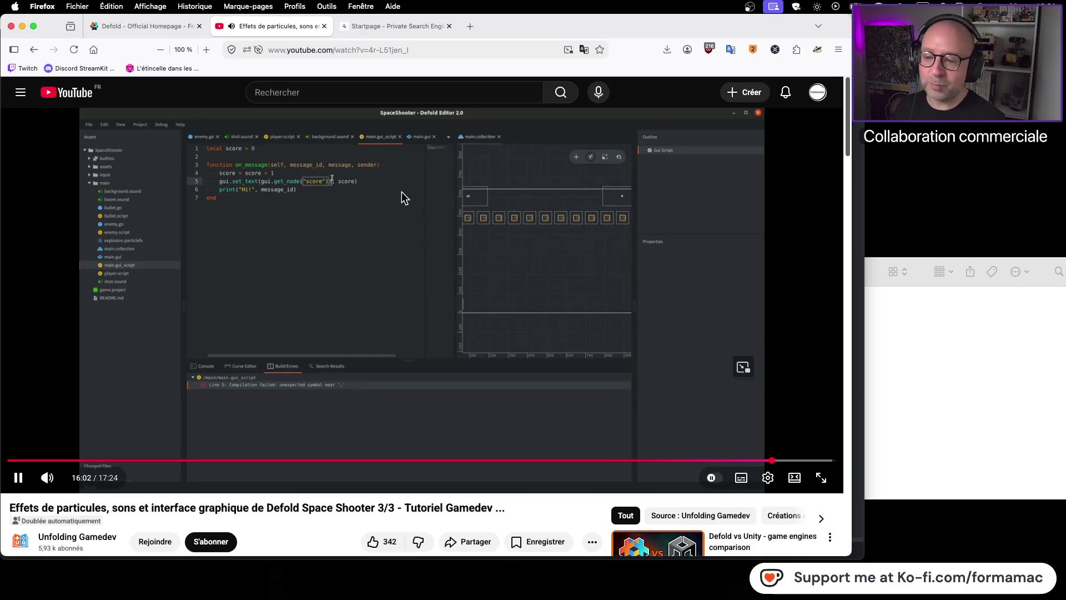
pyautogui.click(395, 201)
pyautogui.press('super+Tab')
# Step: Delete the extra closing parenthesis on line 5, then build and run the game
pyautogui.click(307, 107)
pyautogui.press('BackSpace')
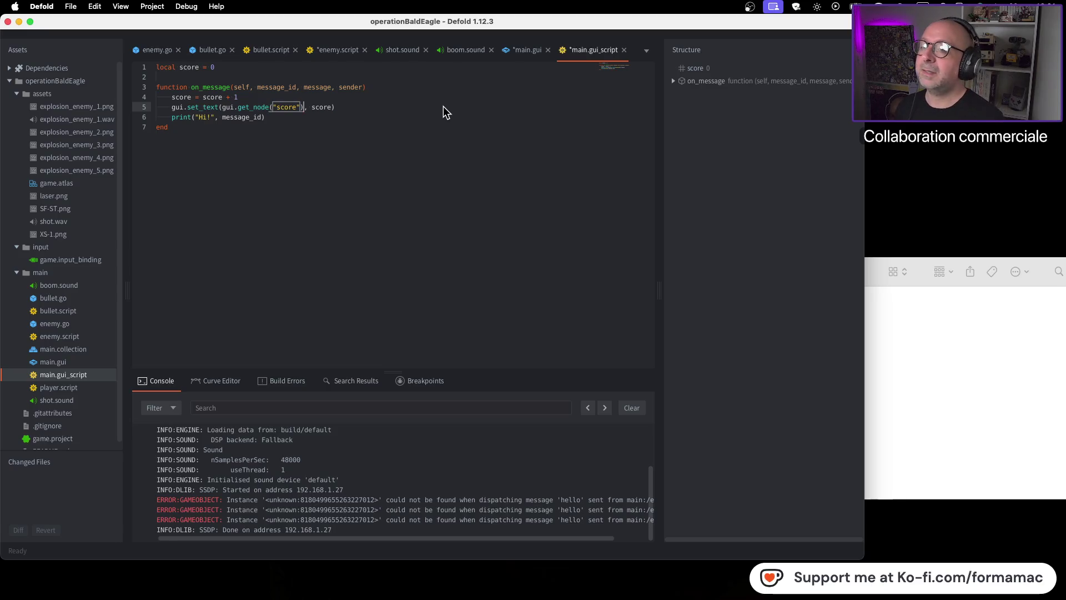
pyautogui.click(443, 153)
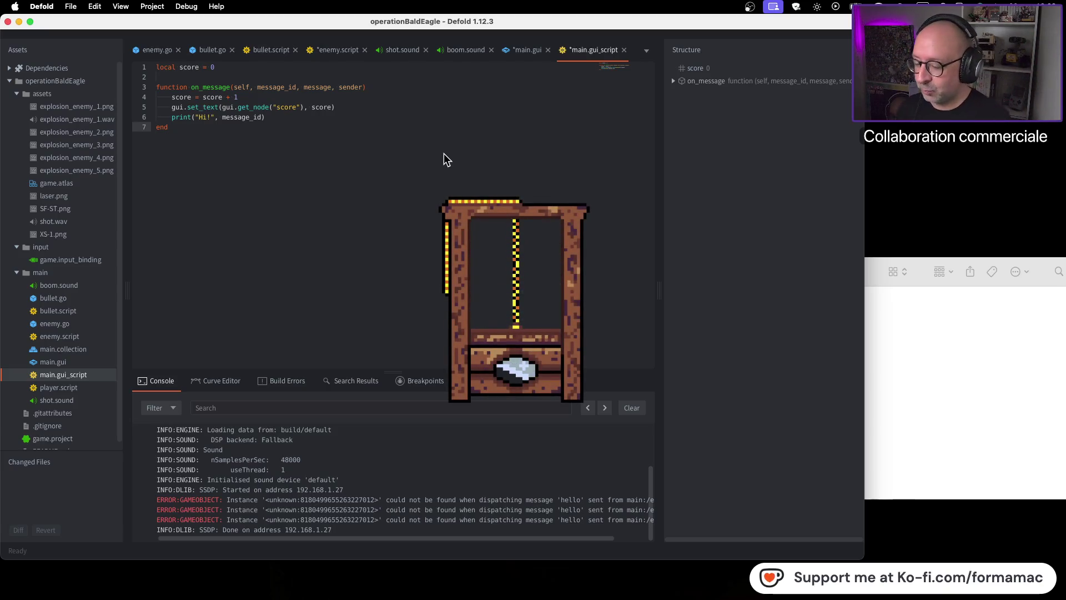
pyautogui.press('super+Tab')
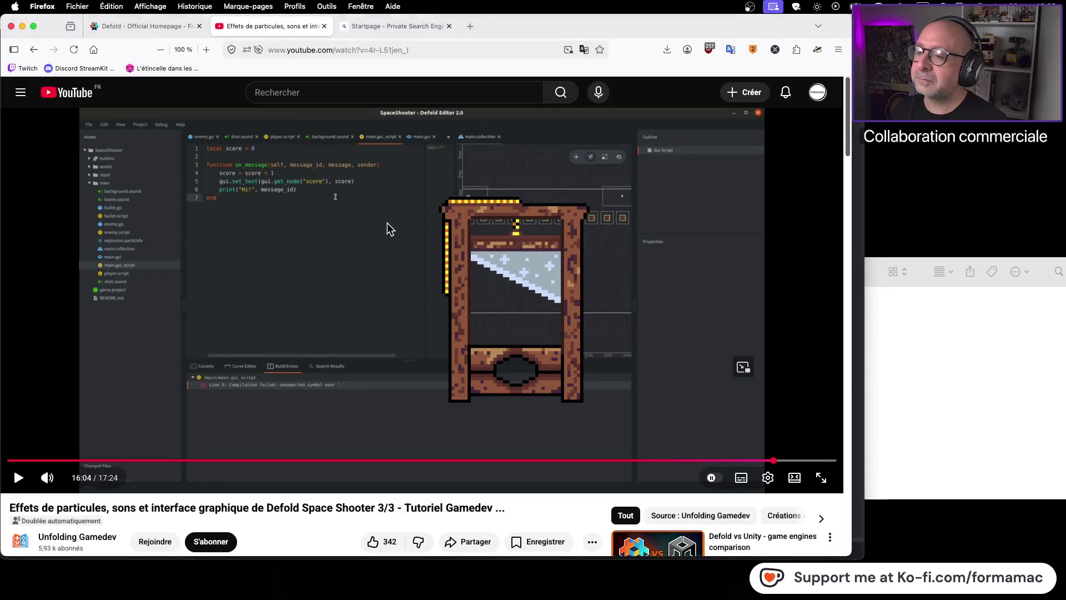
pyautogui.press('super+Tab')
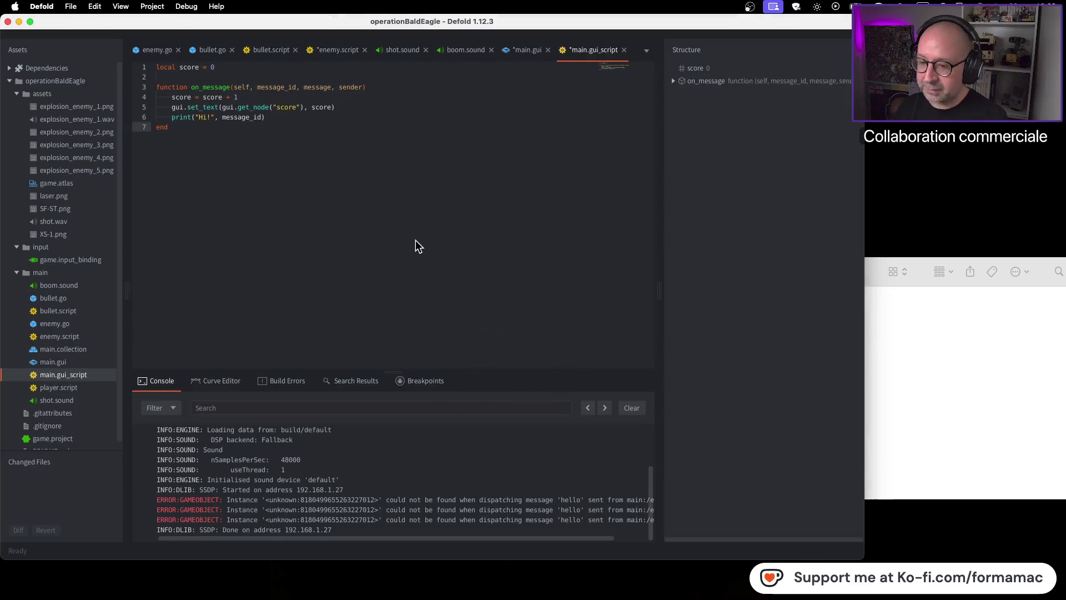
pyautogui.press('super+b')
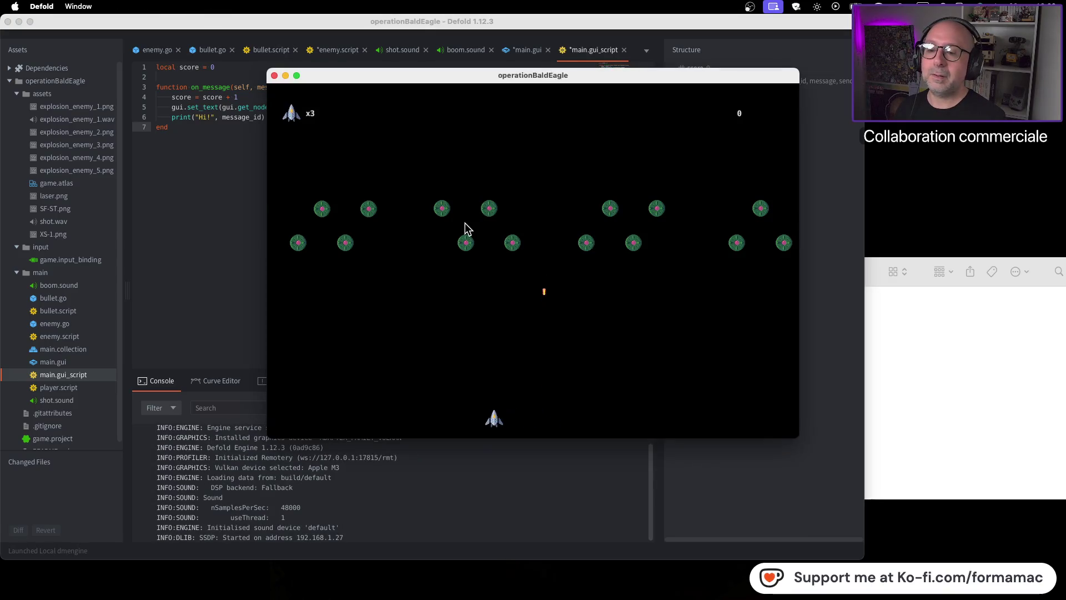
# Step: Fire four shots at the enemies in the running game, then close the game window
pyautogui.press('space')
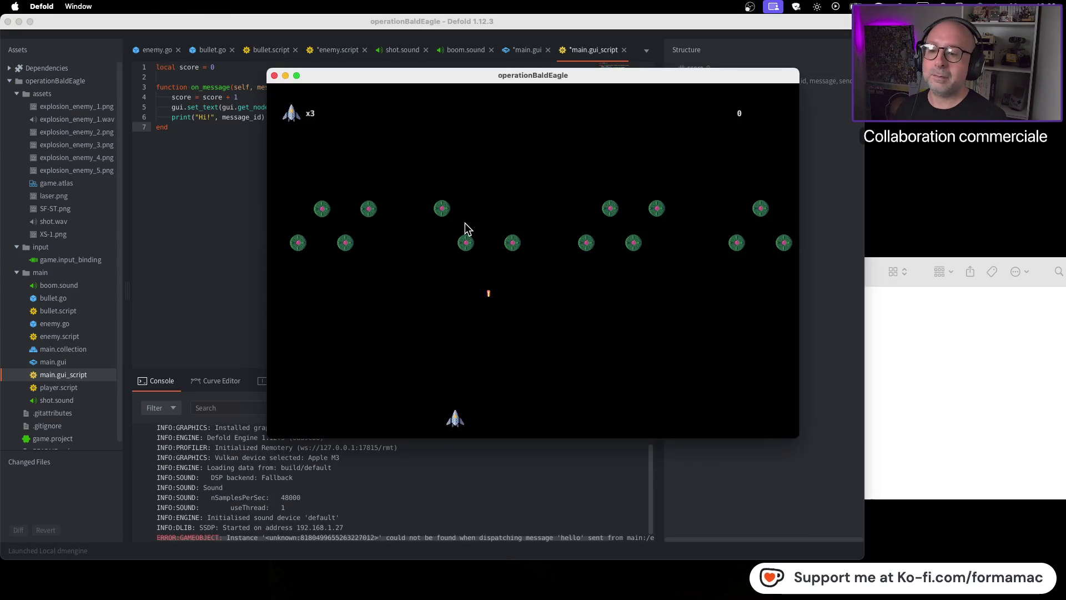
pyautogui.press('space')
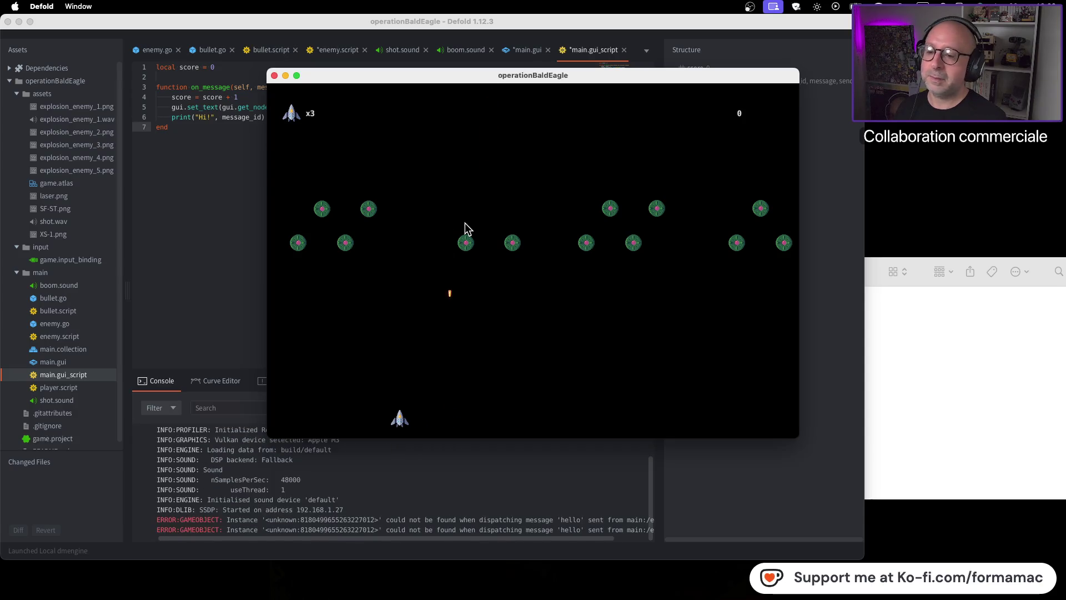
pyautogui.press('space')
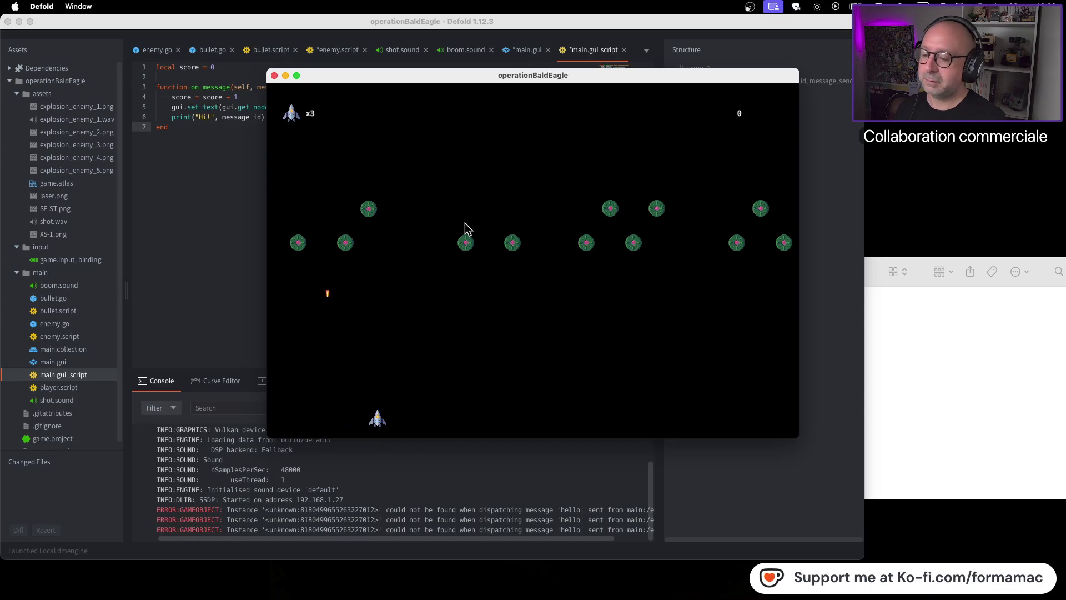
pyautogui.press('space')
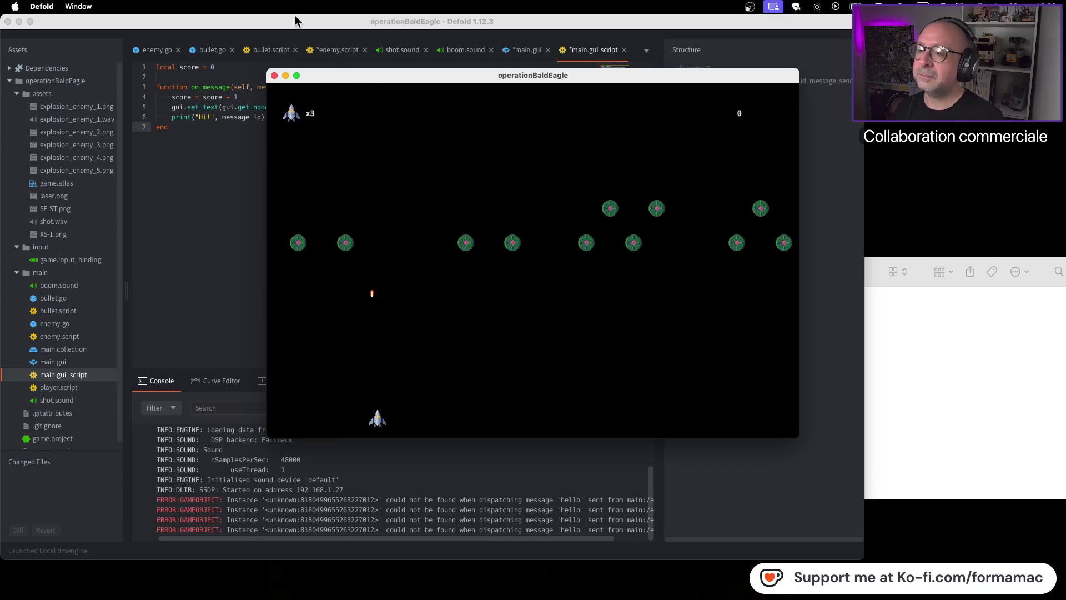
pyautogui.click(274, 76)
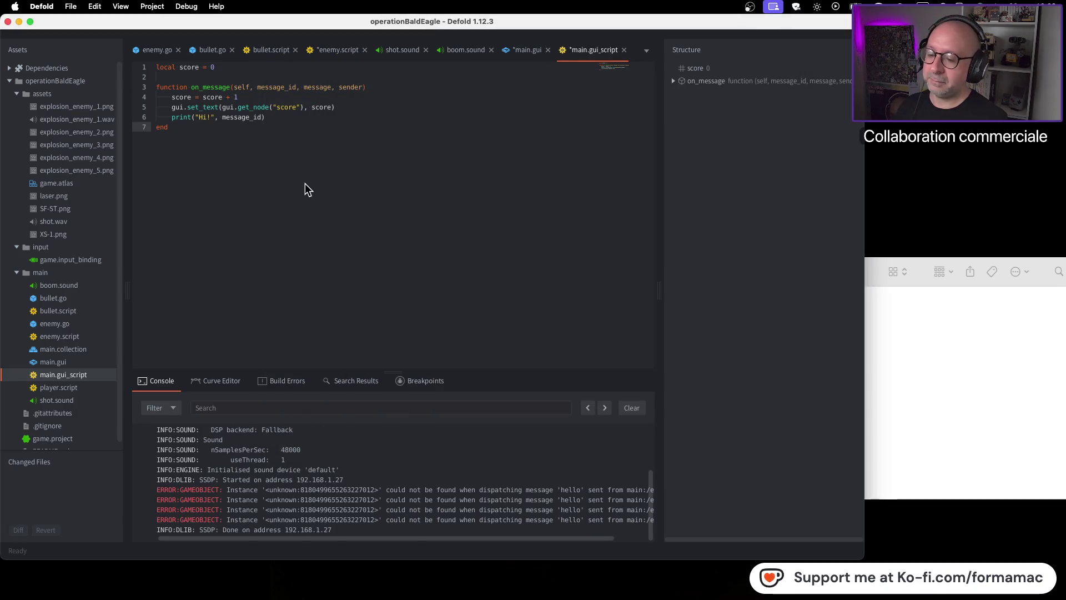
pyautogui.press('super+Tab')
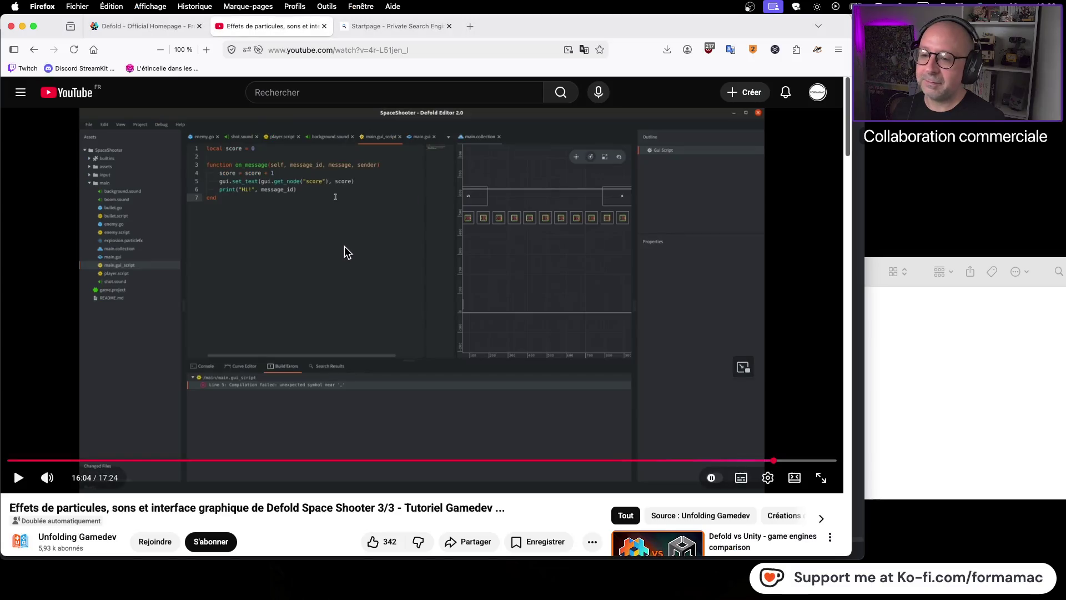
# Step: Play the tutorial through the API docs and forum, pausing on the Discord tutorials channel
pyautogui.click(347, 254)
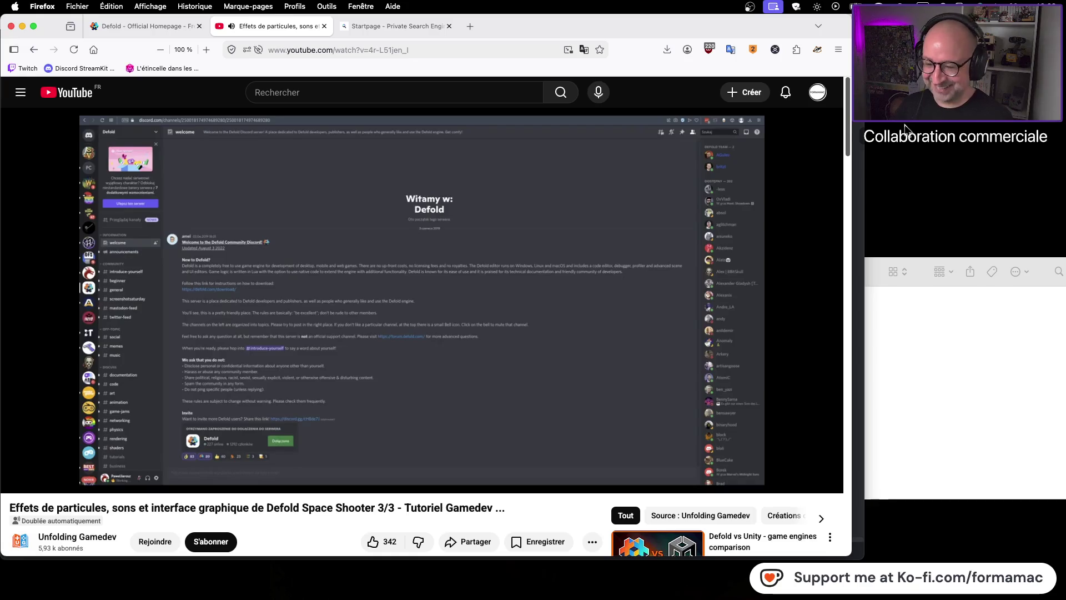
pyautogui.click(487, 212)
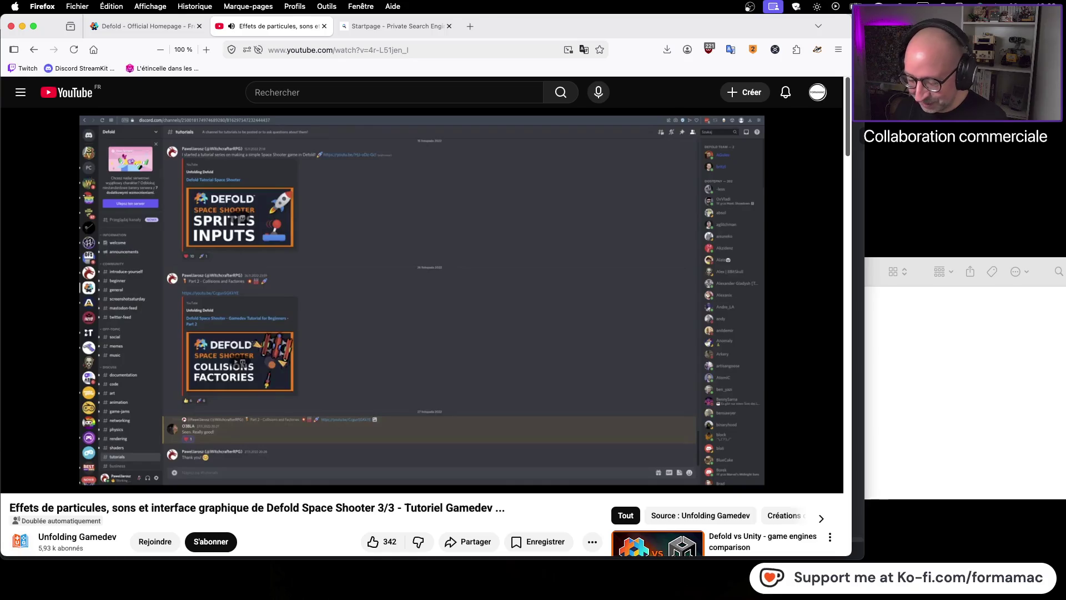
pyautogui.press('XF86AudioPlay')
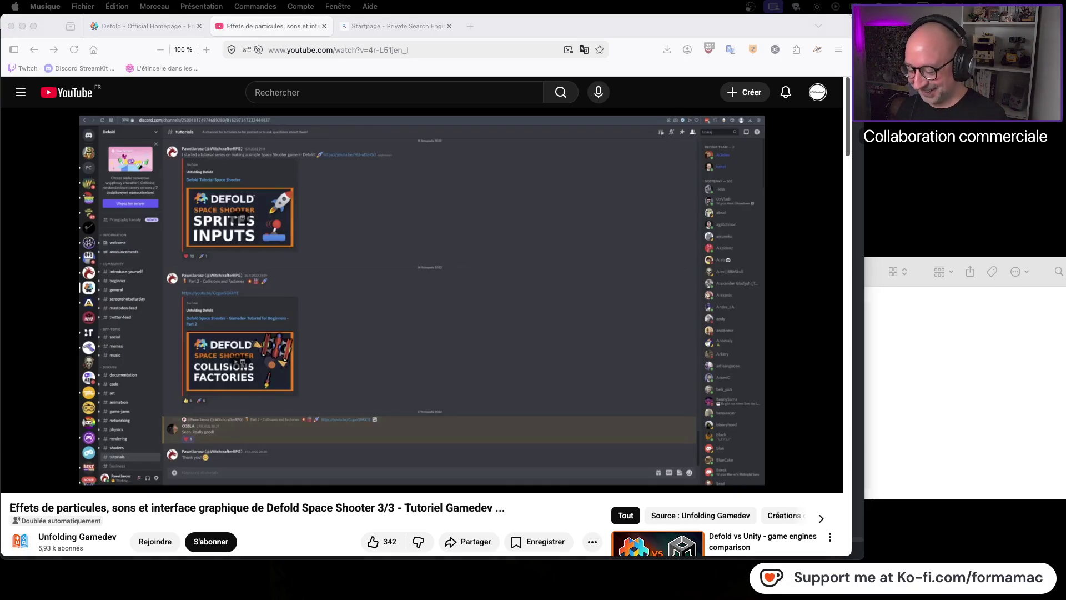